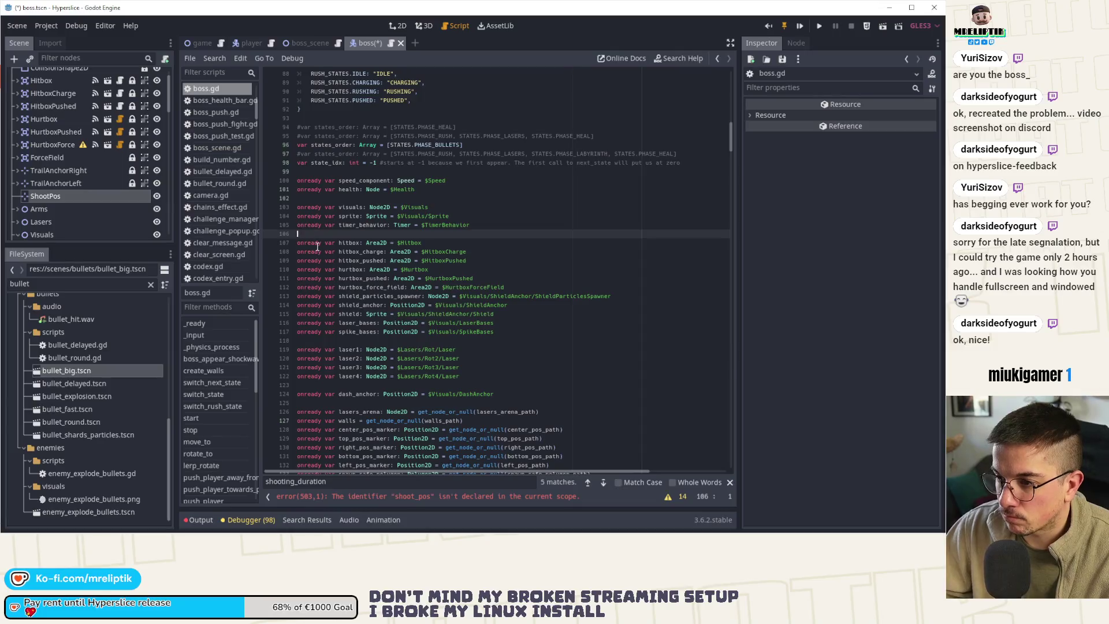
- Add an onready shoot_pos reference to the ShootPos node at line 119 and save boss.gd
left_click(330, 349)
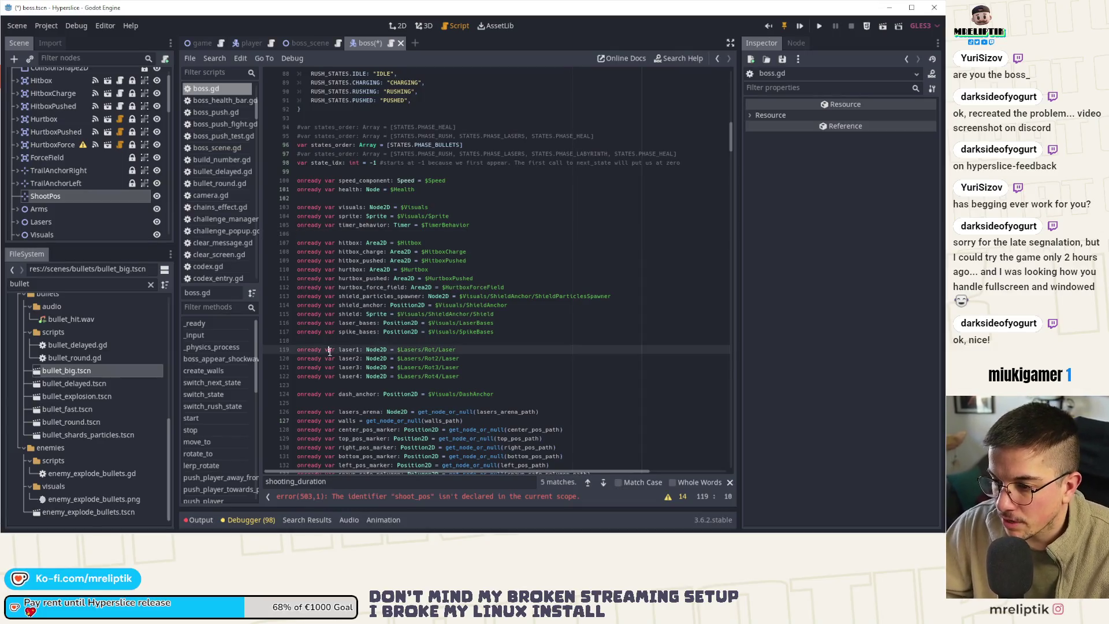
left_click(342, 342)
key("Return")
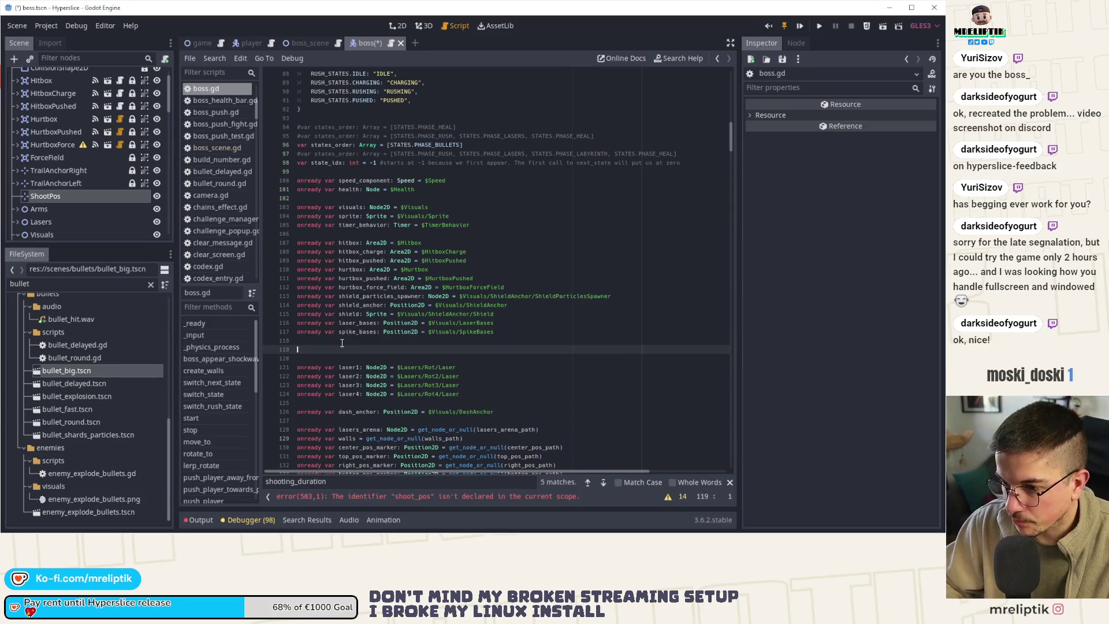
left_click_drag(52, 197, 328, 355)
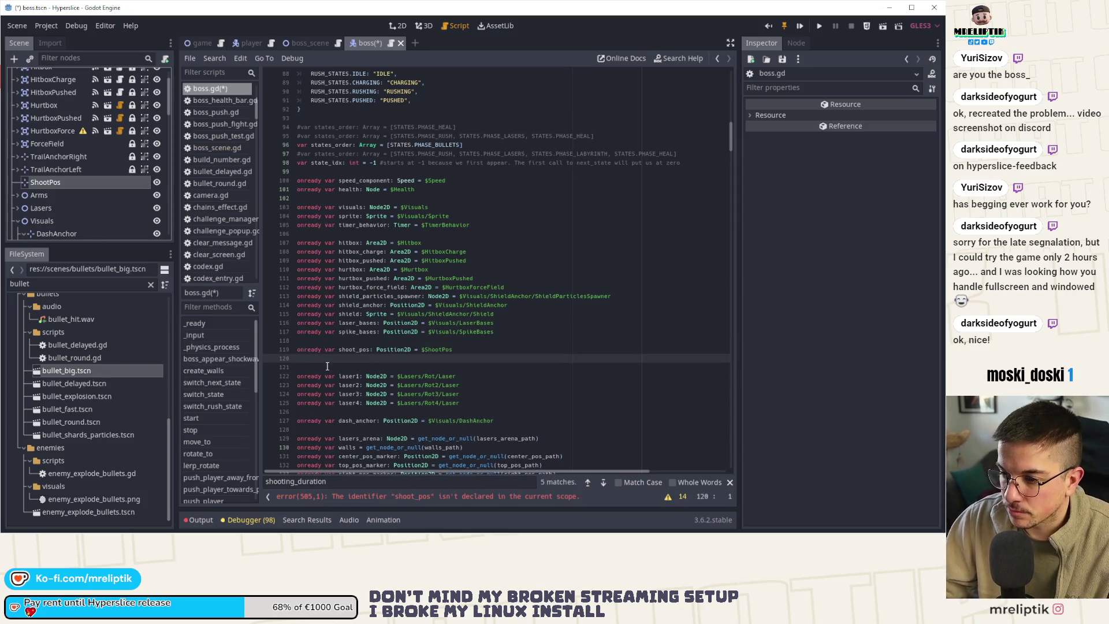
key("ctrl+s")
- Tidy the line after commented line 220 in _physics_process and save again
scroll(627, 459, "down", 20)
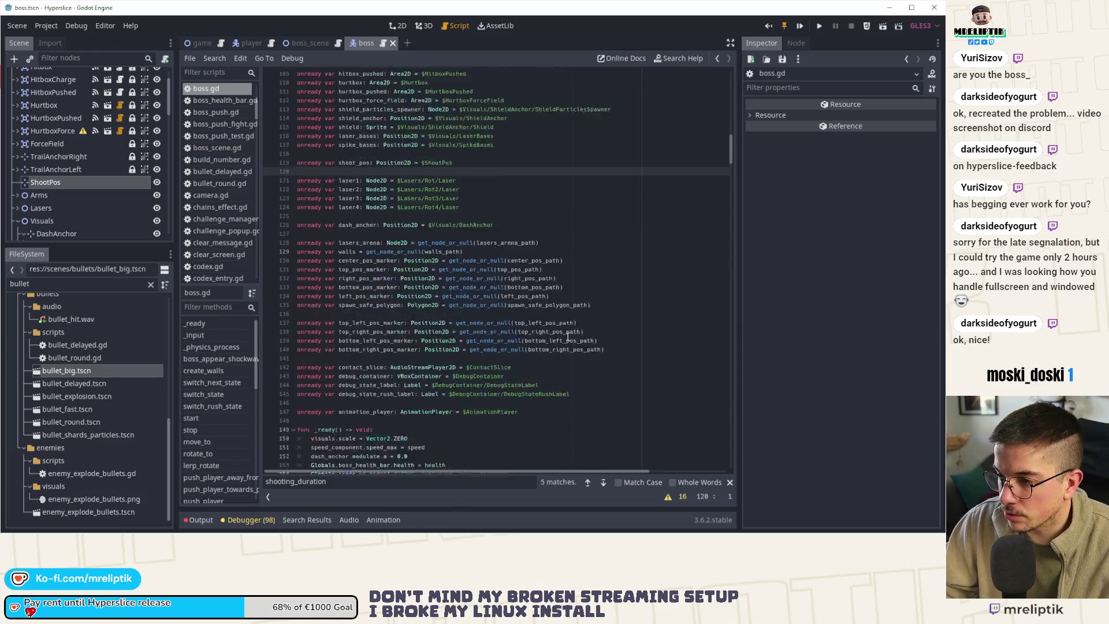
scroll(414, 372, "down", 3)
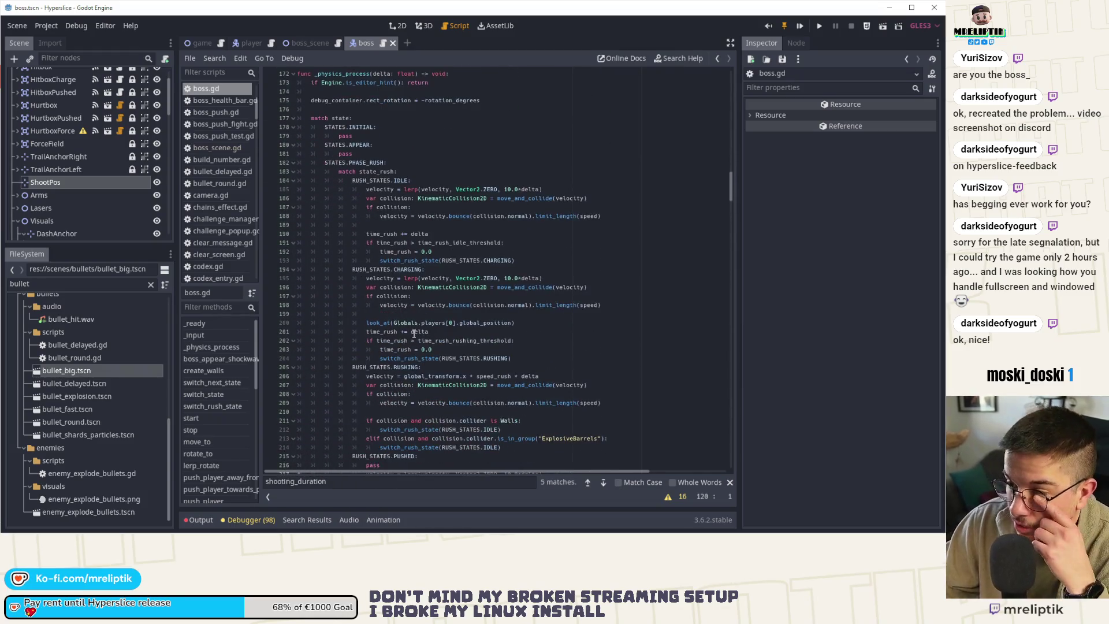
scroll(342, 118, "up", 2)
double_click(341, 127)
scroll(411, 306, "down", 4)
scroll(411, 306, "down", 2)
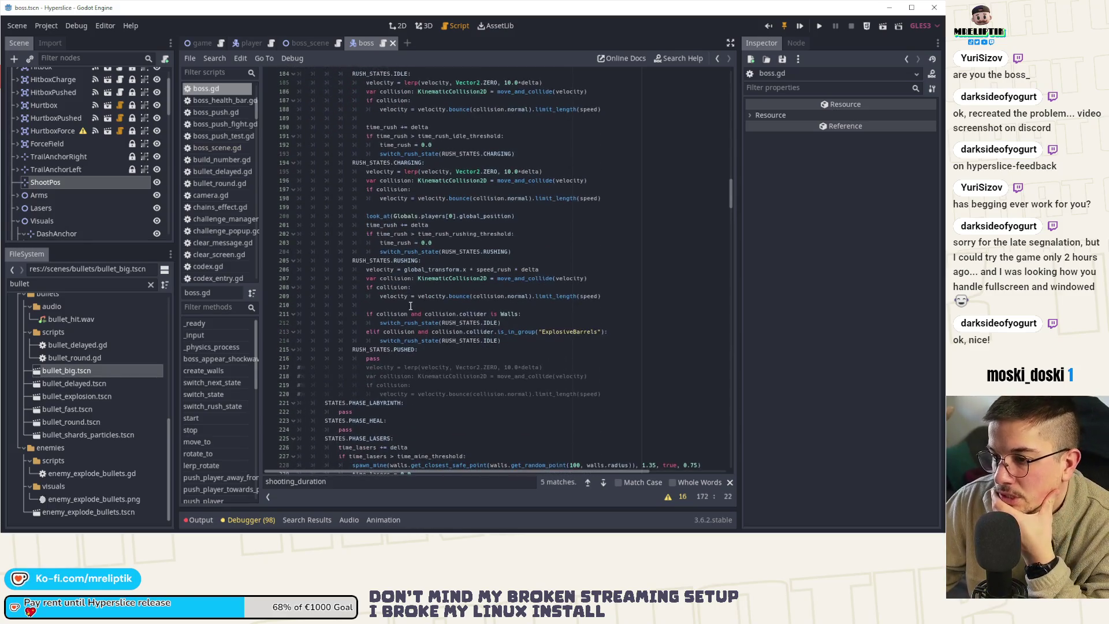
left_click(607, 394)
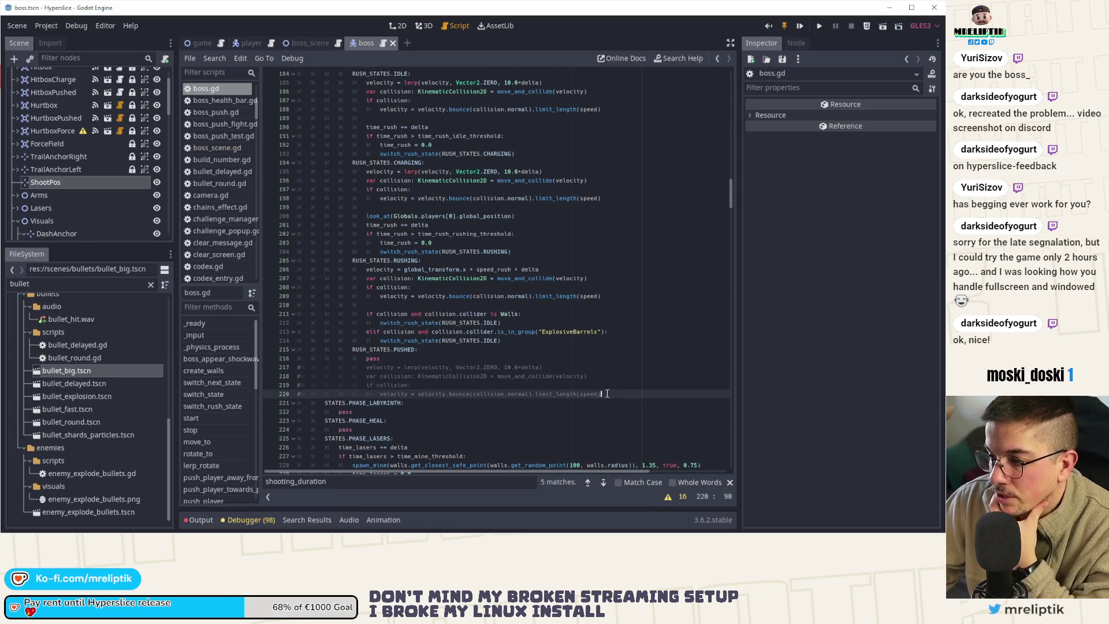
key("Return")
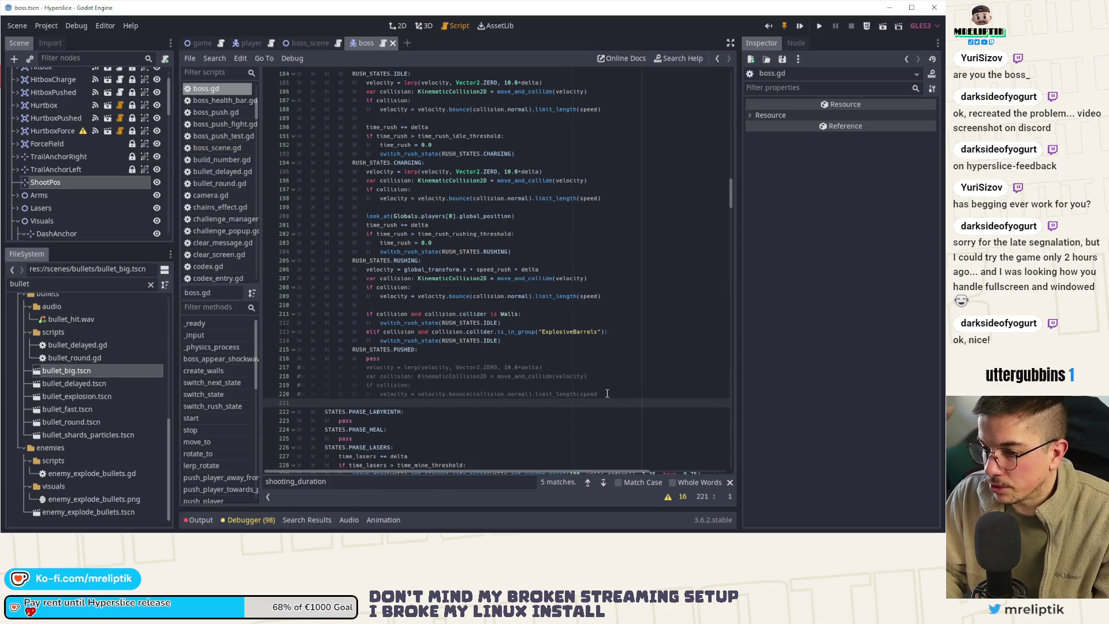
key("BackSpace")
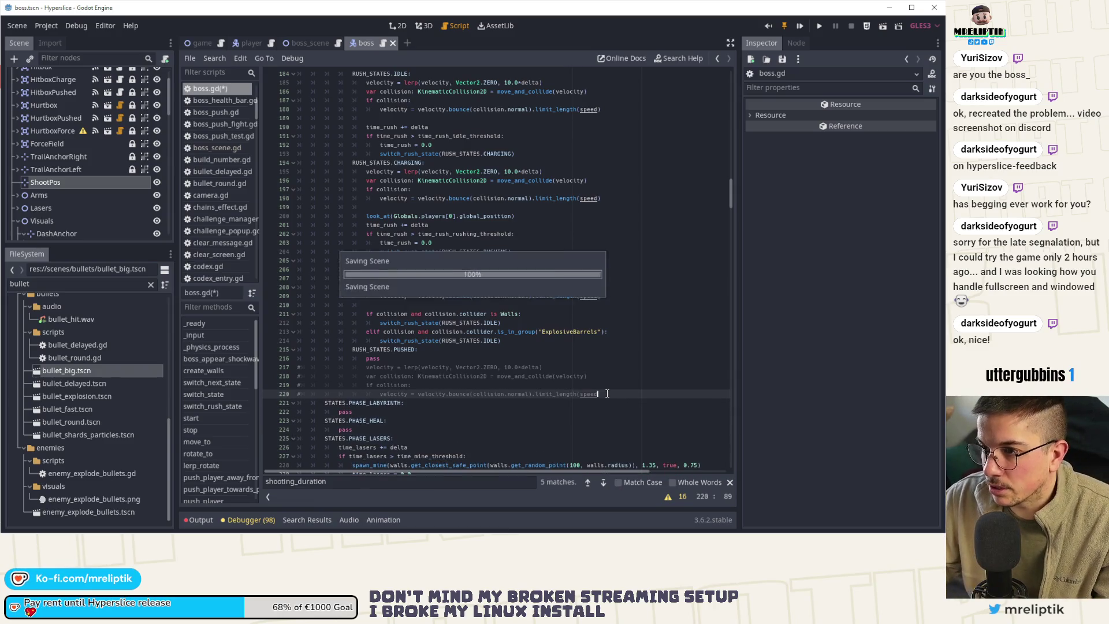
key("ctrl+s")
scroll(472, 341, "up", 4)
scroll(440, 355, "down", 9)
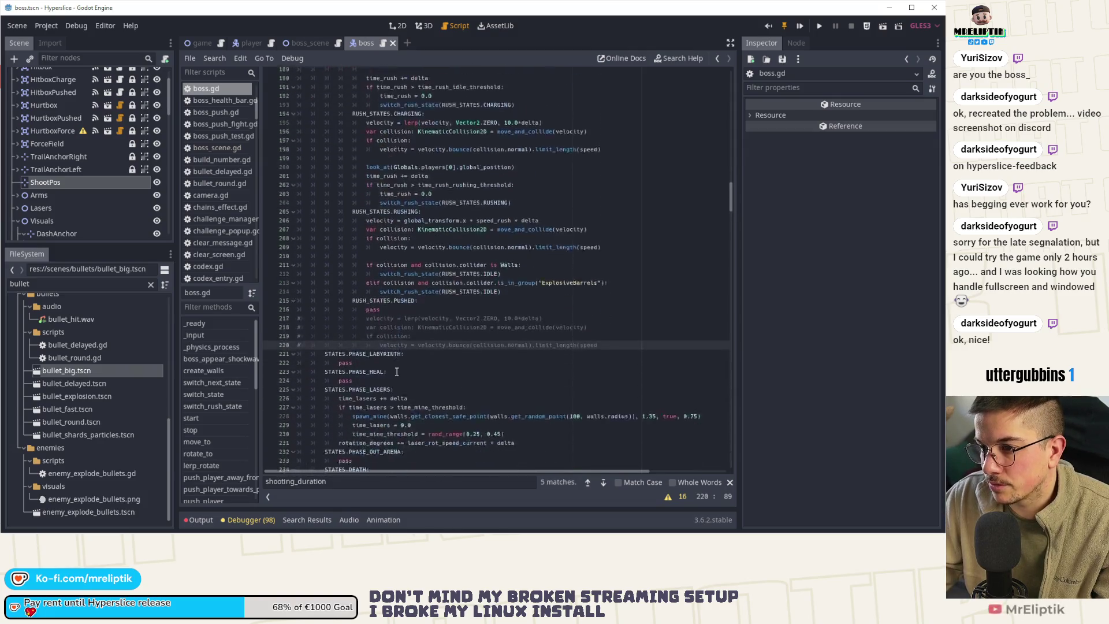
- Add a STATES.PHASE_BULLETS case containing pass above PHASE_OUT_ARENA
left_click(415, 359)
key("Return")
key("BackSpace")
type("STATES.PHASE_BULLETS:")
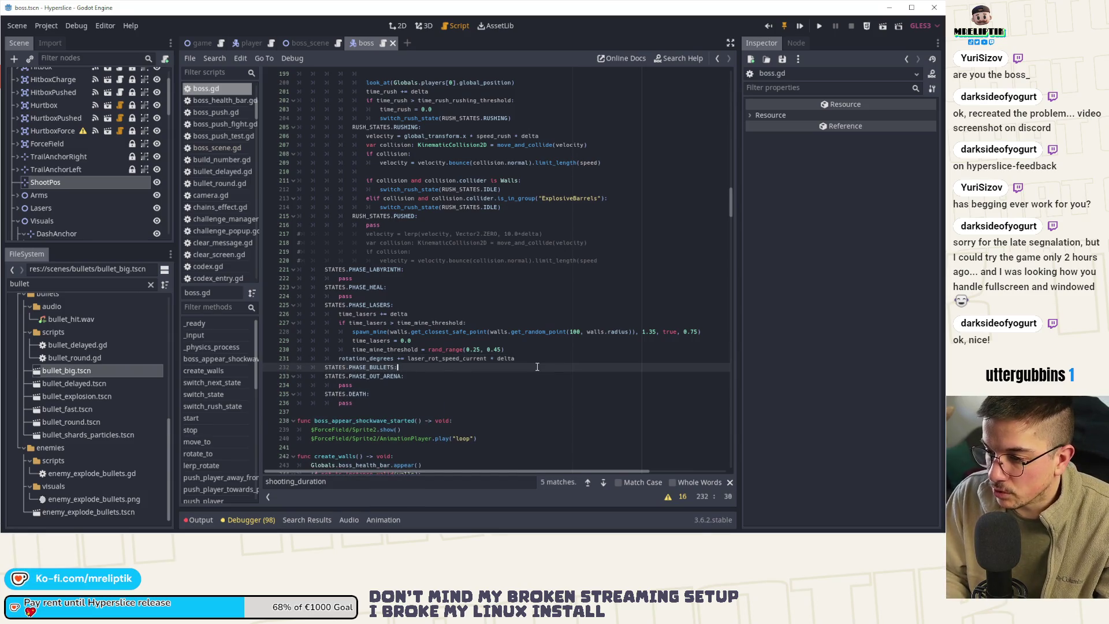
key("Return")
type("pass")
key("Return")
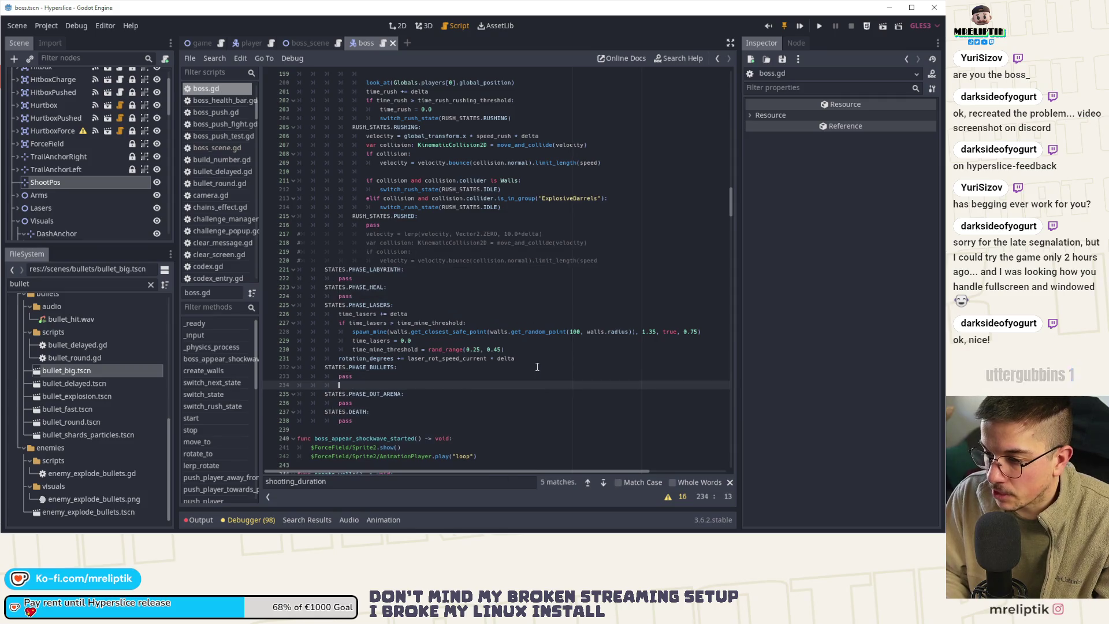
key("BackSpace")
- Add a STATES.PHASE_LASERS_ARENA case containing pass and save boss.gd
type("STATES.P")
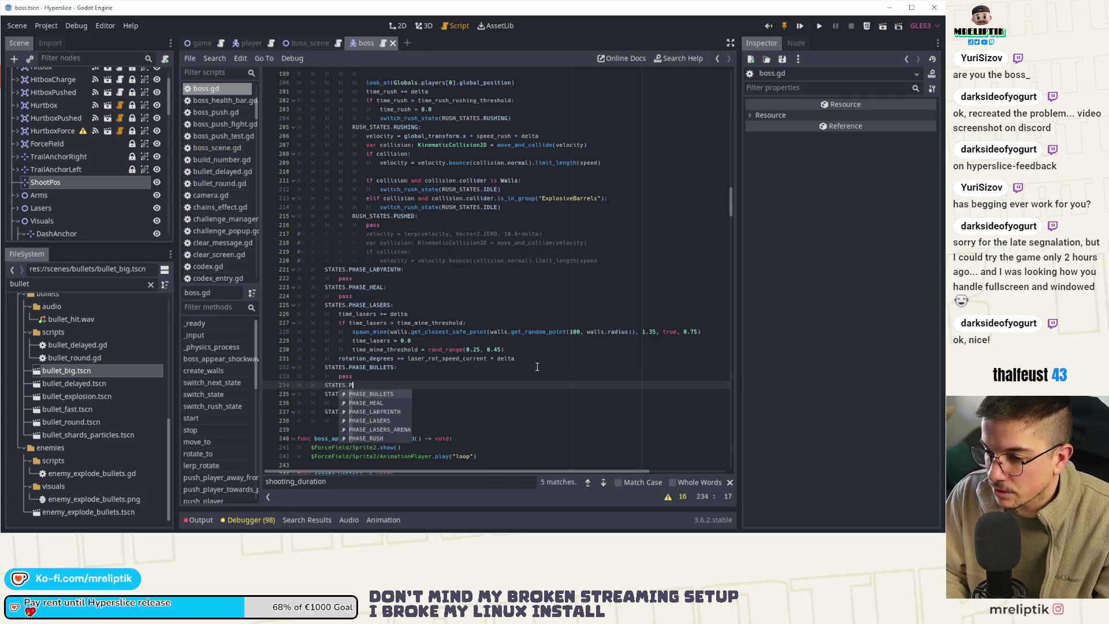
type("HA")
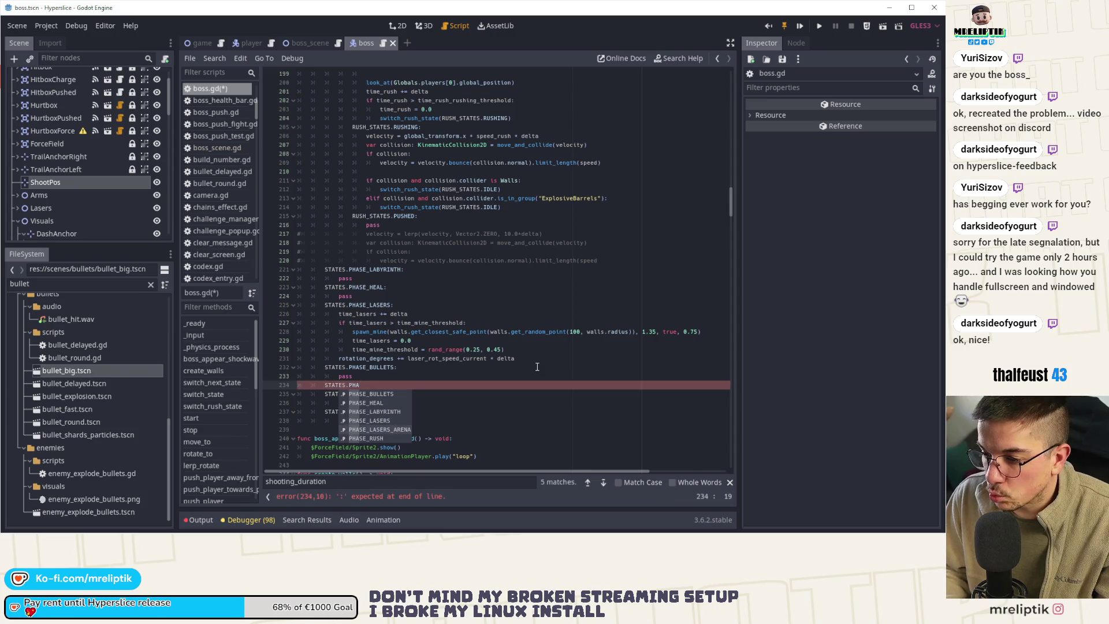
key("Down")
key("Down")
key("Down")
key("Return")
key("ctrl+s")
type(":")
key("Return")
type("pass")
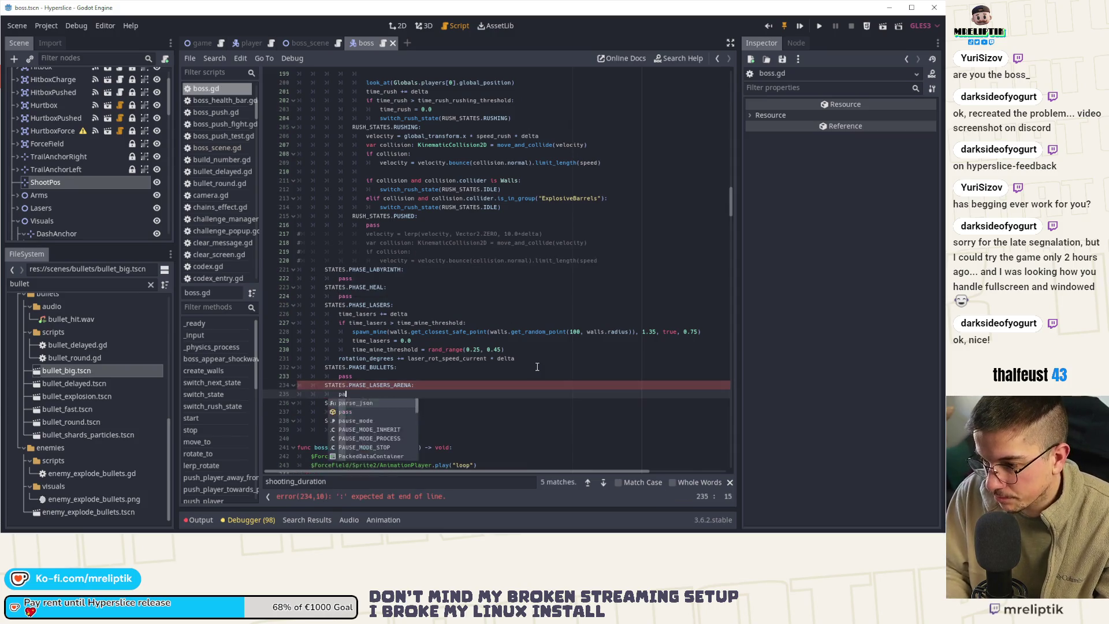
left_click(364, 367)
double_click(364, 367)
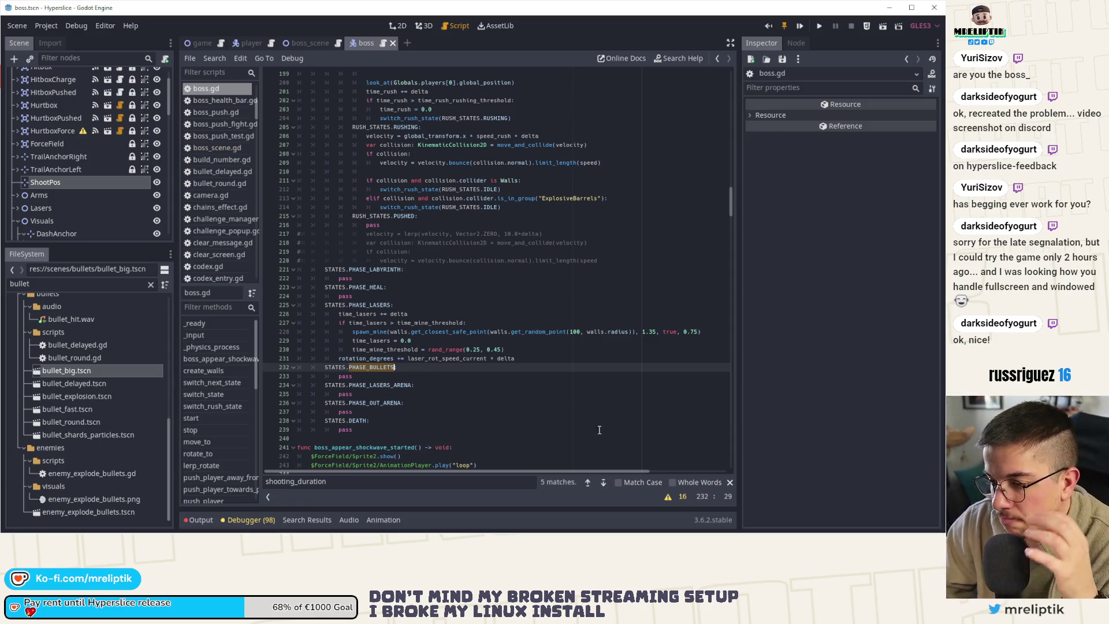
left_click(814, 525)
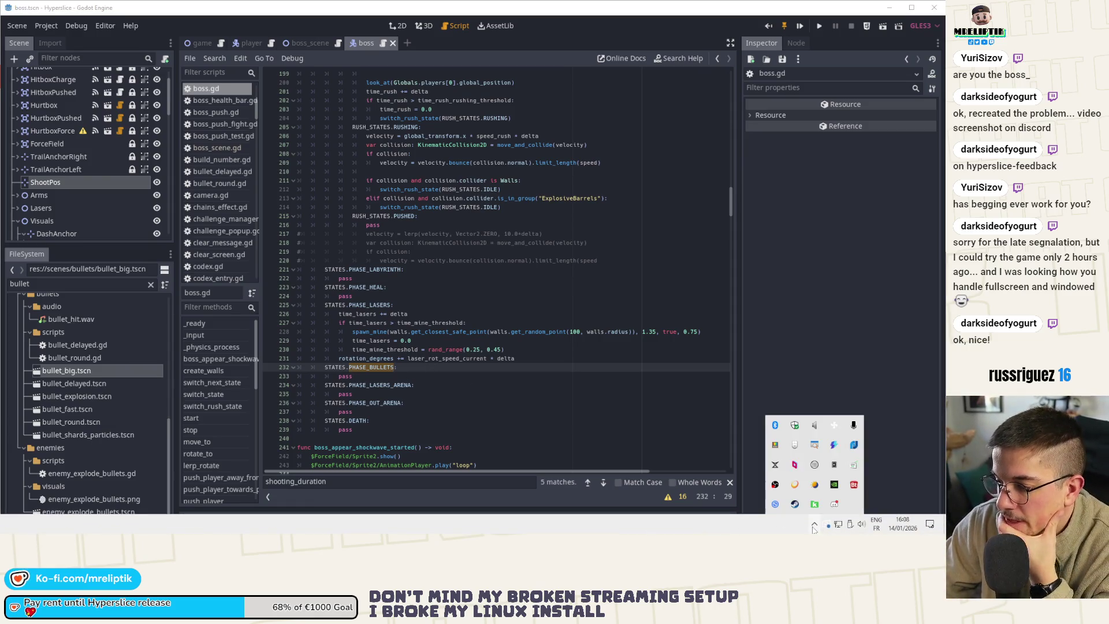
left_click(834, 504)
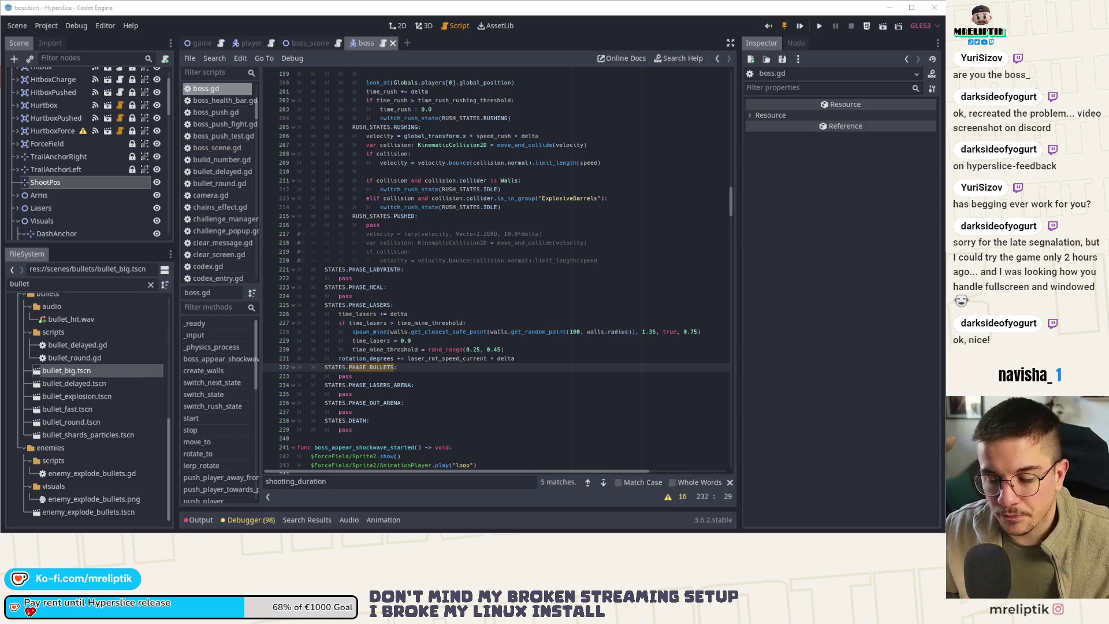
left_click(511, 295)
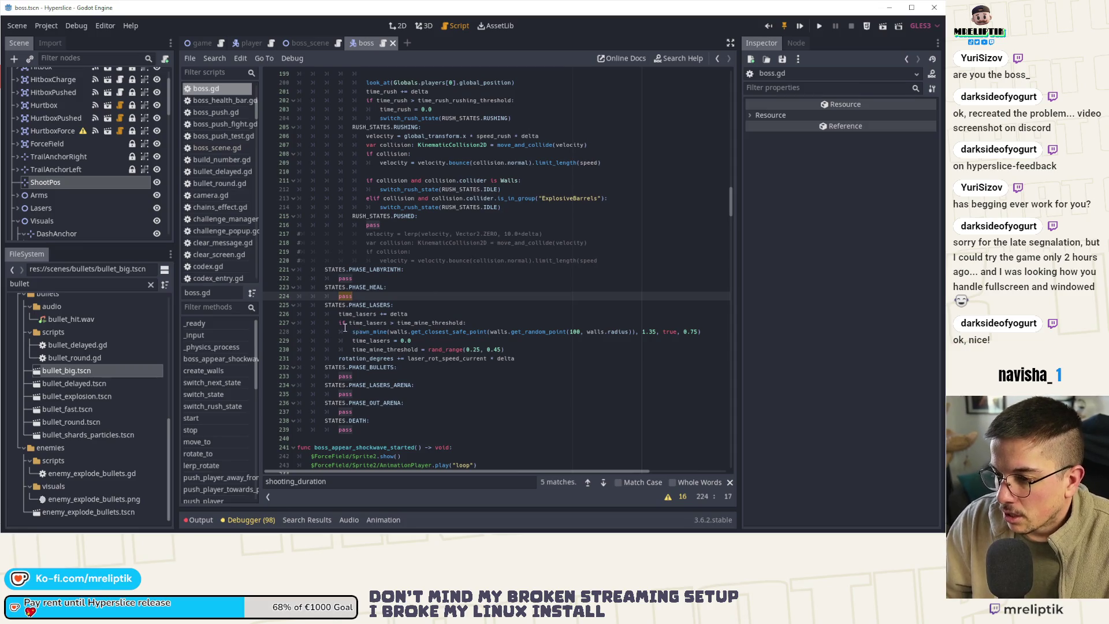
scroll(406, 300, "up", 1)
left_click(405, 331)
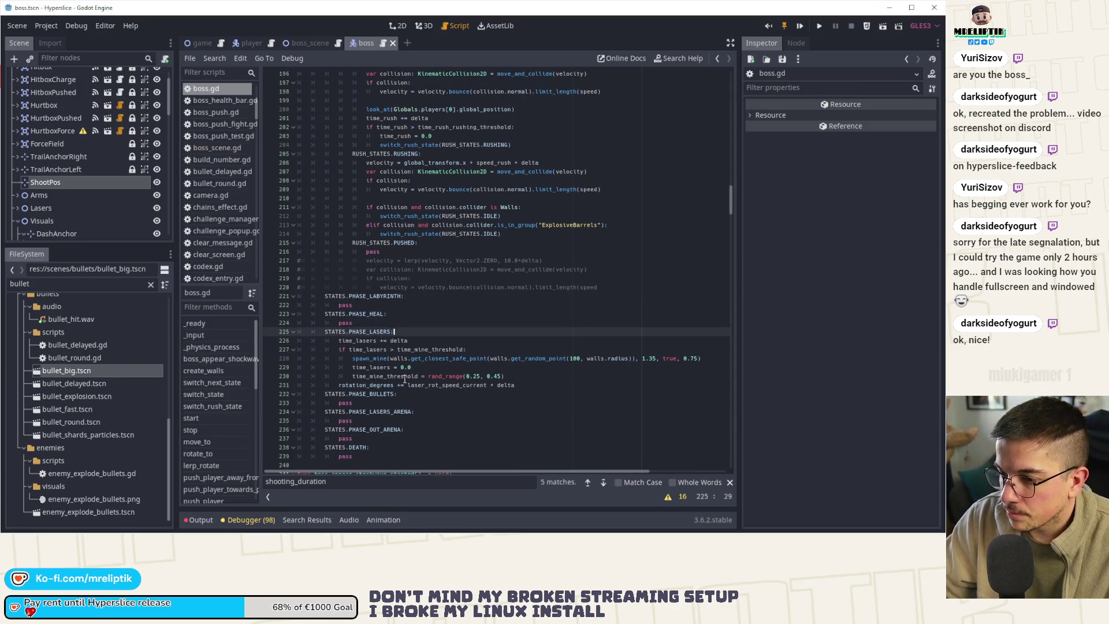
- Add PHASE_BULLETS and PHASE_LASERS_ARENA cases with pass after the PHASE_LASERS case, then save
mouse_move(378, 422)
left_mouse_down()
mouse_move(312, 393)
mouse_move(326, 393)
left_mouse_up()
double_click(373, 331)
key("ctrl+f")
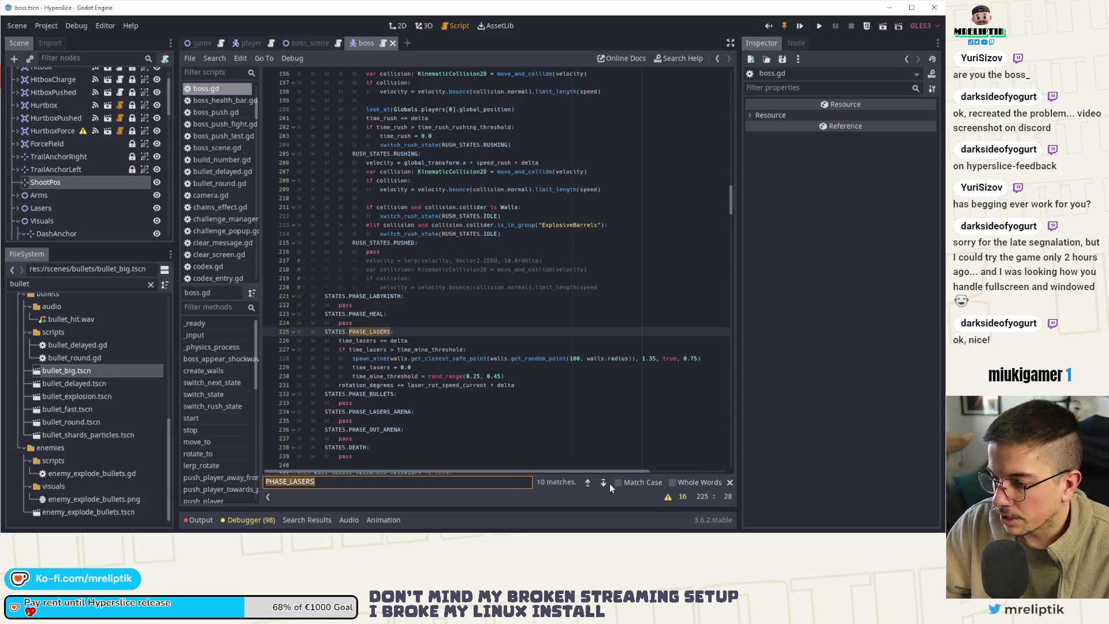
left_click(603, 482)
scroll(465, 358, "up", 10)
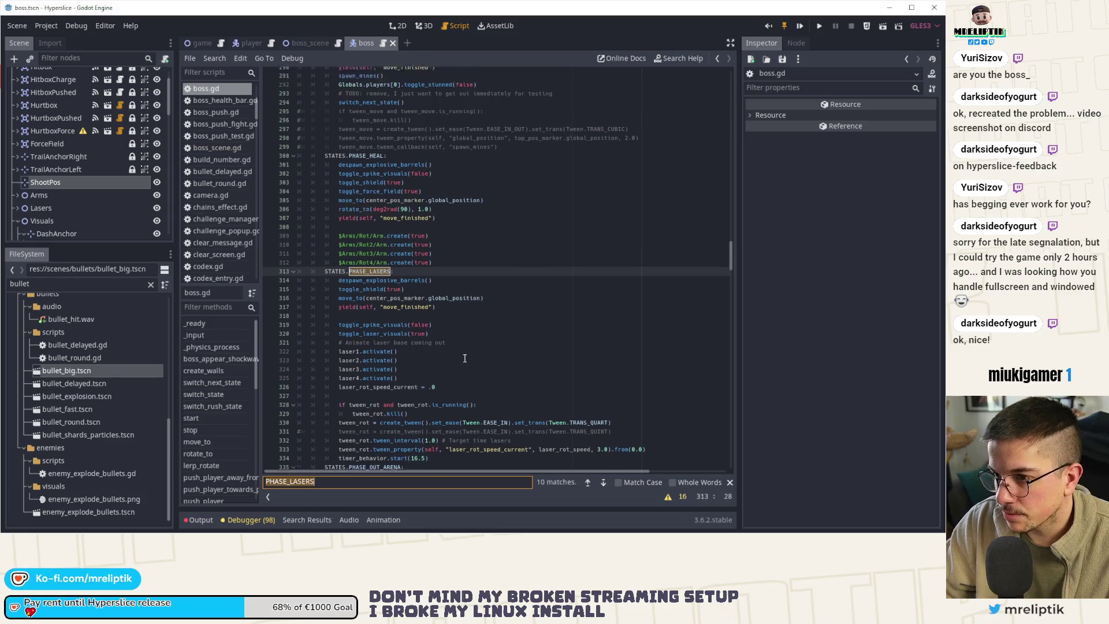
scroll(465, 358, "down", 12)
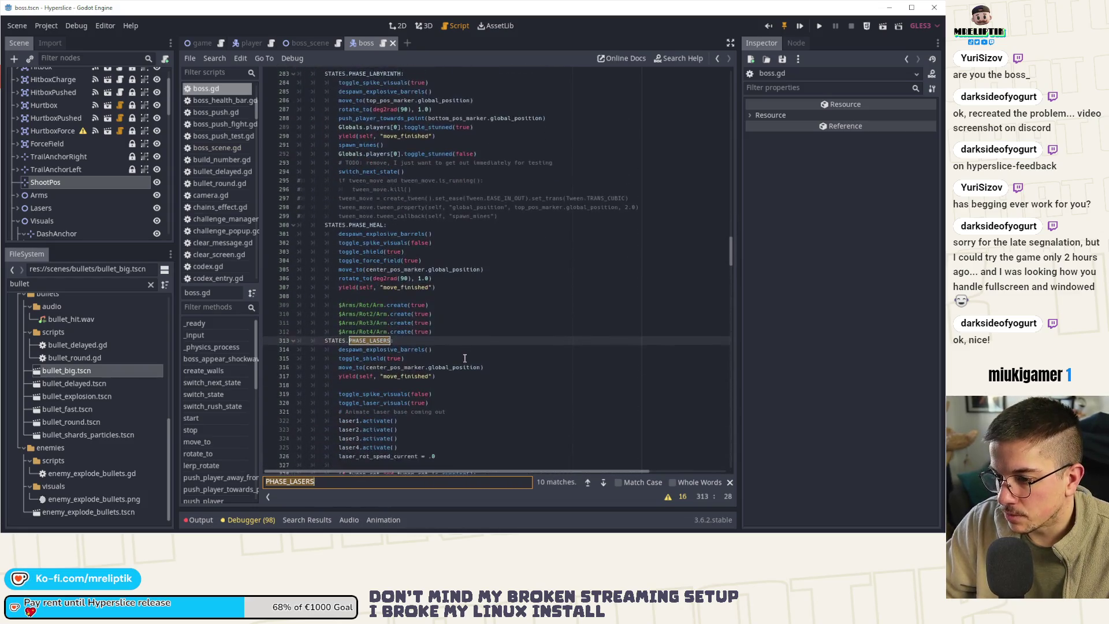
left_click(448, 396)
type("STATES.PHASE_BULLETS: \tpass STATES.PHASE_LASERS_ARENA: \tpass")
key("ctrl+s")
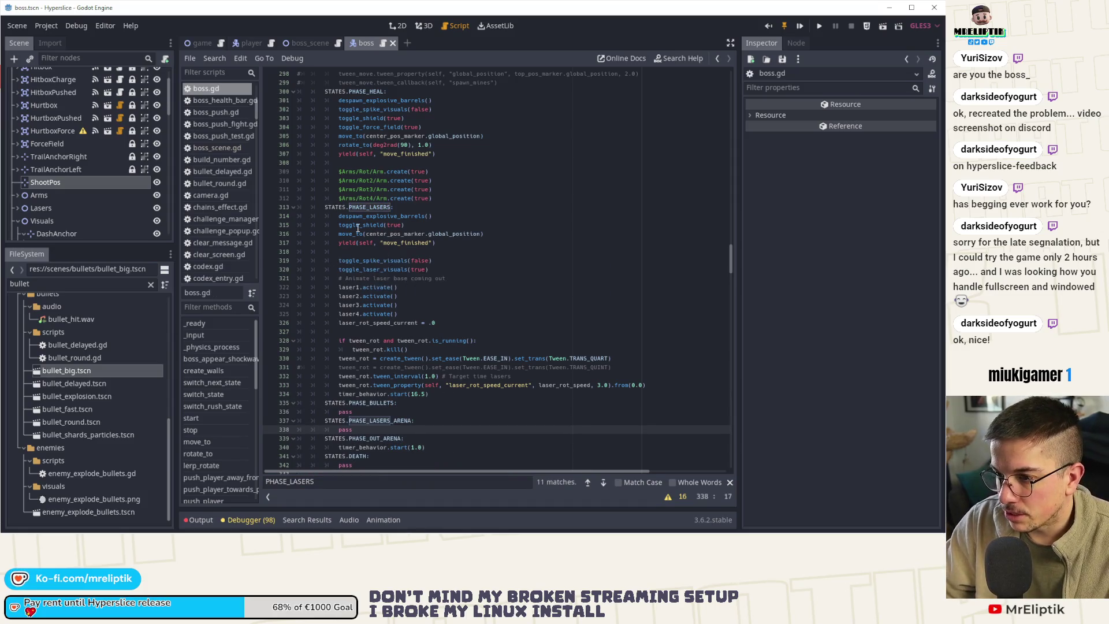
- Copy the lasers-phase setup lines 314–325 over the pass under PHASE_BULLETS
scroll(343, 172, "down", 2)
mouse_move(340, 164)
left_mouse_down()
mouse_move(416, 189)
mouse_move(441, 261)
left_mouse_up()
key("ctrl+c")
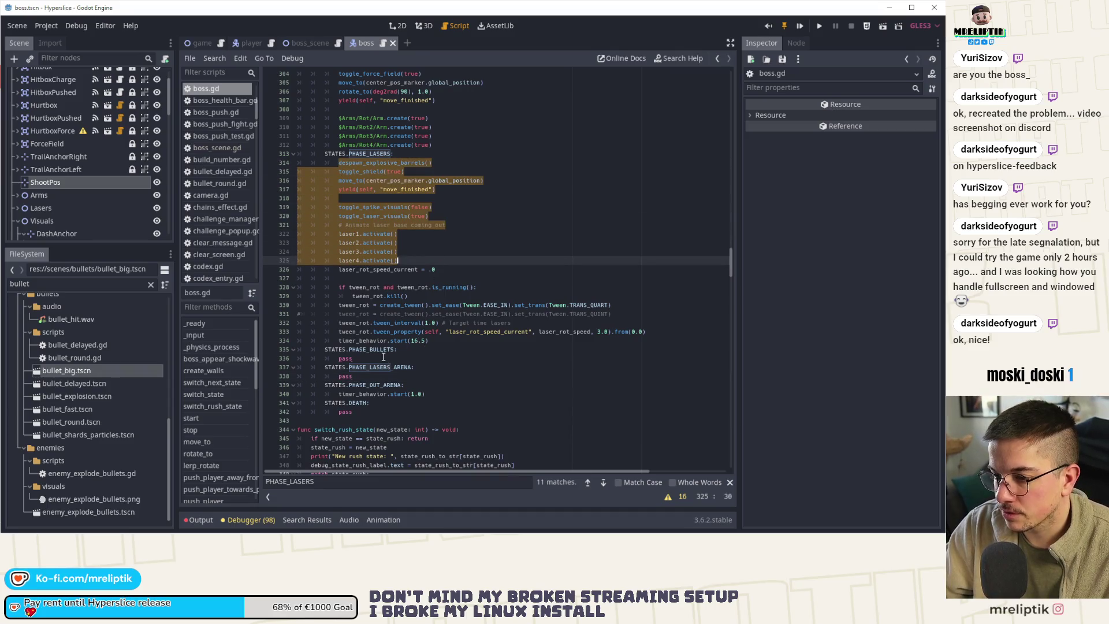
double_click(403, 358)
key("ctrl+v")
scroll(401, 370, "down", 3)
left_click(411, 287)
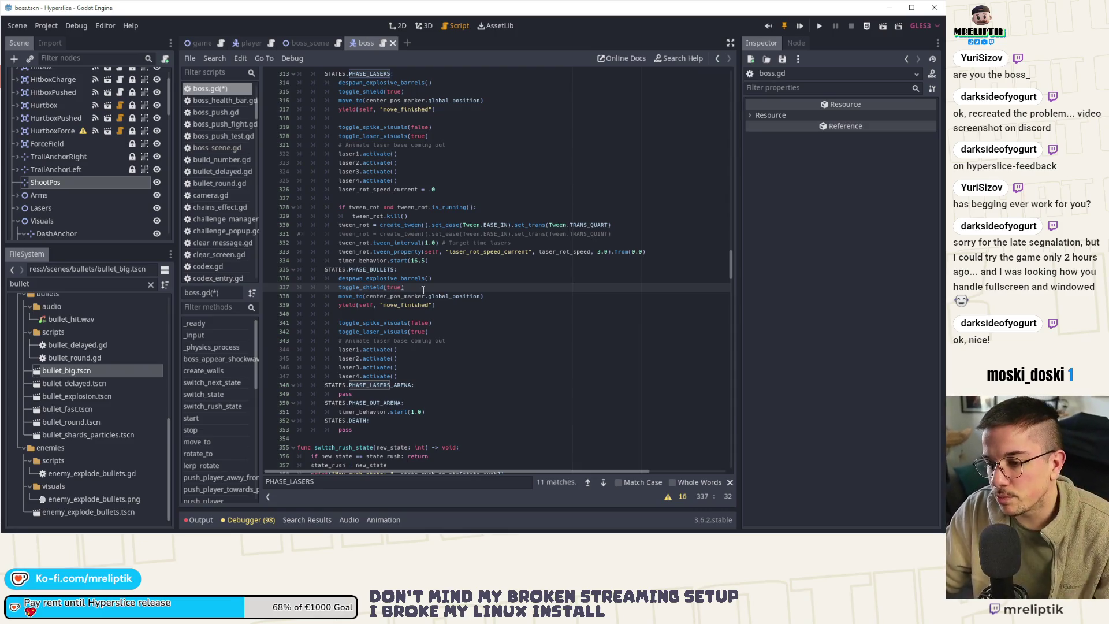
- Change toggle_spike_visuals to true and remove the toggle_laser_visuals line
left_click(377, 297)
left_click(373, 305)
left_click(374, 323)
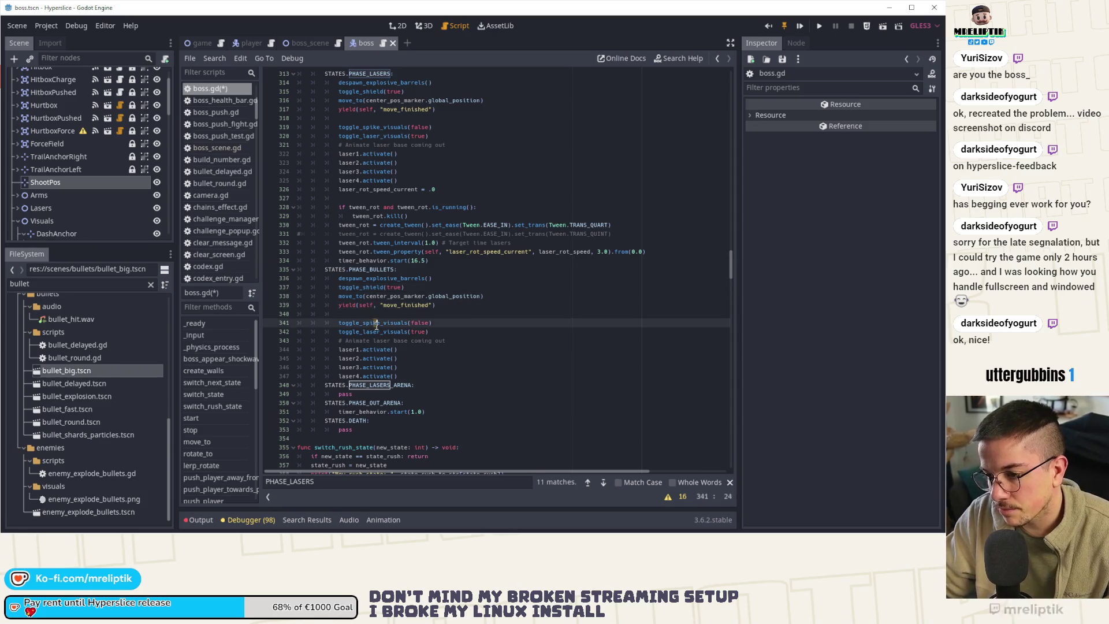
double_click(421, 323)
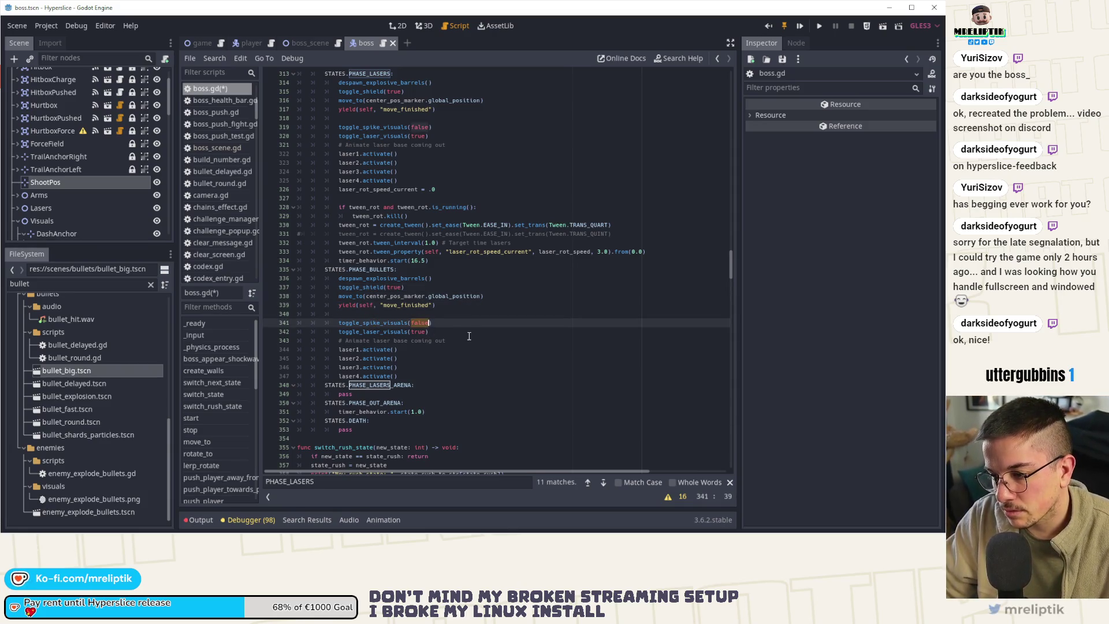
type("true")
key("Down")
key("ctrl+shift+k")
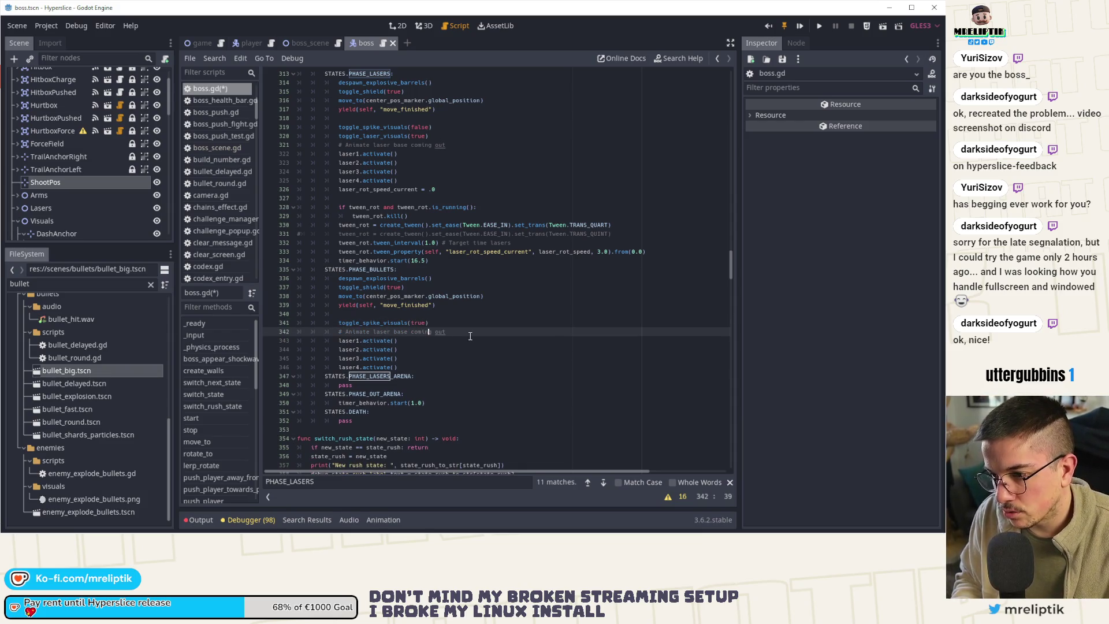
key("ctrl+z")
key("ctrl+shift+z")
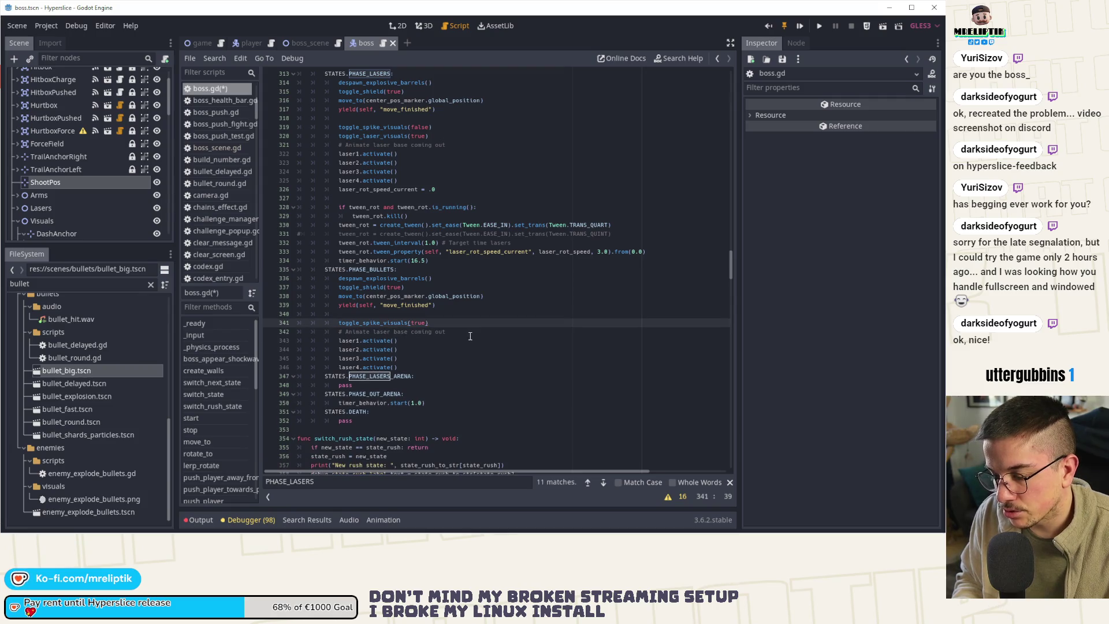
- Replace the laser comment and laser1–4.activate() lines with shoot_sequence() and save
key("Down")
key("ctrl+shift+k")
key("ctrl+shift+k")
key("ctrl+shift+k")
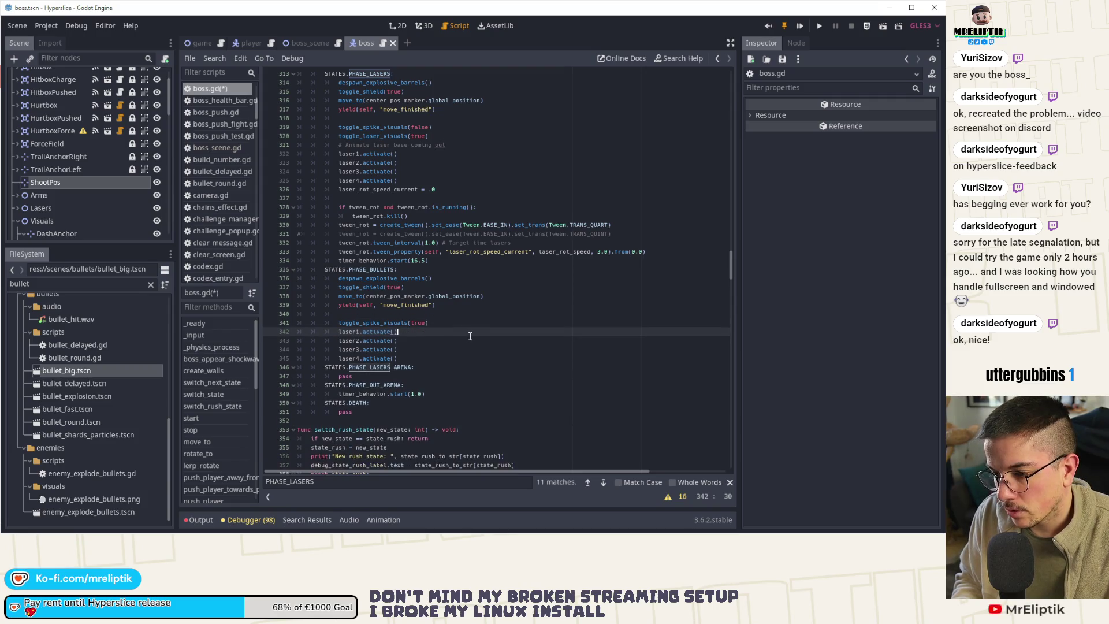
key("Return")
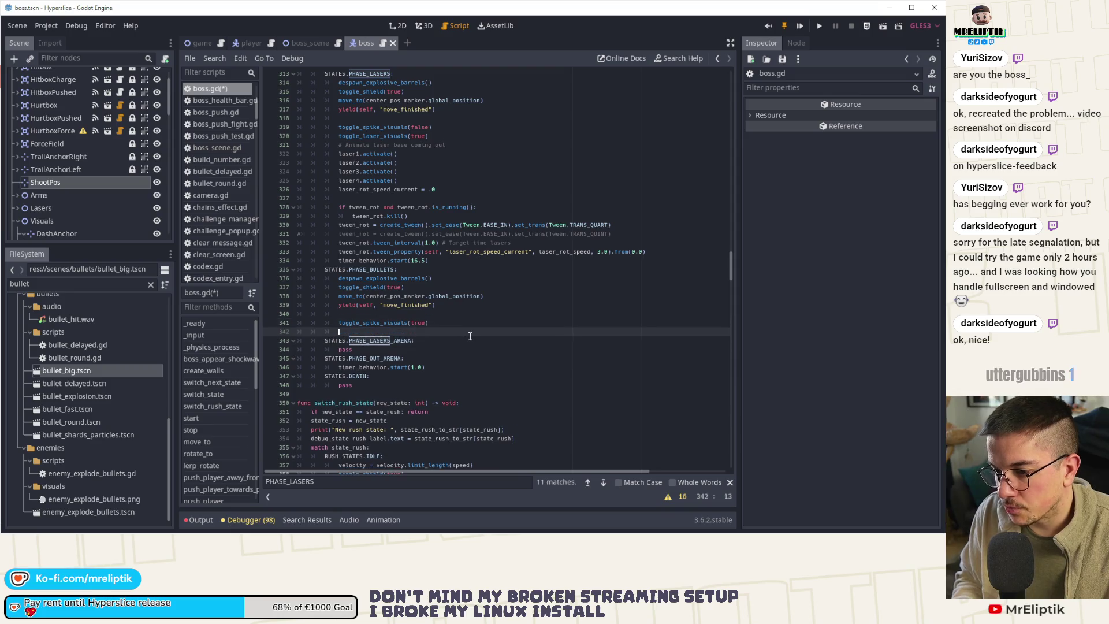
type("shoot")
key("Down")
key("Down")
key("Return")
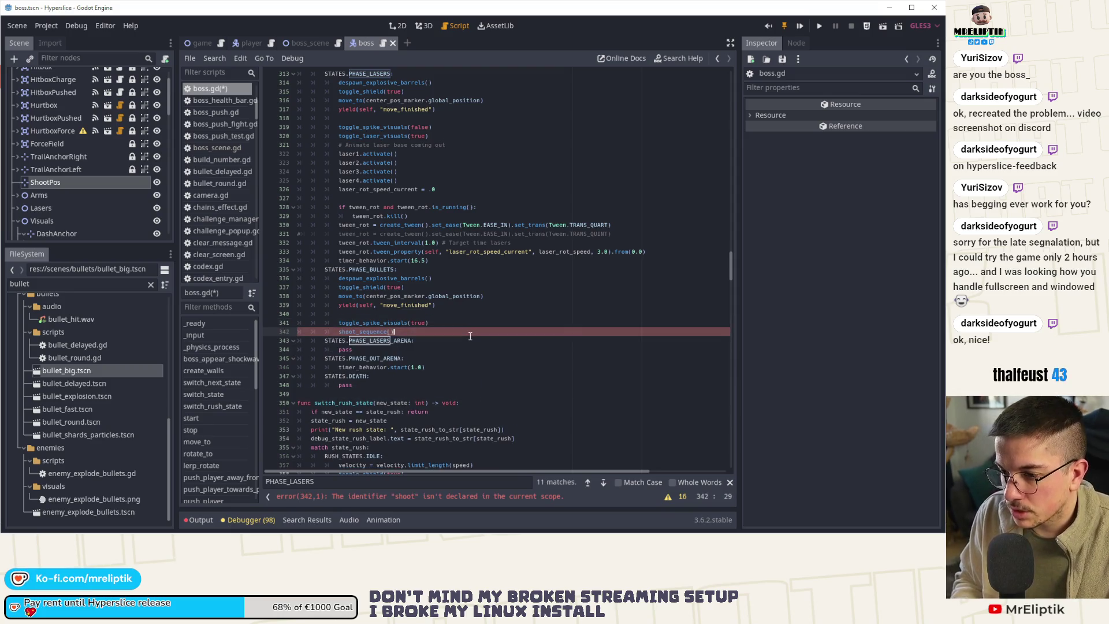
key("ctrl+s")
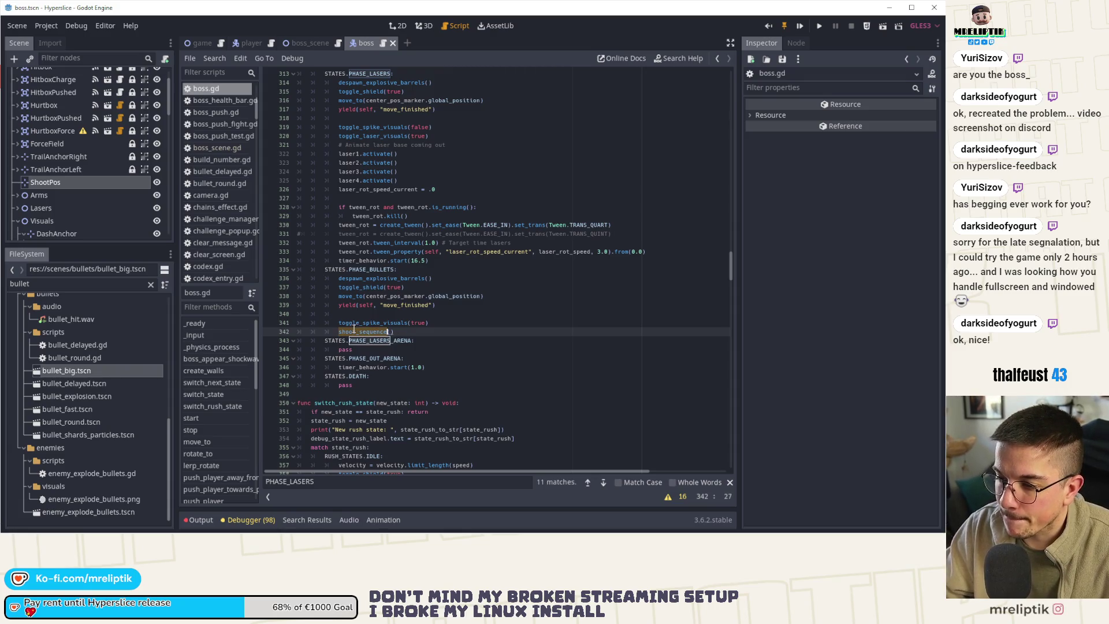
left_click(381, 333, "ctrl")
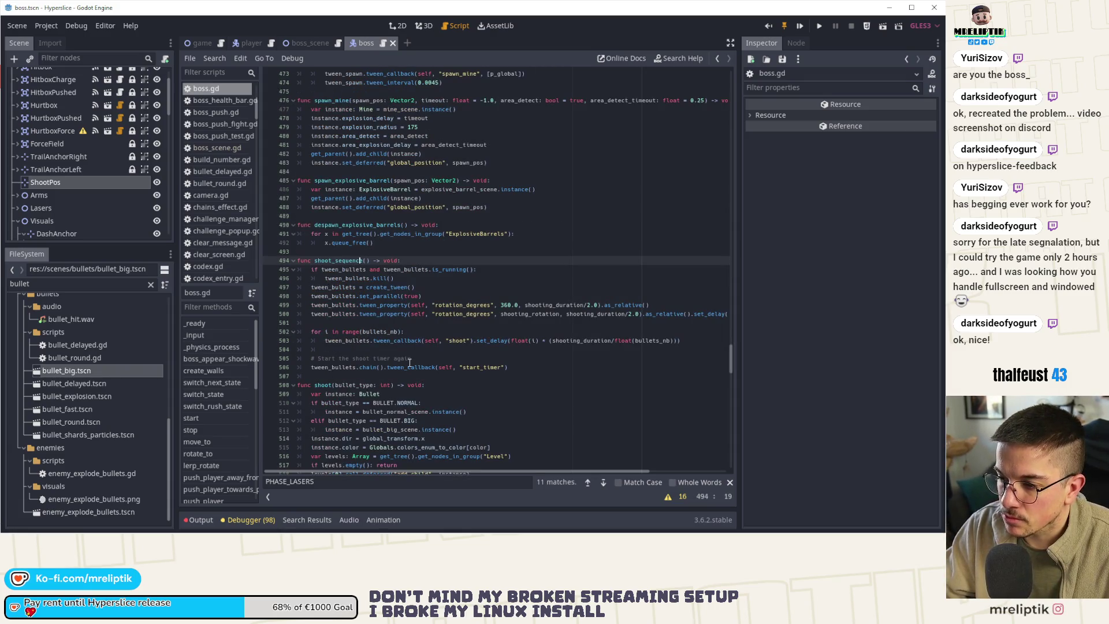
- Review the shoot_sequence definition and step through the PHASE_LASERS search matches
scroll(410, 363, "up", 3)
scroll(410, 362, "up", 7)
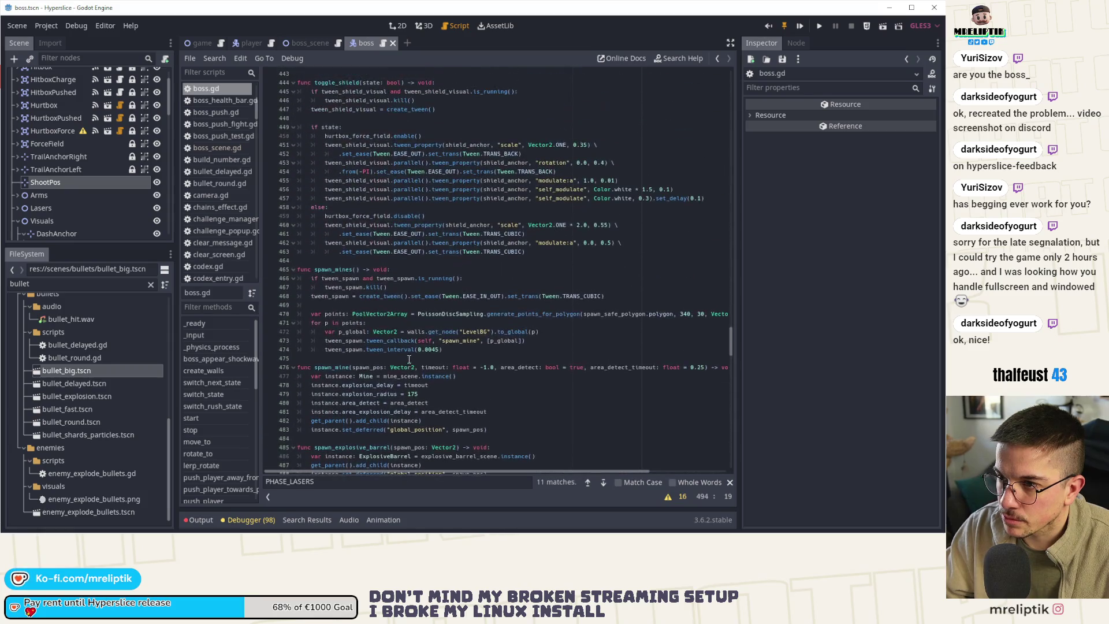
scroll(716, 346, "up", 7)
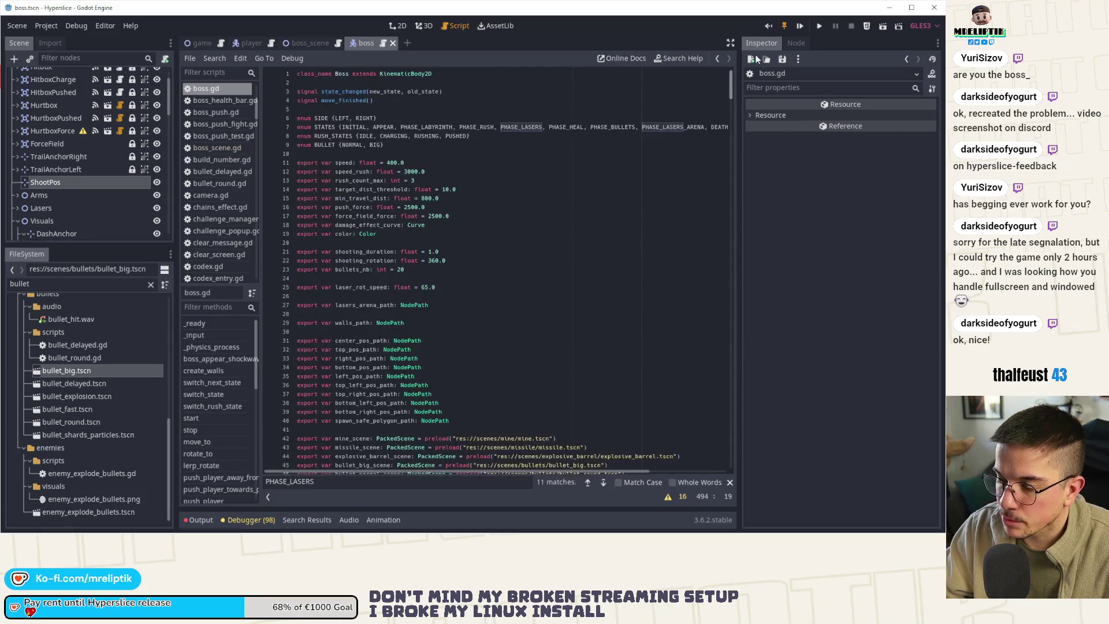
scroll(714, 349, "down", 9)
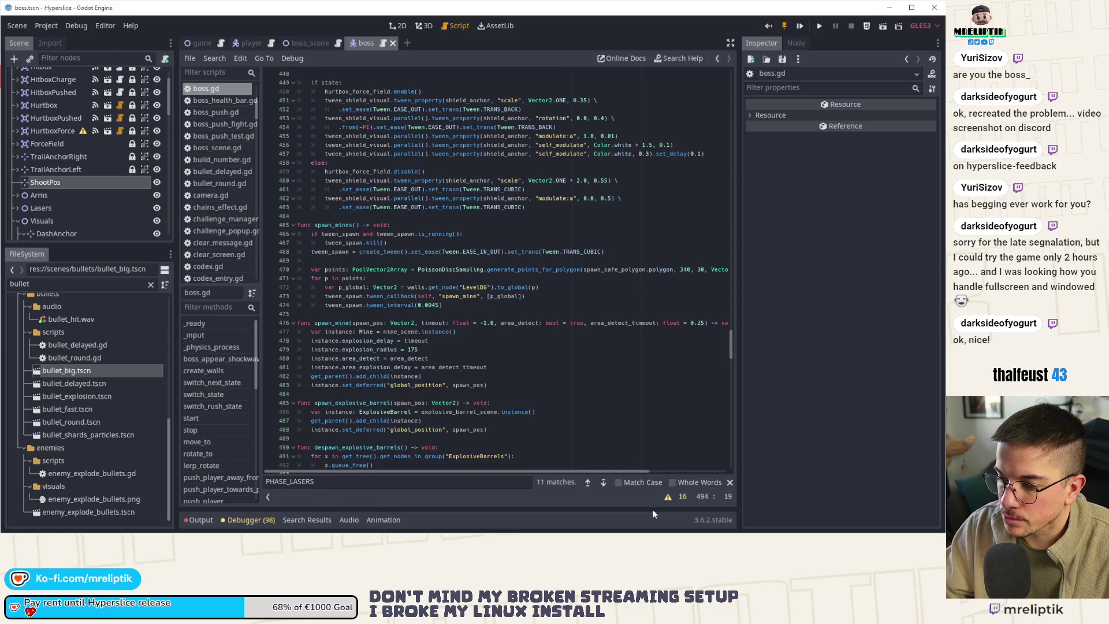
left_click(603, 482)
left_click(603, 482)
left_click(587, 483)
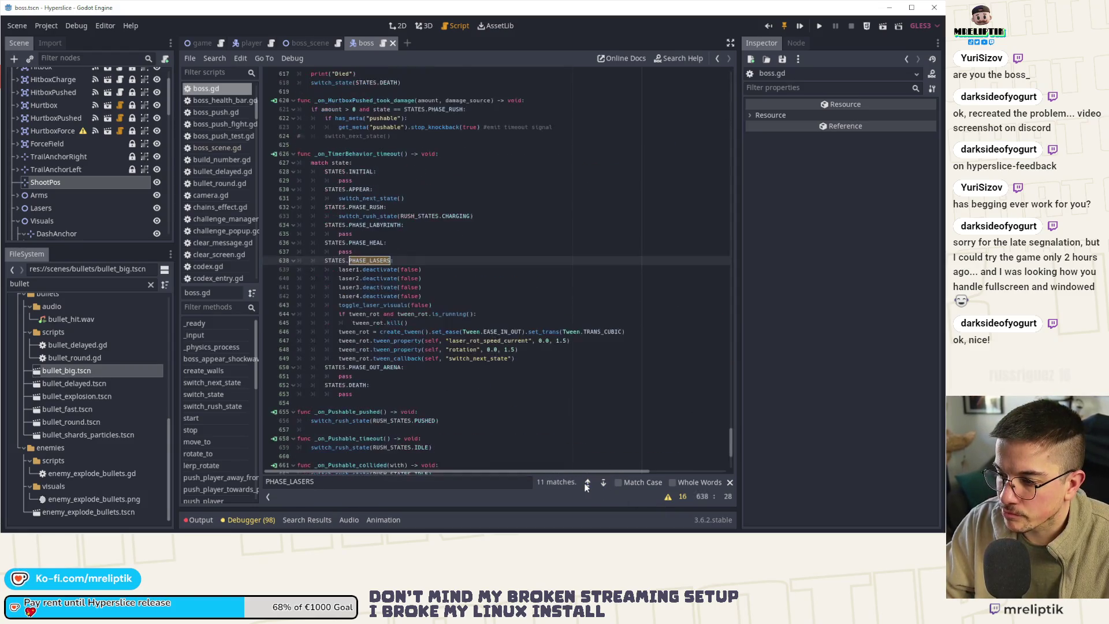
left_click(597, 483)
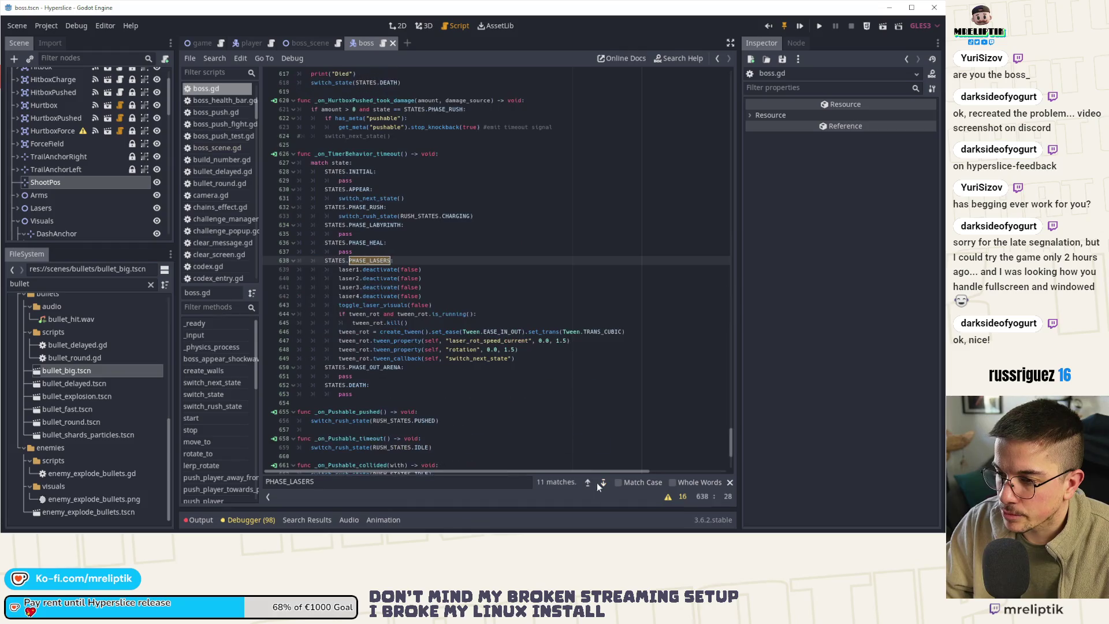
left_click(588, 483)
left_click(588, 483)
left_click(587, 483)
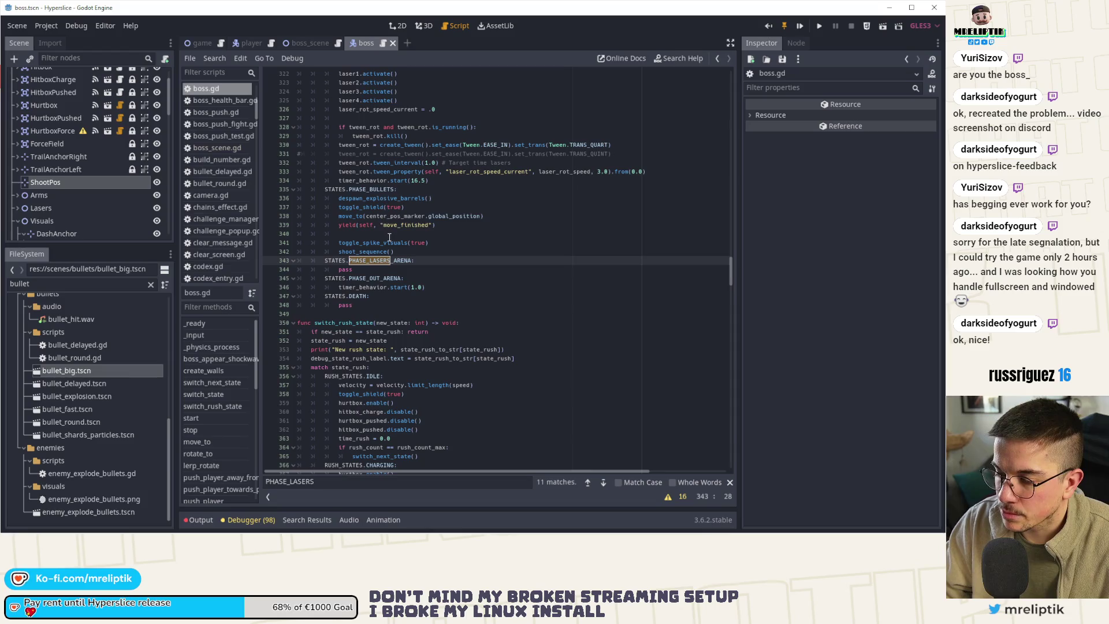
scroll(395, 259, "up", 1)
- Duplicate the timer_behavior.start(16.5) line into the bullets phase
left_click(404, 279)
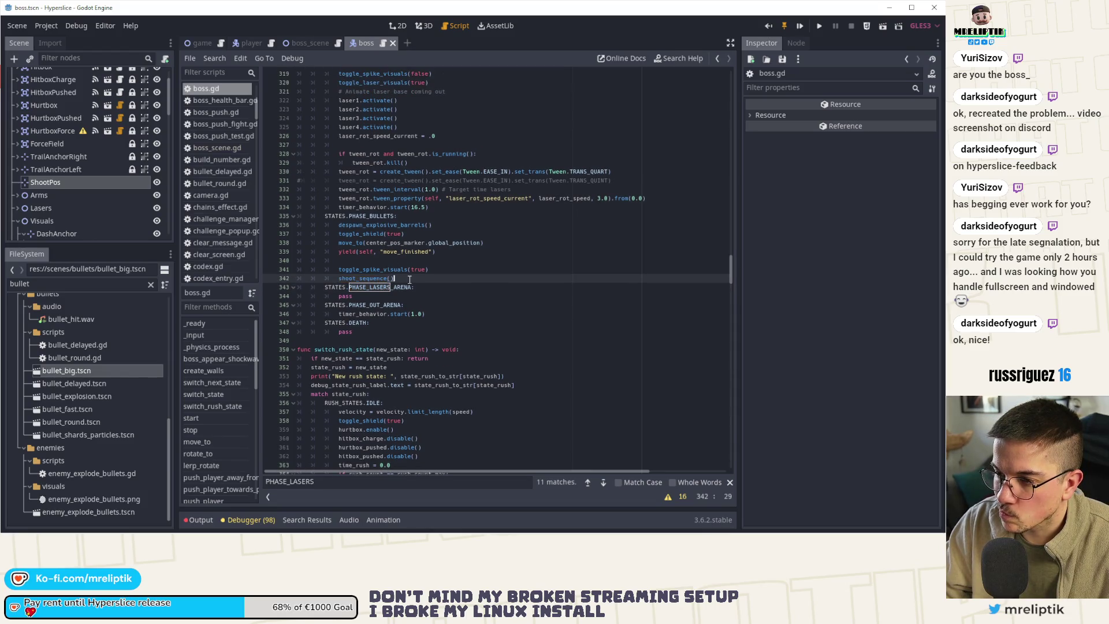
left_click(452, 208)
key("ctrl+b")
key("alt+Down")
key("alt+Down")
key("alt+Down")
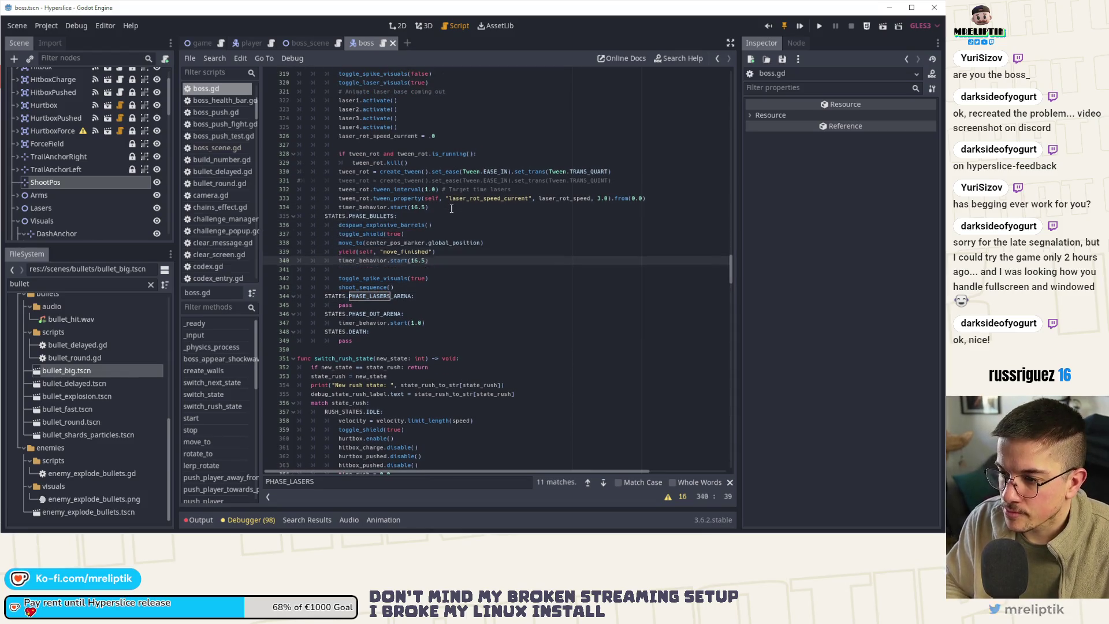
- Place the timer start under shoot_sequence() with 5.0 seconds and save
key("alt+Up")
key("alt+Up")
key("alt+Down")
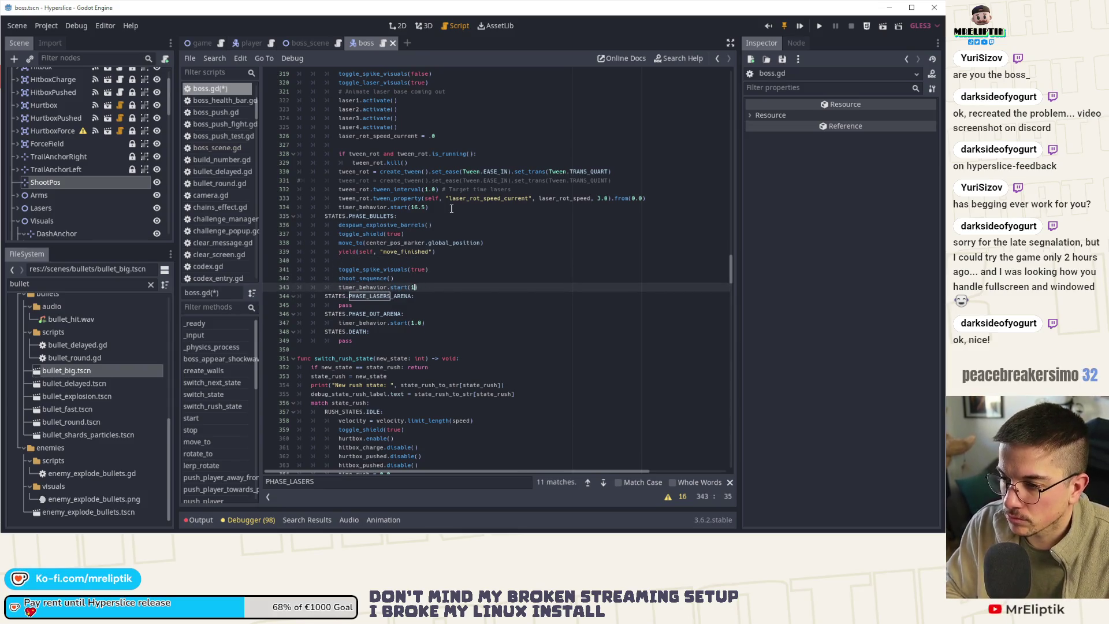
type("5.0")
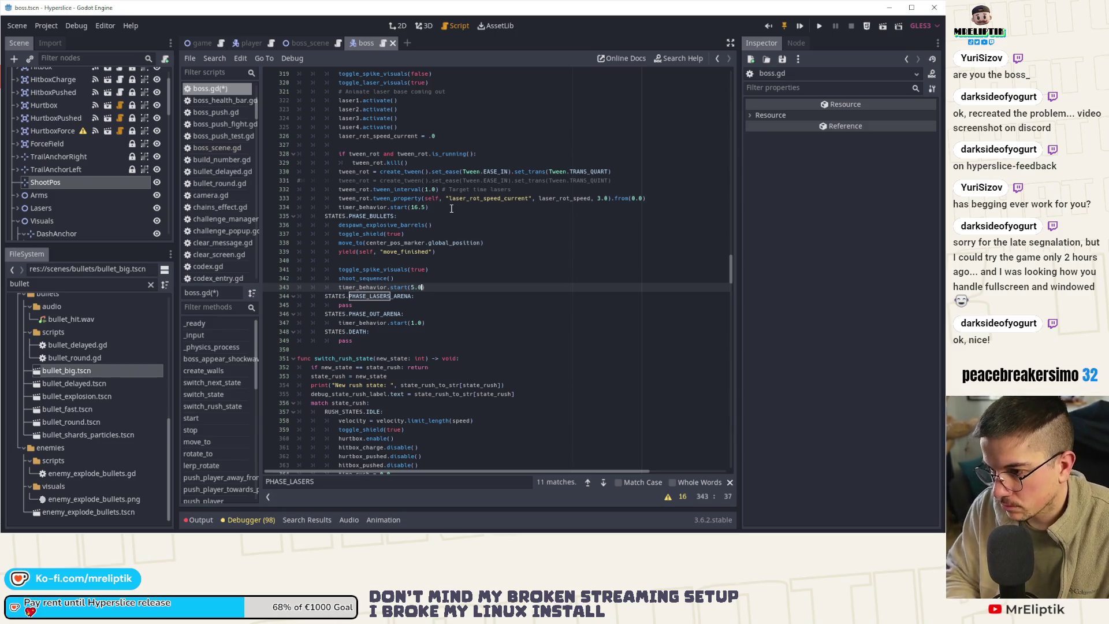
key("ctrl+s")
- Bring up the _on_TimerBehavior_timeout handler
double_click(358, 287)
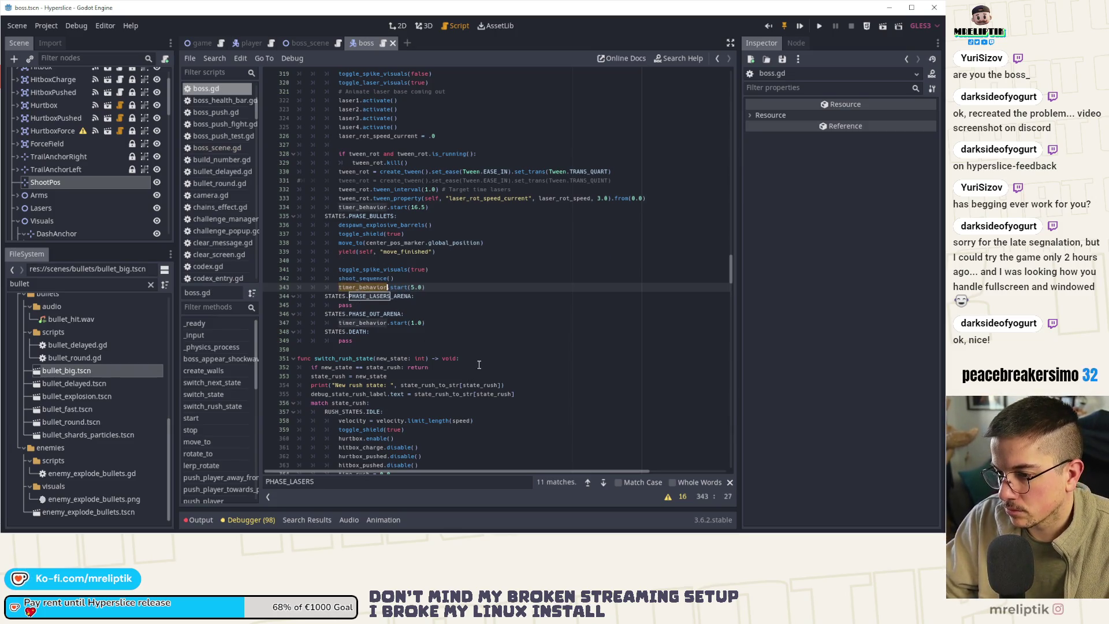
scroll(482, 372, "down", 13)
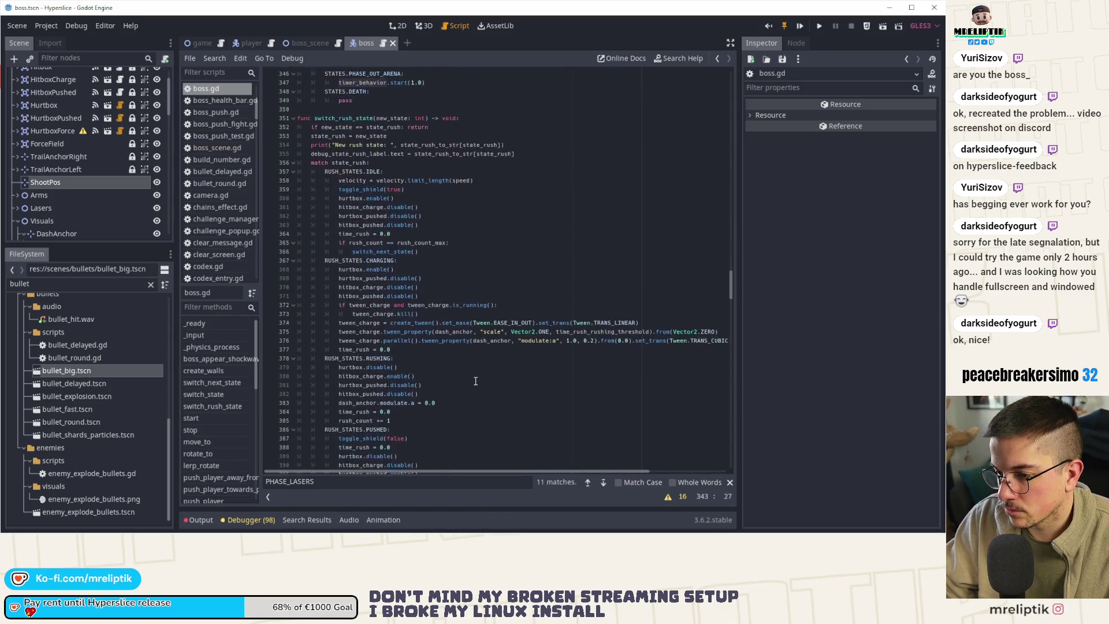
scroll(475, 381, "down", 11)
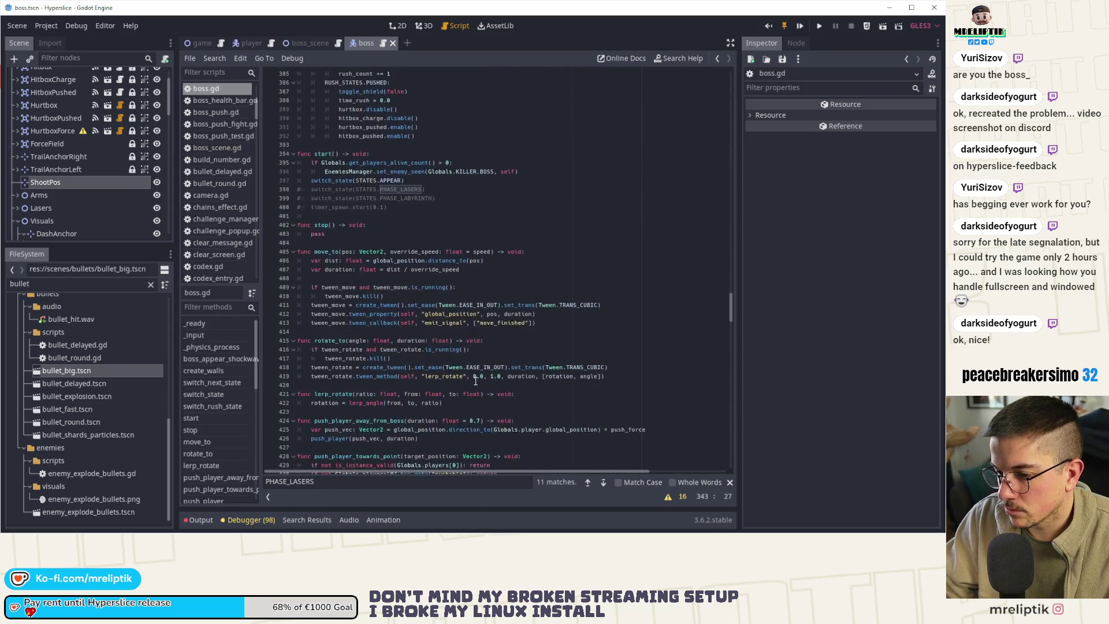
scroll(234, 454, "down", 3)
scroll(234, 454, "down", 5)
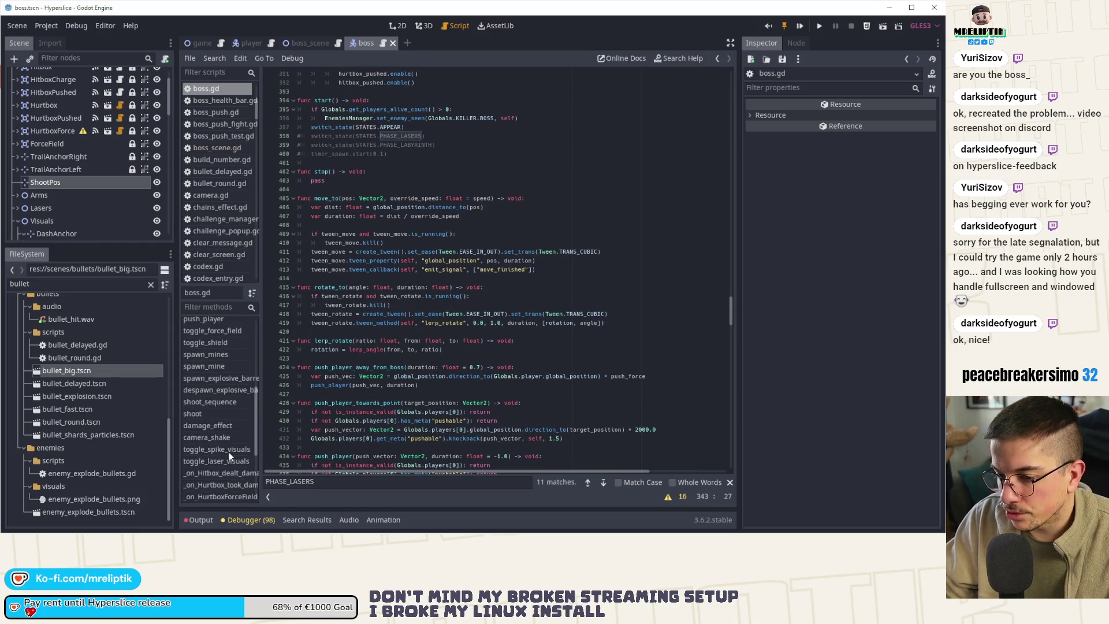
scroll(229, 452, "down", 1)
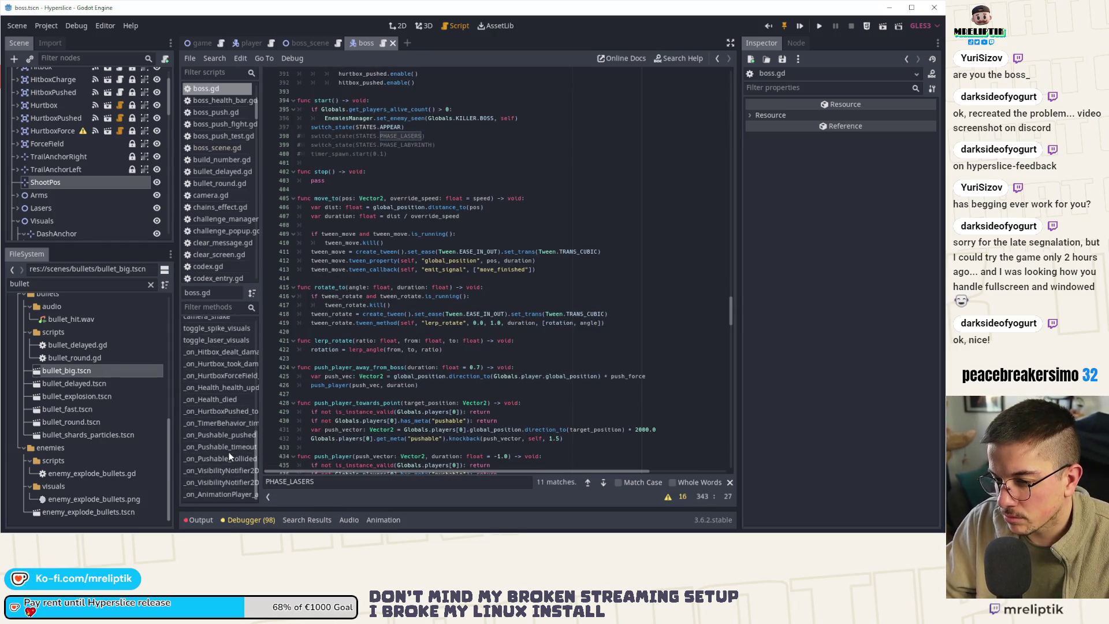
left_click(216, 424)
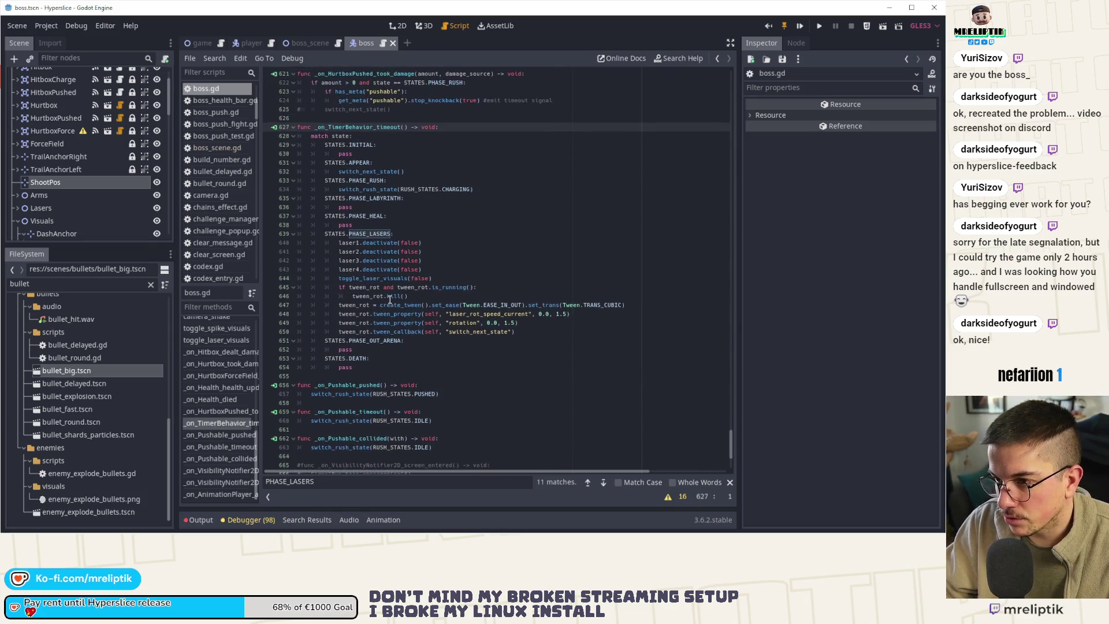
- Duplicate switch_next_state() into the PHASE_HEAL case of the timeout handler
left_click(404, 189)
left_click(416, 171)
key("ctrl+d")
key("alt+Down")
key("alt+Down")
key("alt+Down")
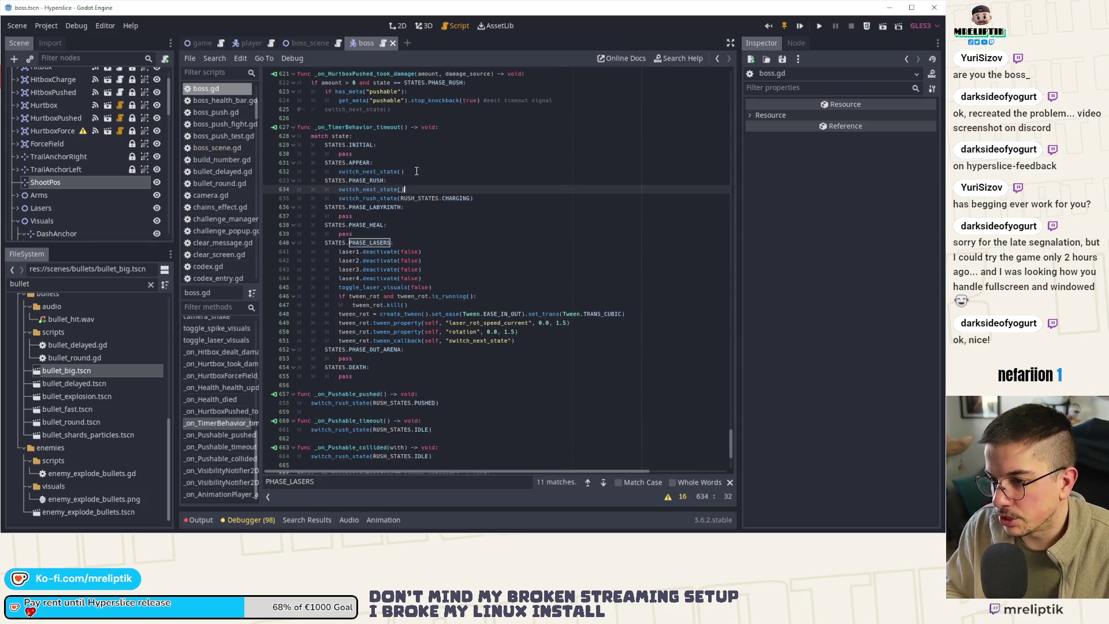
- Paste the PHASE_BULLETS and PHASE_LASERS_ARENA cases after the lasers phase
left_click(535, 341)
key("Return")
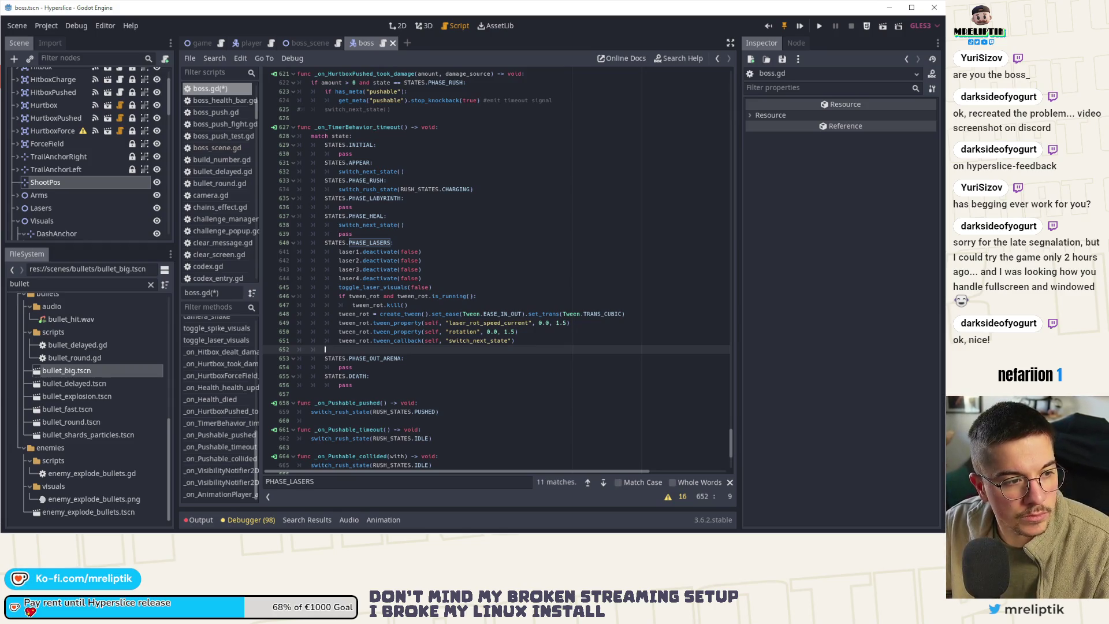
type("STATES.PHASE_BULLETS: \t\t\tpass \t\tSTATES.PHASE_LASERS_ARENA: \t\t\tpass")
- Replace pass in the PHASE_BULLETS case with switch_next_state()
left_click(372, 234)
left_click(380, 224)
key("ctrl+d")
key("alt+Down")
key("alt+Down")
key("alt+Down")
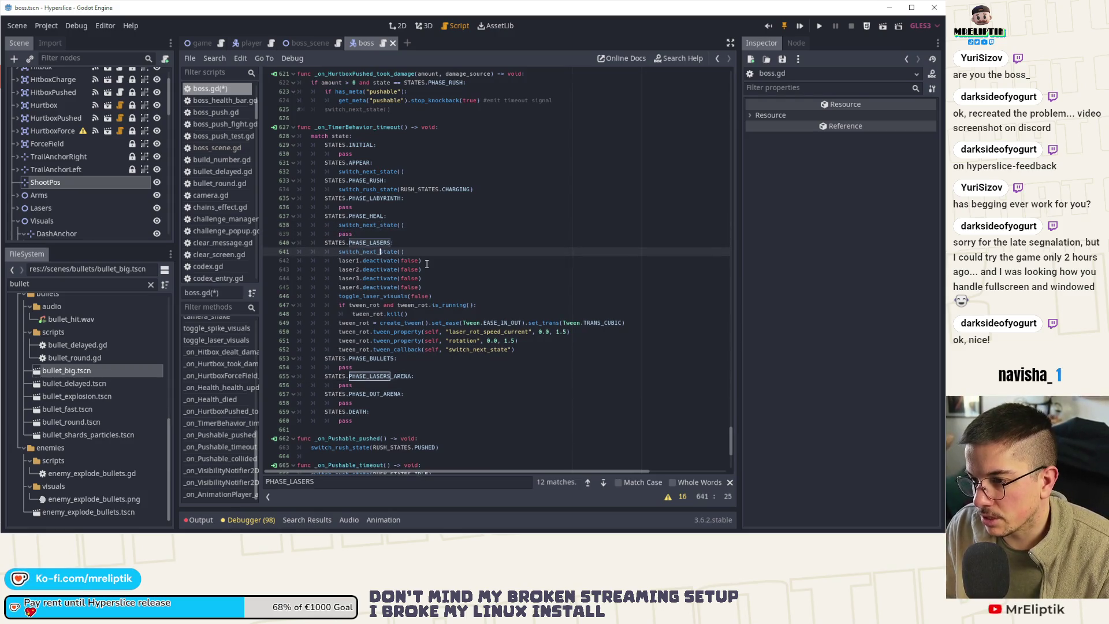
key("alt+Down")
key("Down")
key("ctrl+shift+k")
key("Up")
key("ctrl+d")
key("End")
- Replace pass in the PHASE_LASERS_ARENA case with switch_next_state() and save
key("alt+Down")
key("Down")
key("ctrl+shift+k")
key("ctrl+s")
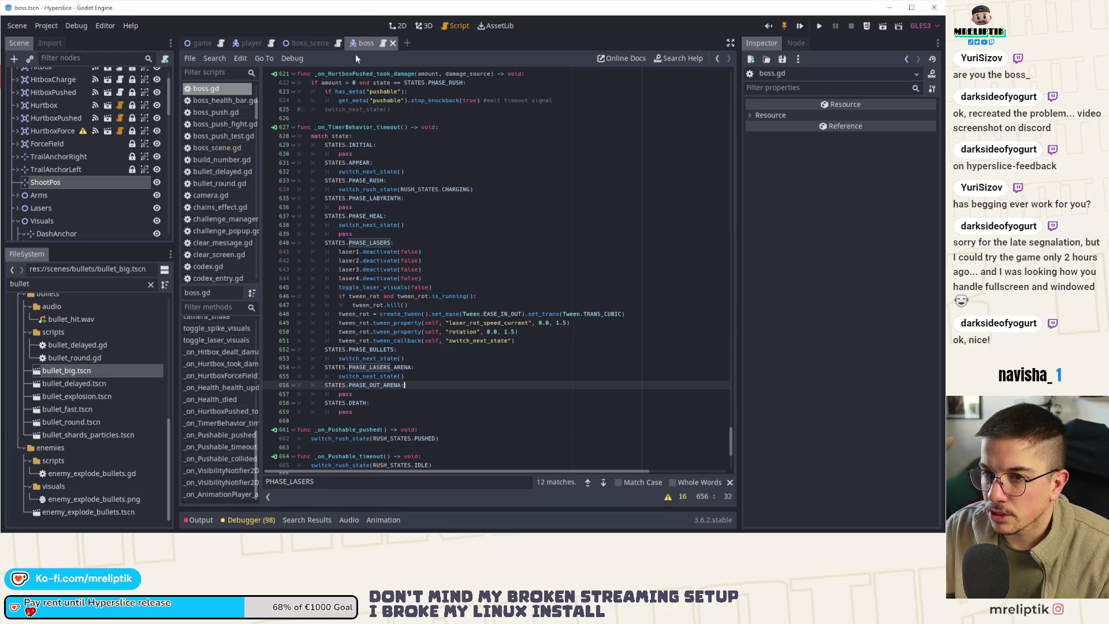
left_click(398, 26)
left_click(248, 43)
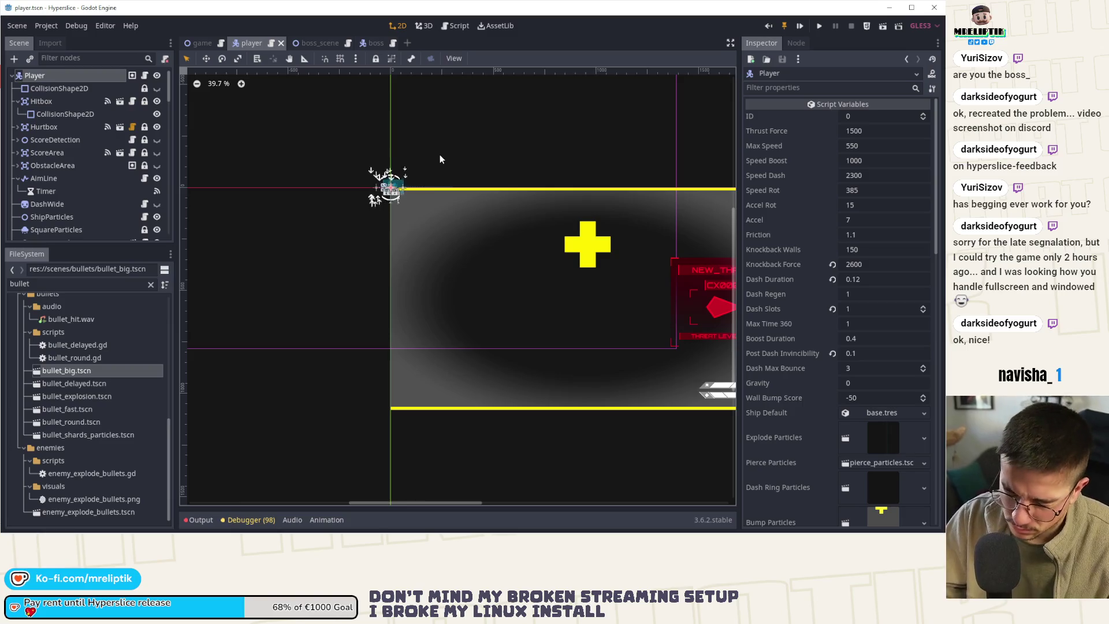
- In boss_scene, duplicate Top, move it above Center, rename it TopOutside, and save
scroll(373, 195, "down", 3)
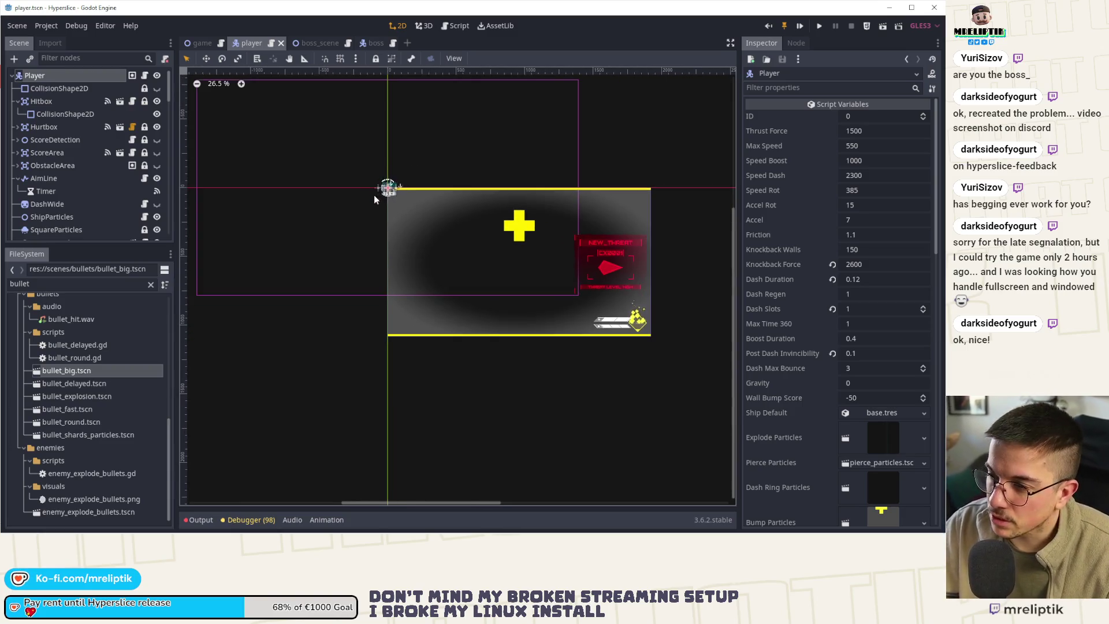
left_click(199, 43)
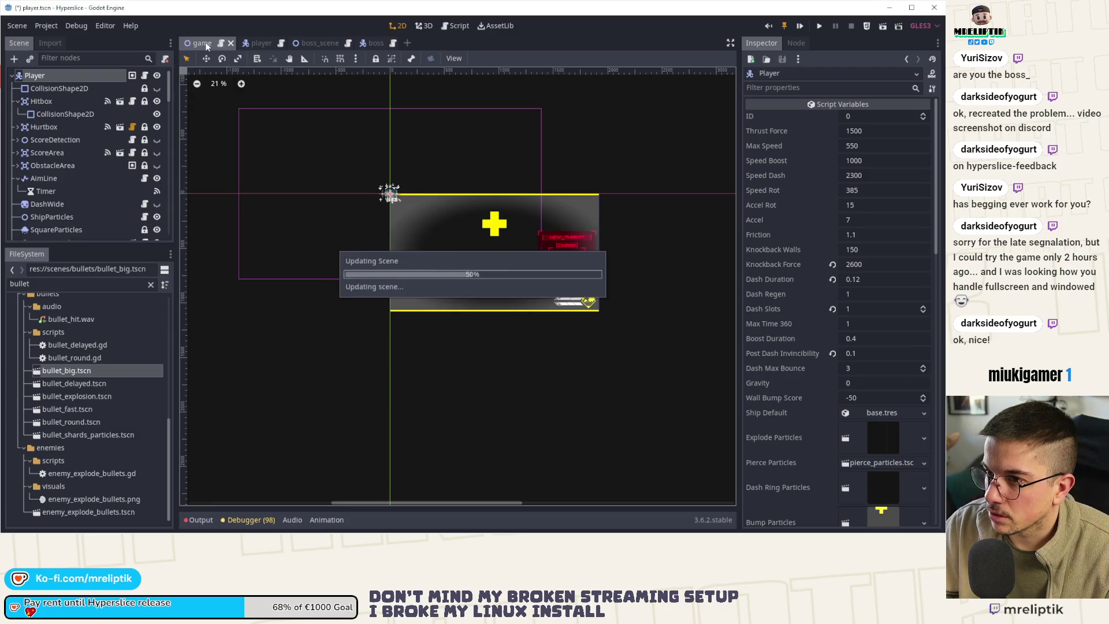
left_click(322, 45)
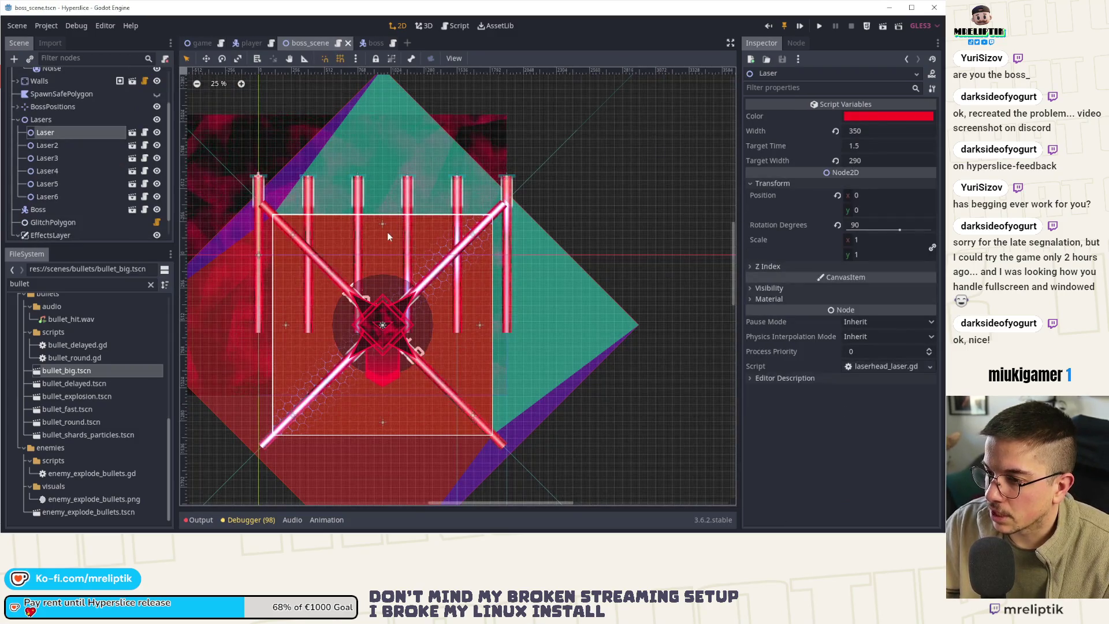
left_click(382, 217)
left_click(379, 220)
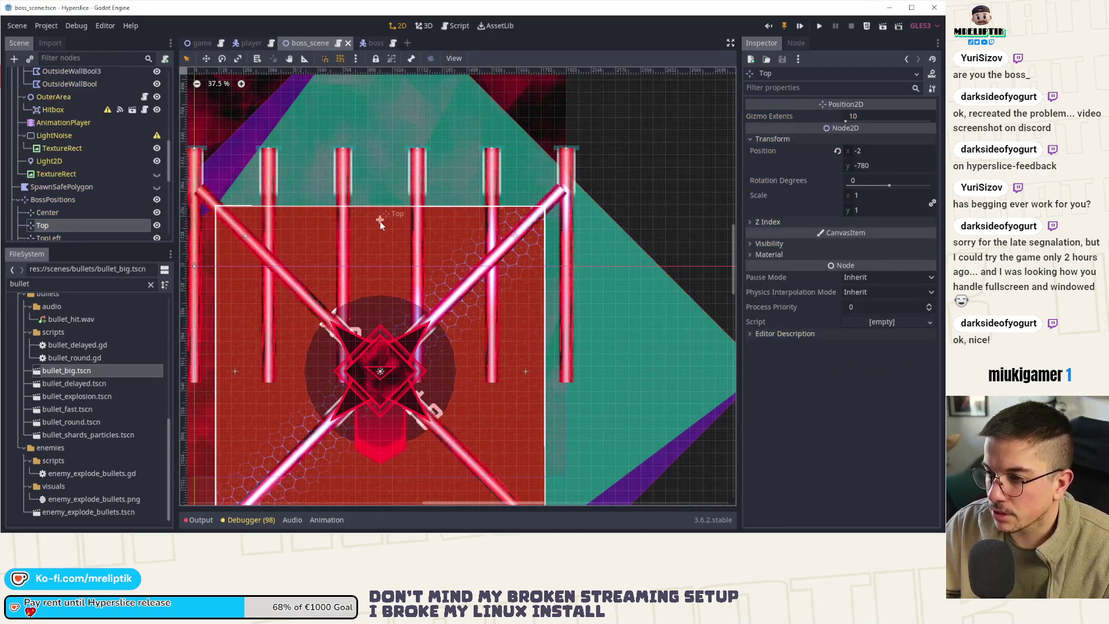
key("ctrl+d")
mouse_move(73, 228)
left_mouse_down()
mouse_move(54, 225)
mouse_move(55, 193)
left_mouse_up()
double_click(69, 200)
type("T")
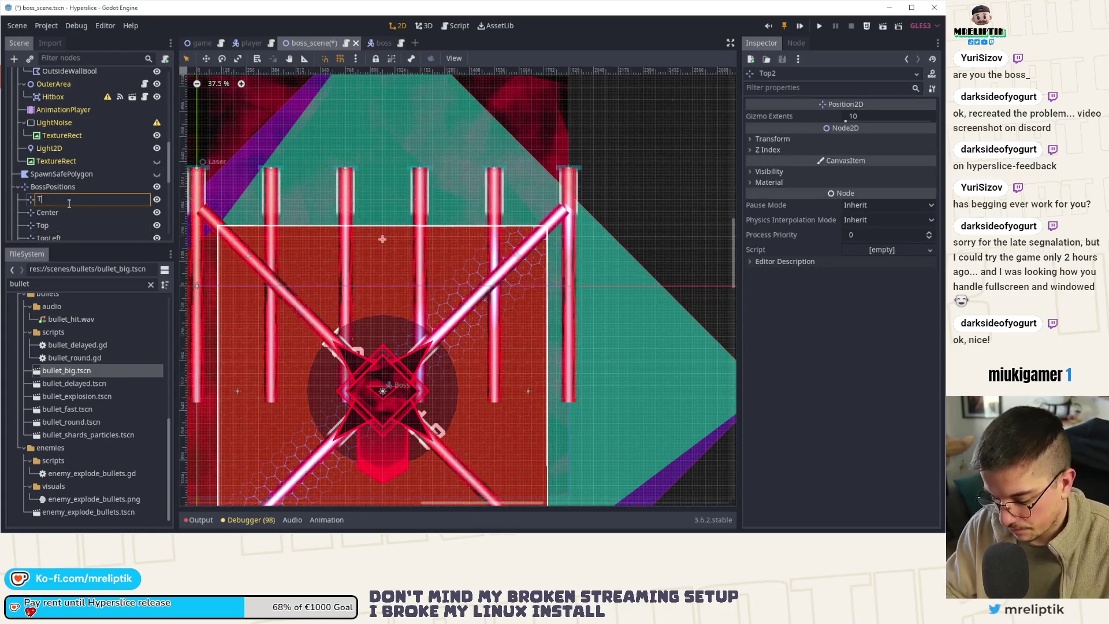
type("opOutside")
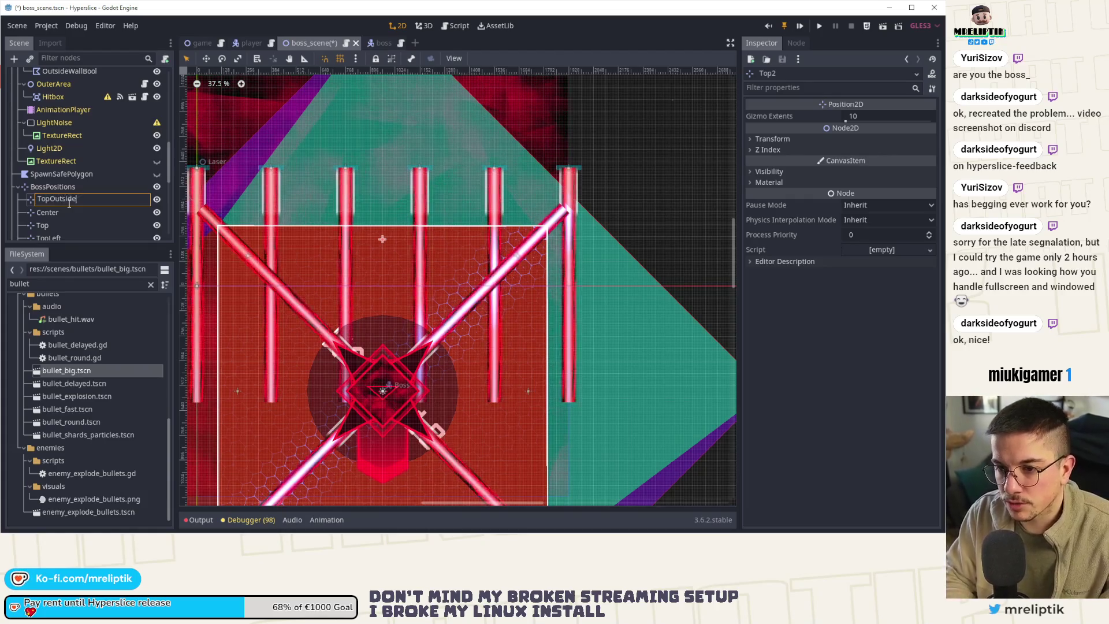
key("Return")
key("ctrl+s")
- Set TopOutside's position to (0, -1100) and save the scene
scroll(428, 305, "up", 4)
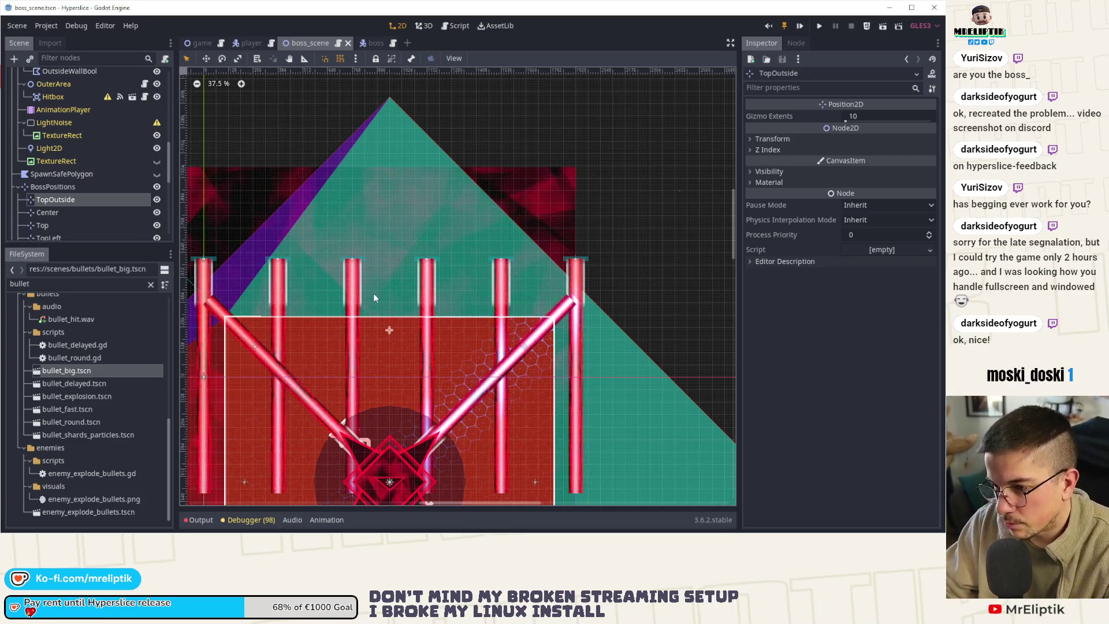
left_click(772, 138)
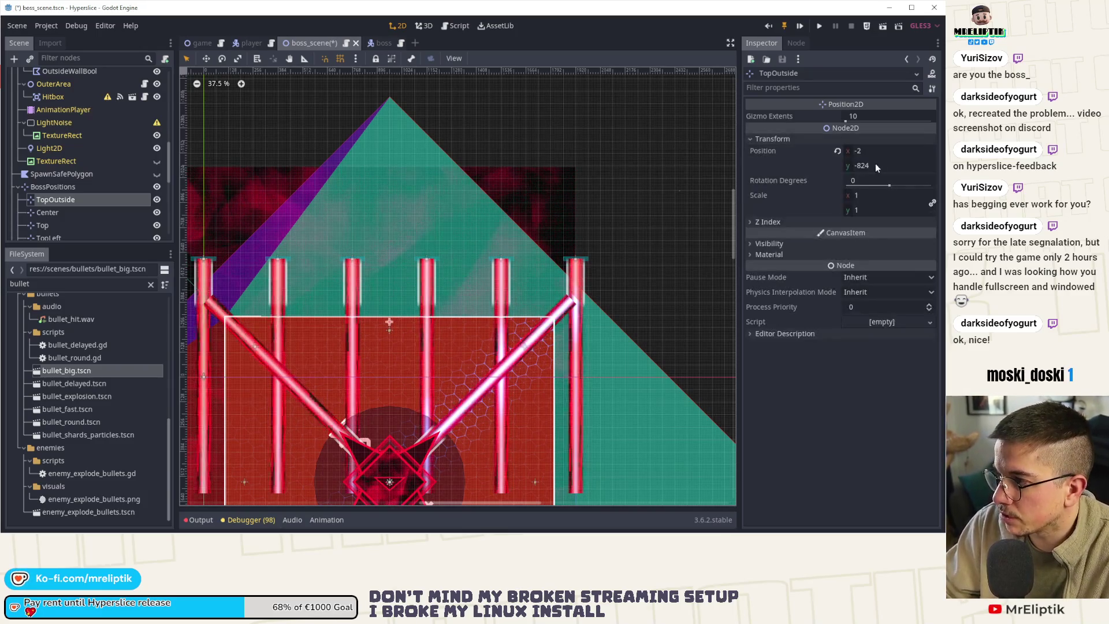
left_click(875, 164)
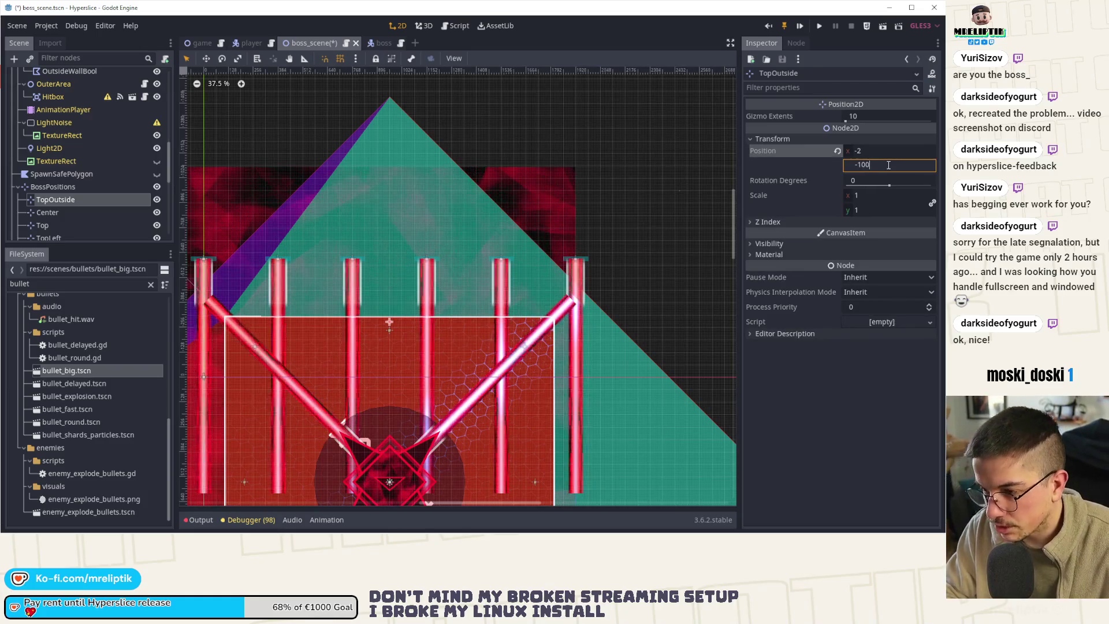
key("Return")
key("ctrl+s")
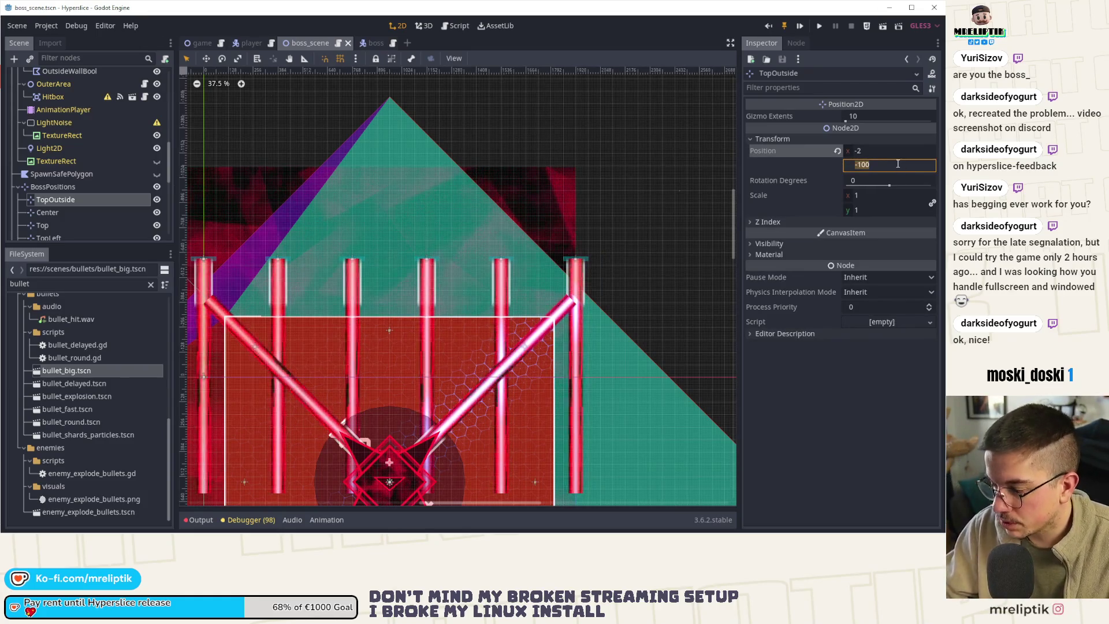
type("-10")
key("Return")
left_click(896, 164)
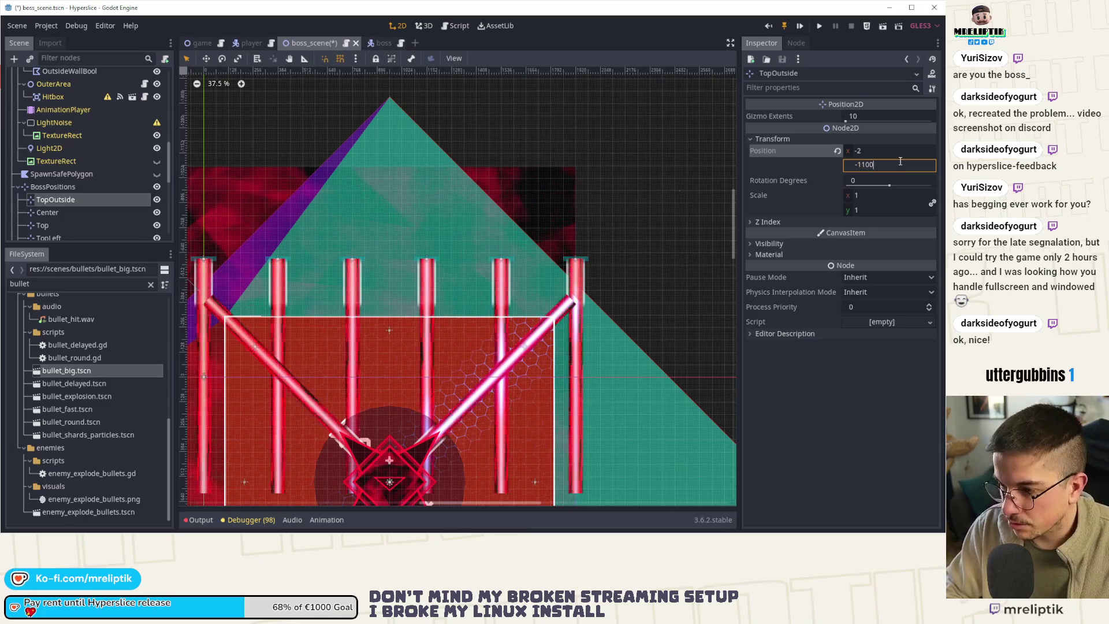
left_click(888, 149)
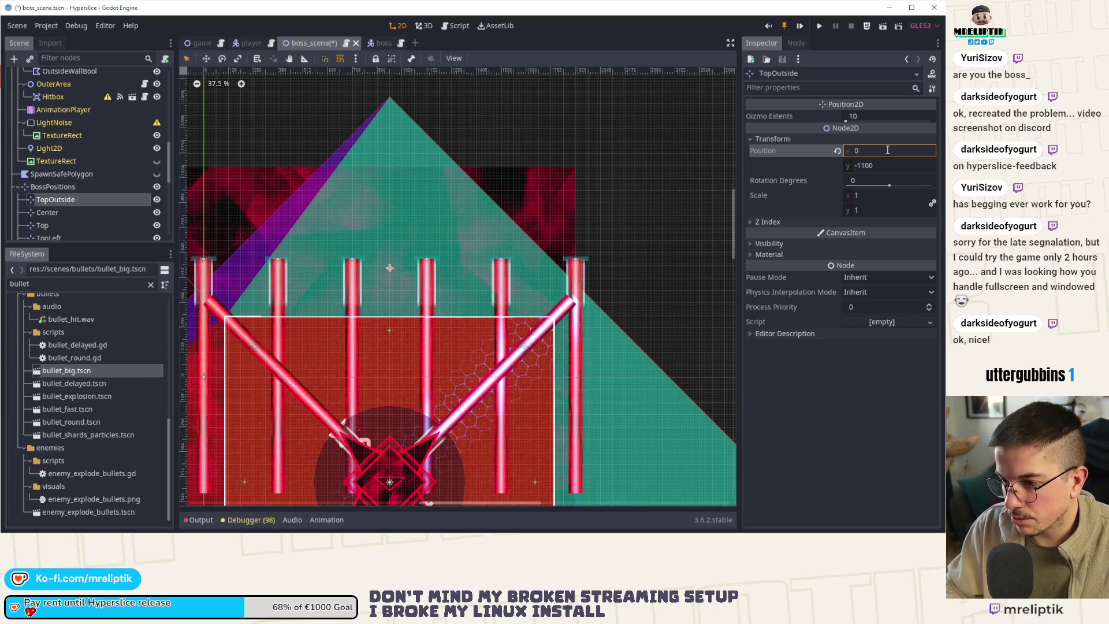
key("Return")
key("ctrl+s")
left_click(69, 212)
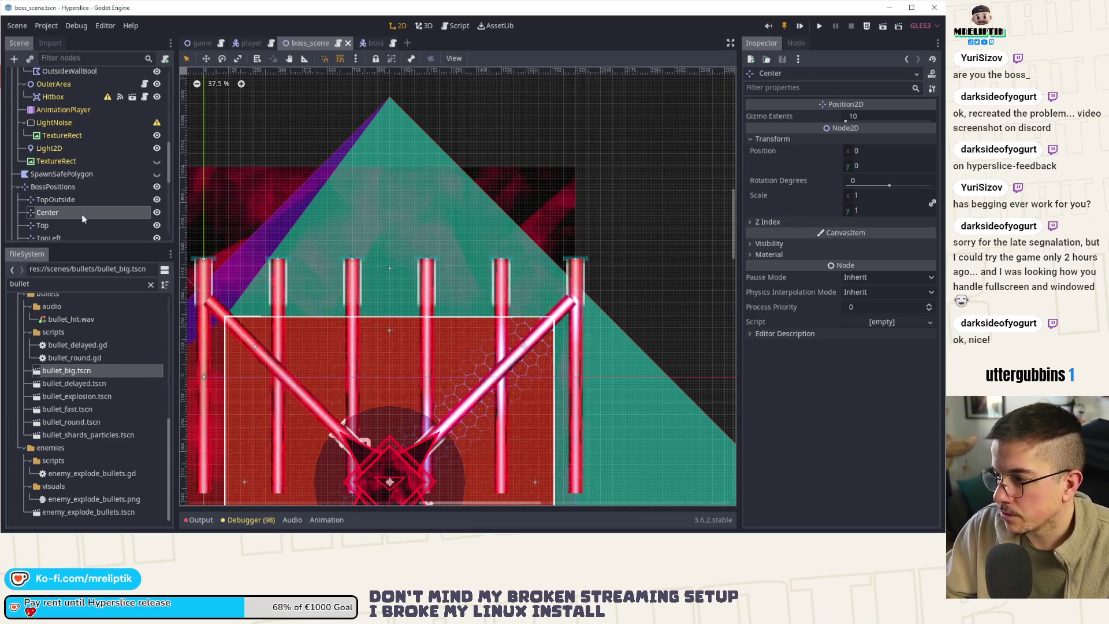
- Set the Top position's x to 0 and save the scene
left_click(45, 224)
left_click(871, 150)
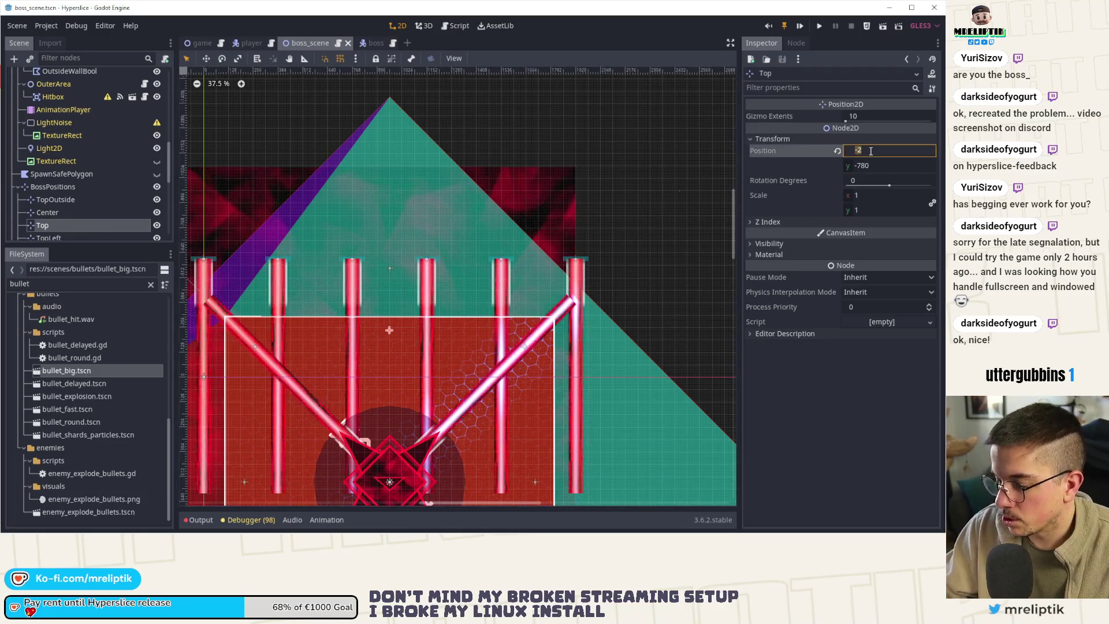
key("Return")
key("ctrl+s")
- Review the TopRight, BottomRight, BottomLeft, Right, Bottom and Left positions
scroll(70, 219, "down", 2)
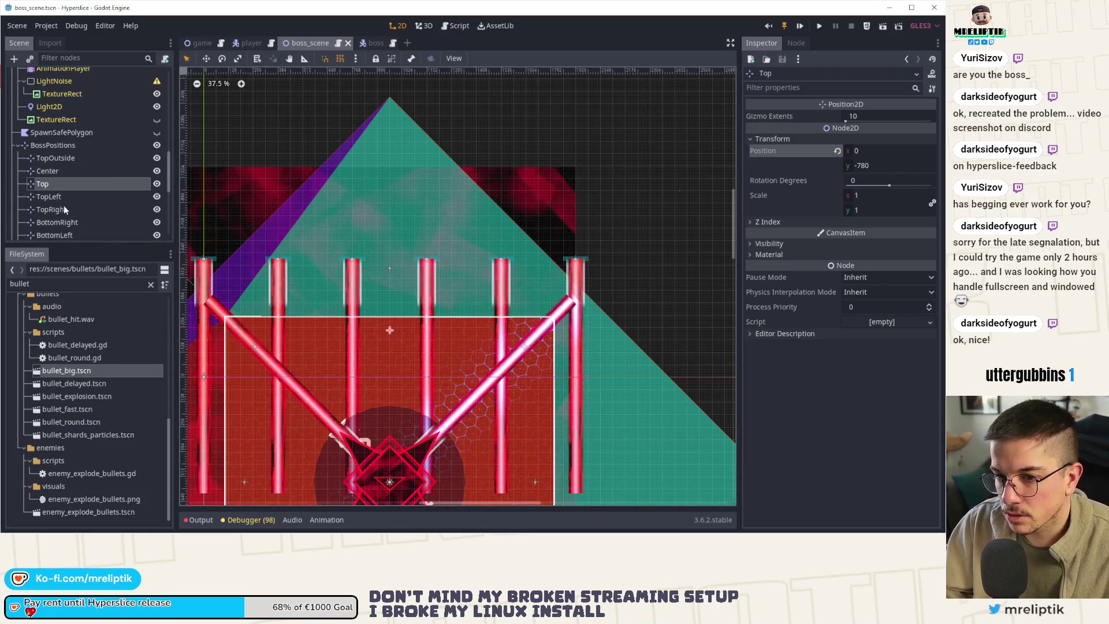
left_click(58, 209)
scroll(61, 196, "down", 2)
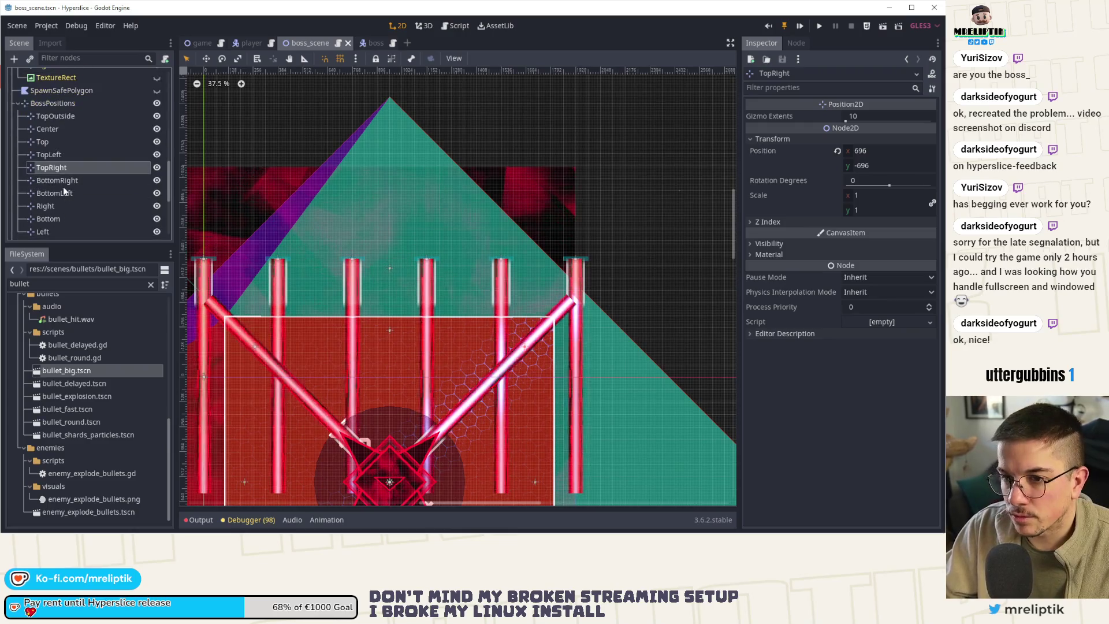
left_click(63, 182)
left_click(61, 196)
left_click(55, 207)
left_click(57, 220)
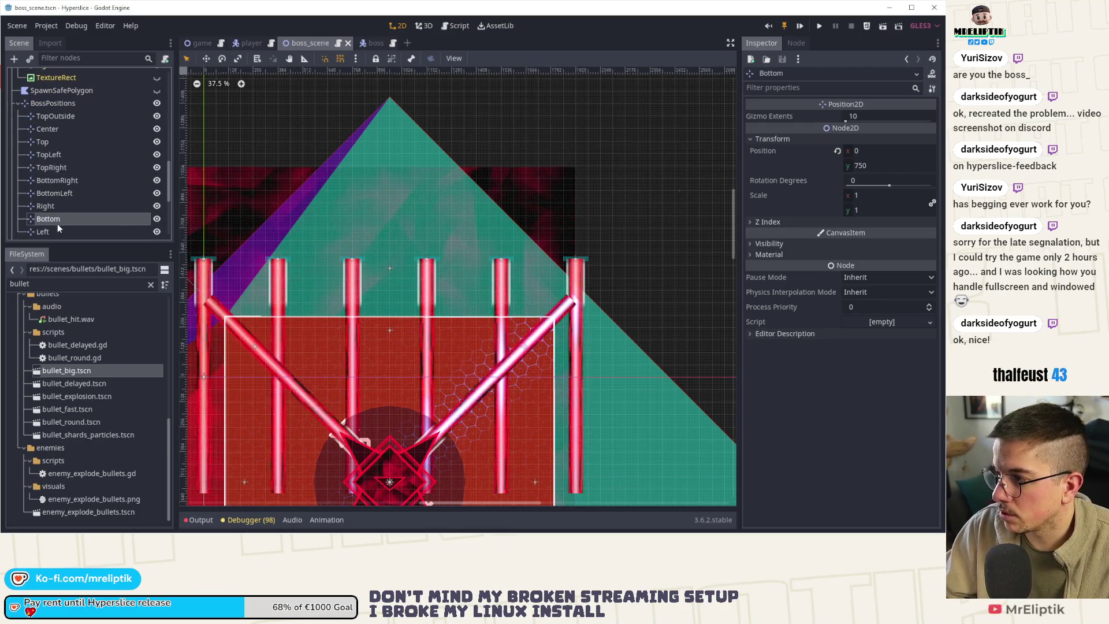
scroll(46, 190, "down", 2)
left_click(46, 189)
scroll(69, 182, "up", 5)
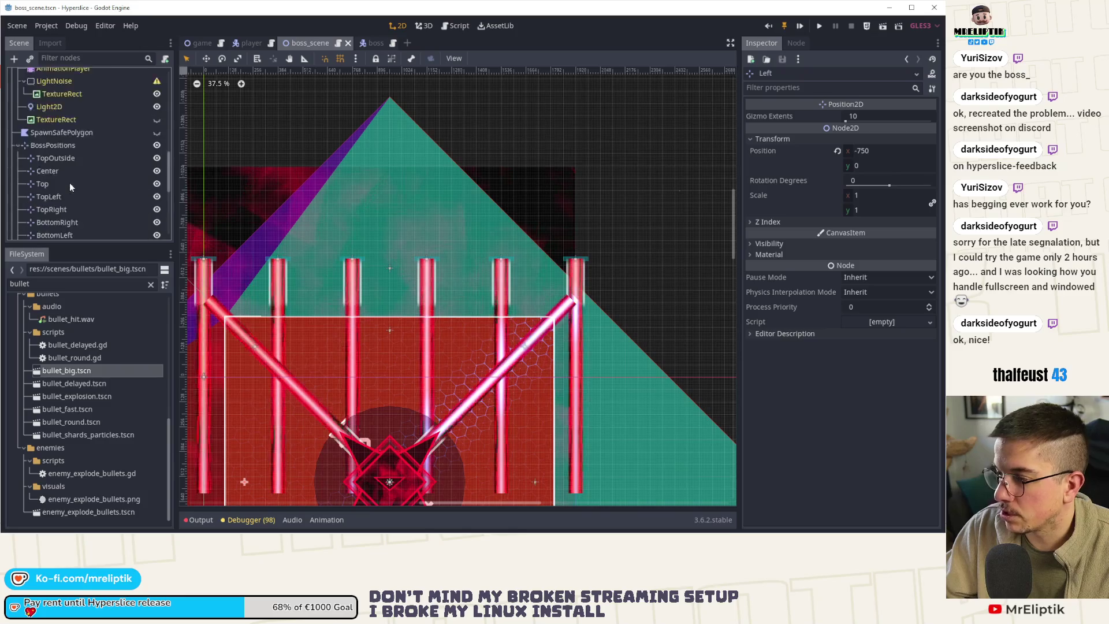
- Set the Top position's y to -750
left_click(61, 204)
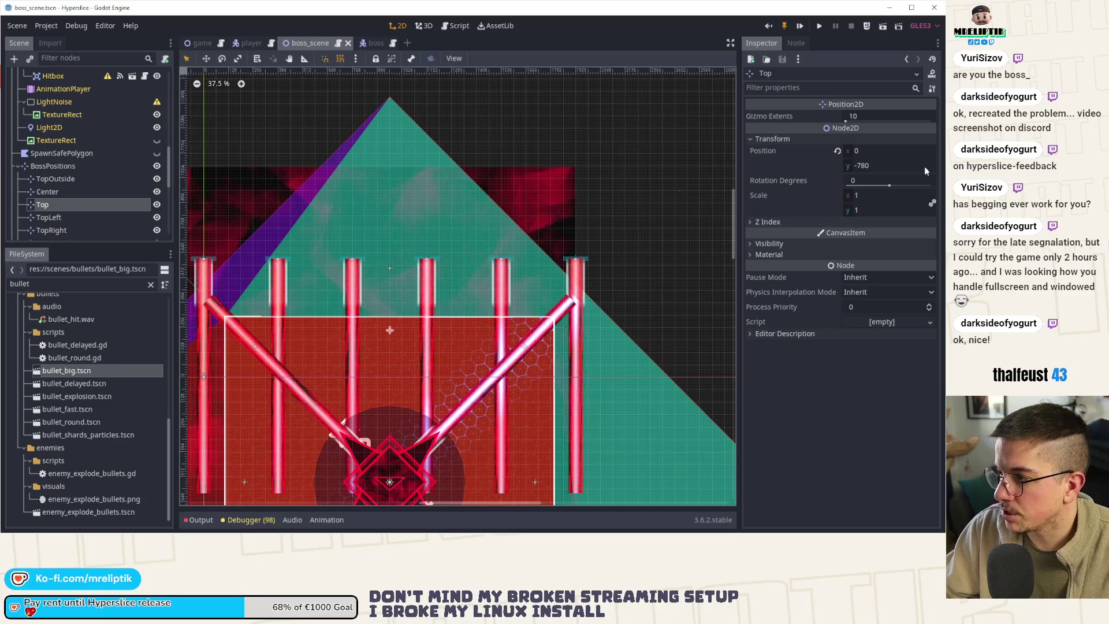
left_click(897, 165)
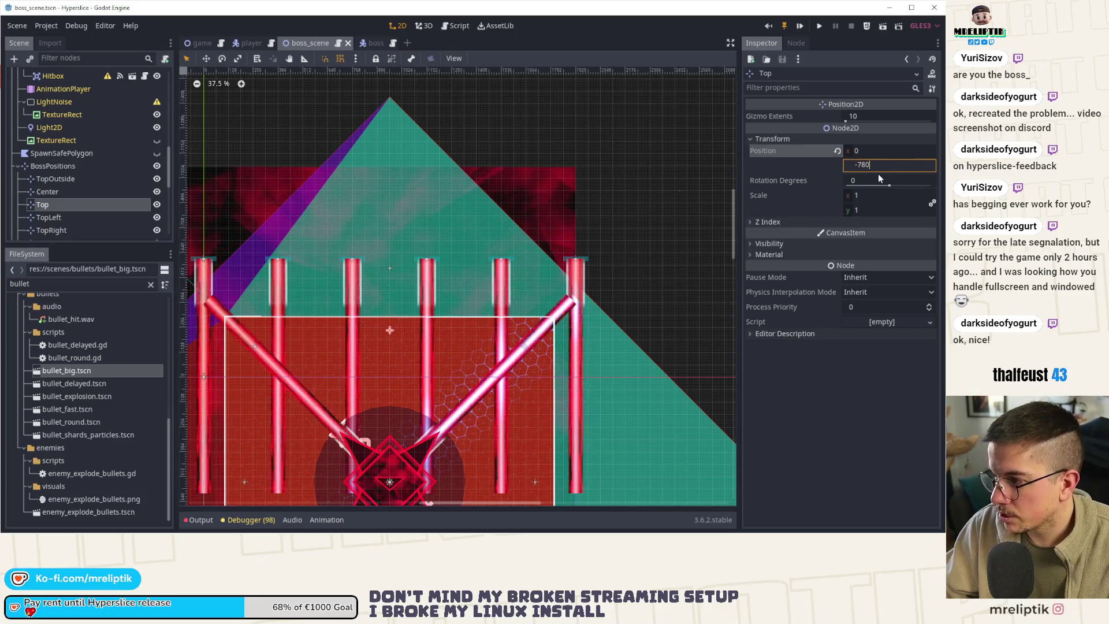
type("-750")
key("Return")
left_click(392, 270)
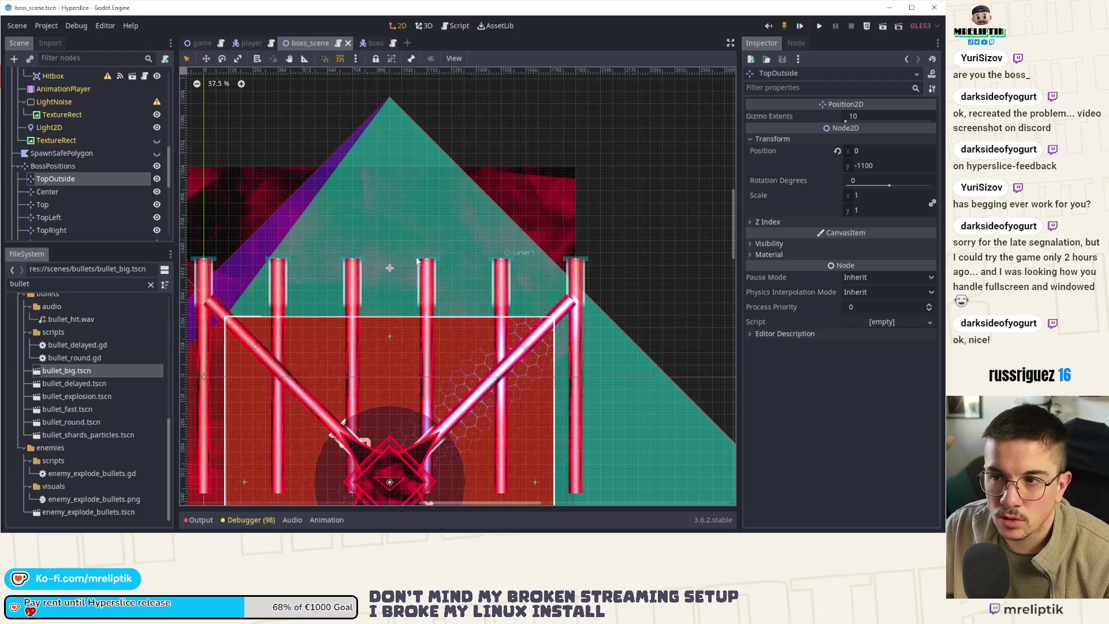
- Save the boss scene and open boss.gd in the script editor
left_click(367, 46)
mouse_move(303, 42)
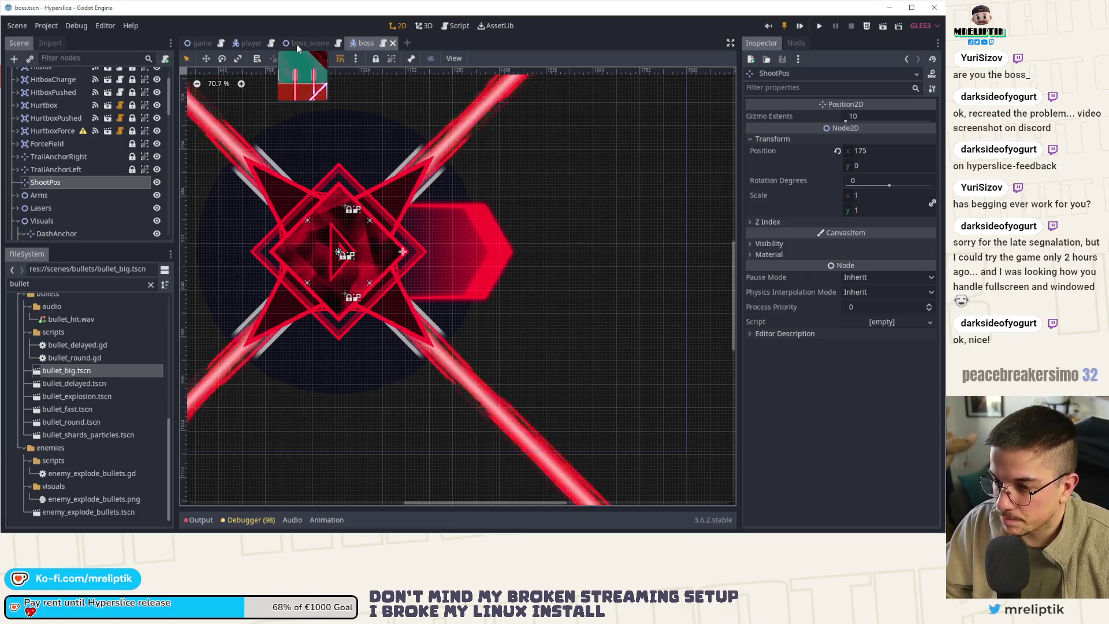
left_click(296, 44)
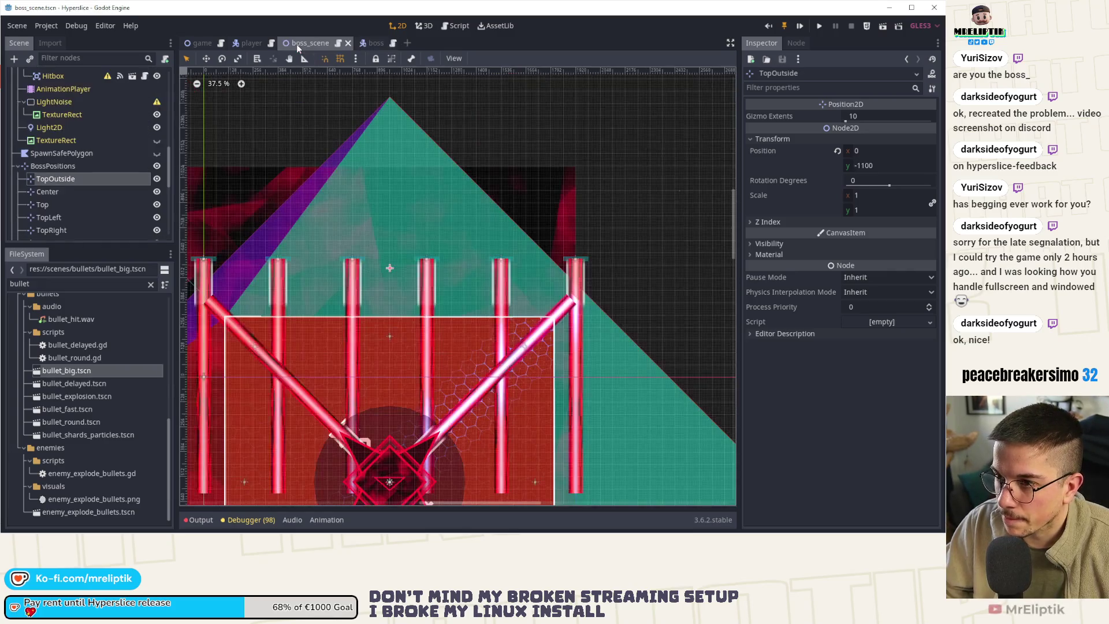
scroll(414, 169, "down", 3)
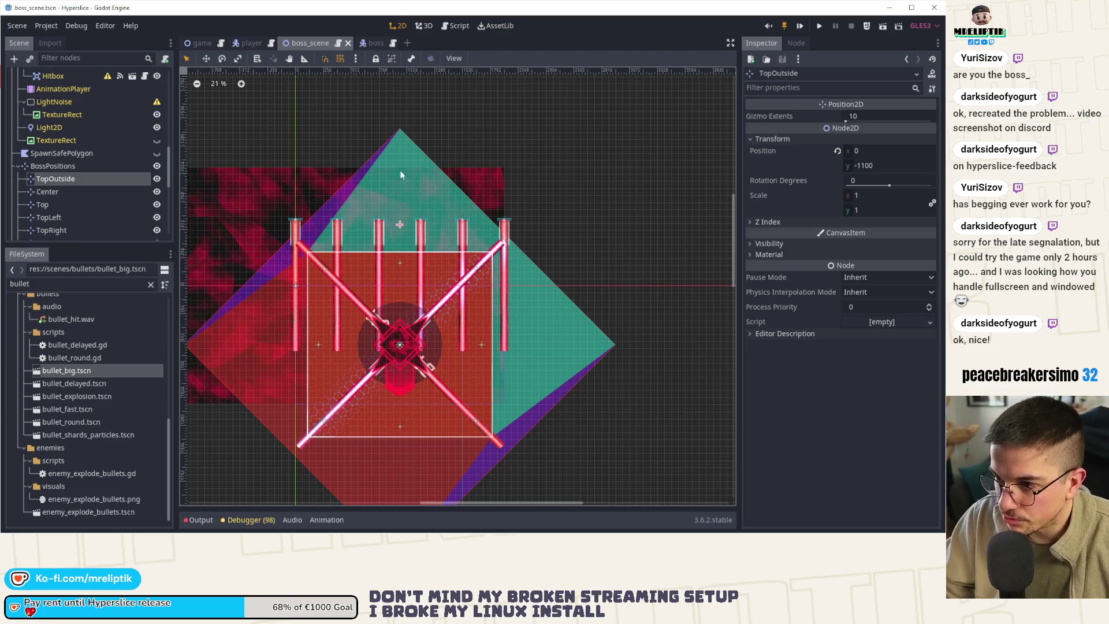
left_click(367, 43)
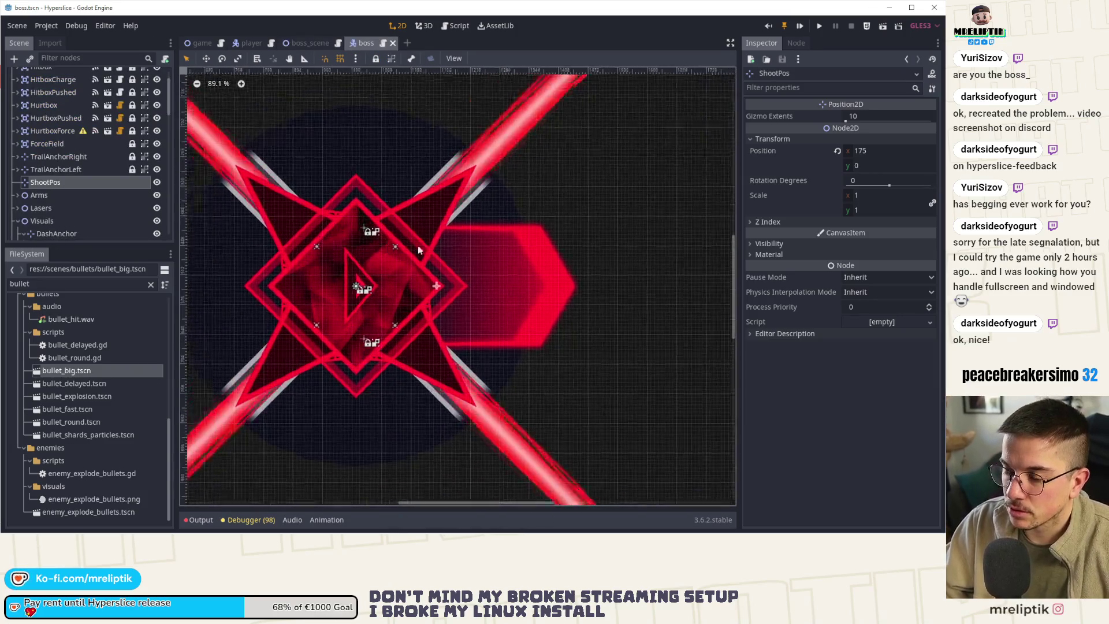
key("ctrl+s")
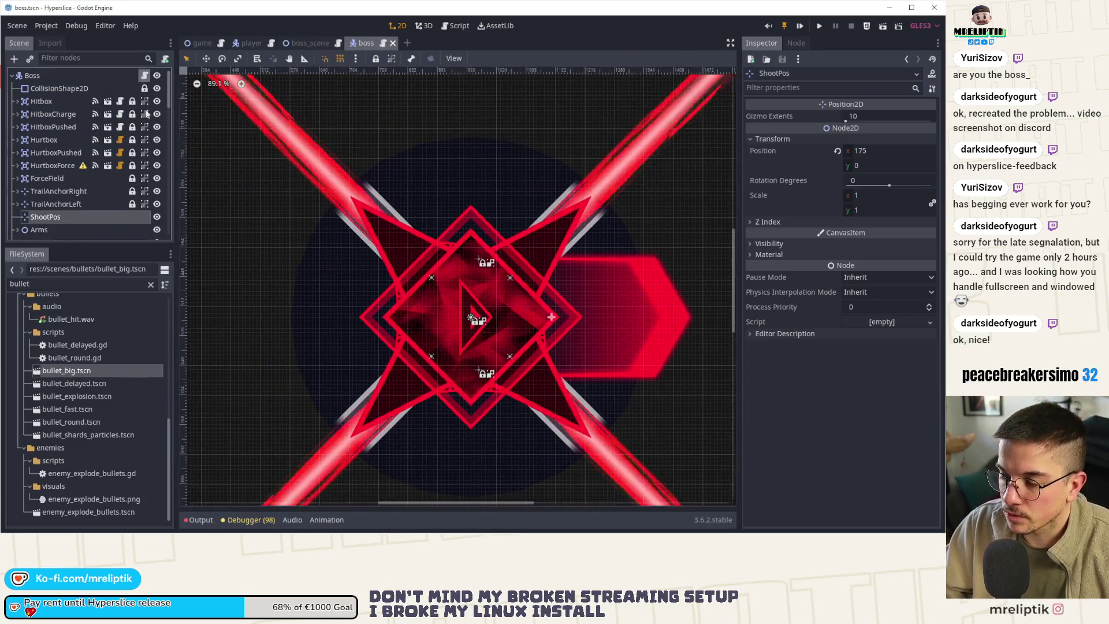
key("ctrl+F3")
left_click_drag(728, 437, 741, 105)
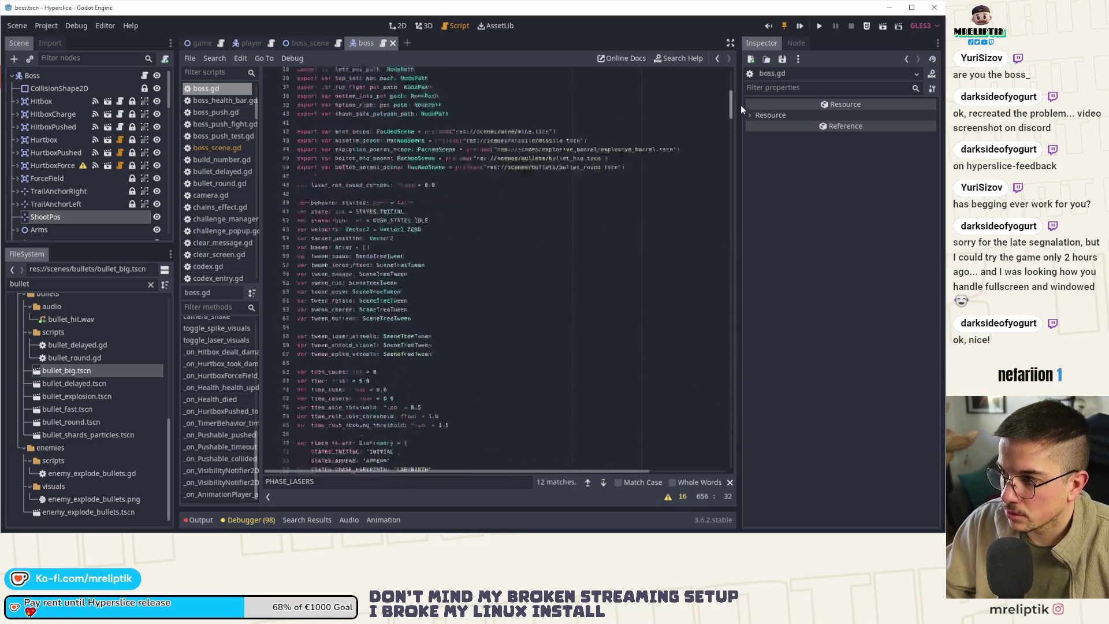
- Add a top_outside_pos_path node path export above center_pos_path and save
left_click(473, 267)
key("Up")
key("Up")
key("Up")
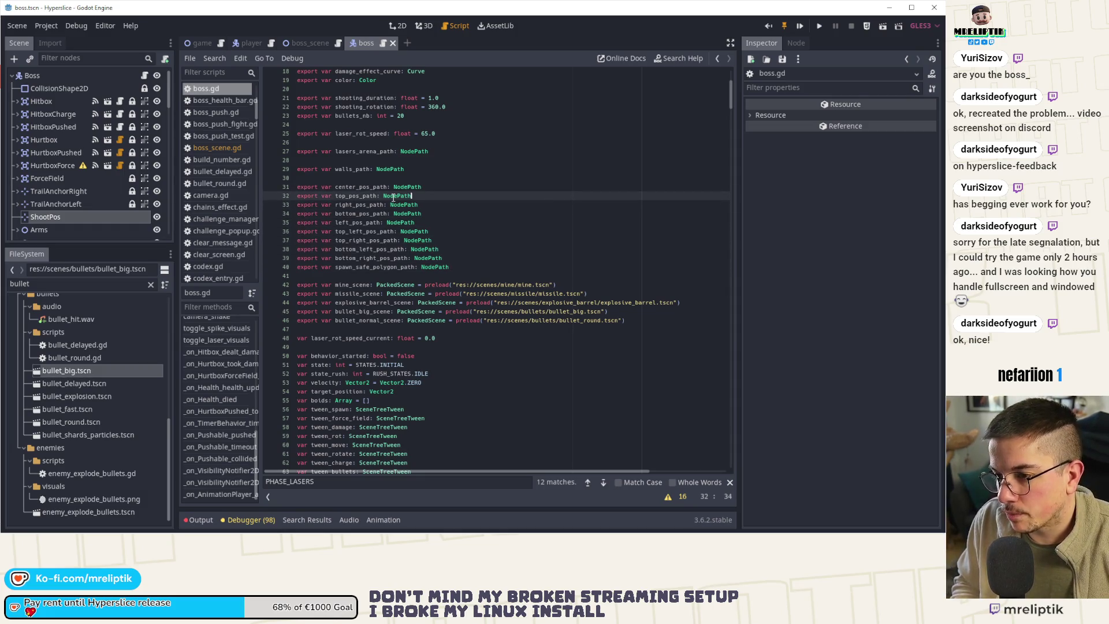
key("ctrl+d")
key("alt+Up")
key("alt+Up")
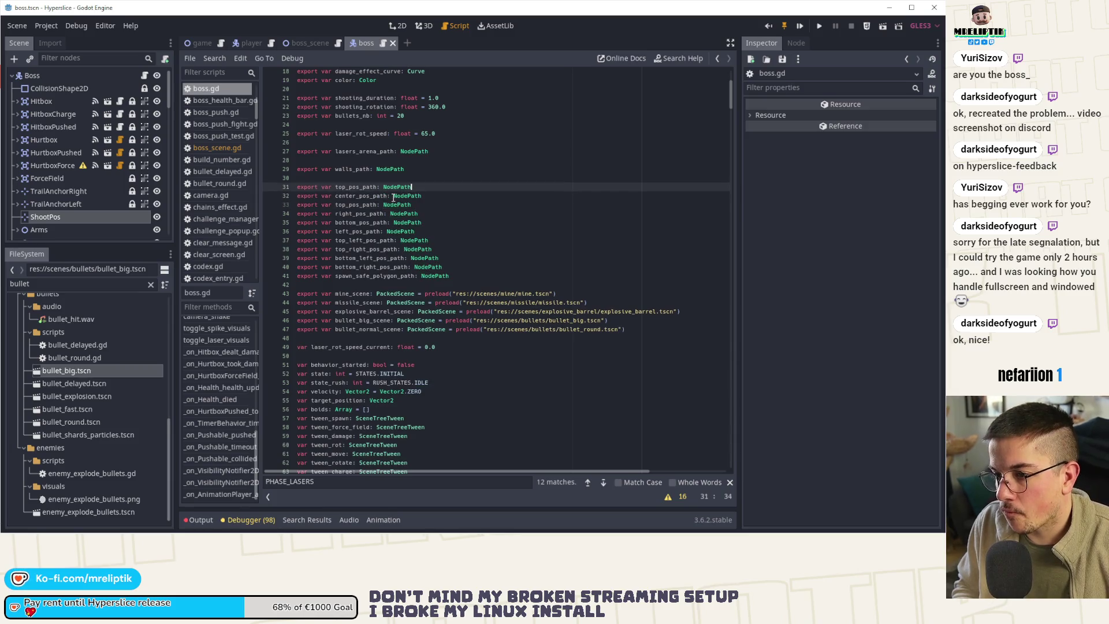
key("ctrl+Left")
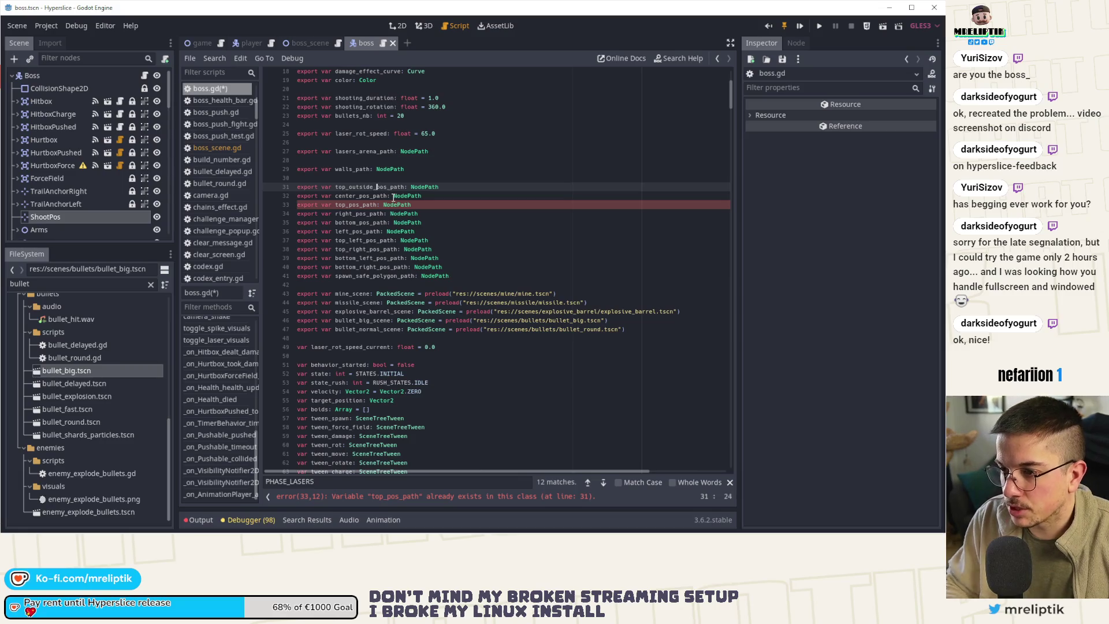
key("End")
key("ctrl+s")
scroll(433, 311, "down", 5)
scroll(433, 310, "up", 2)
scroll(433, 312, "down", 20)
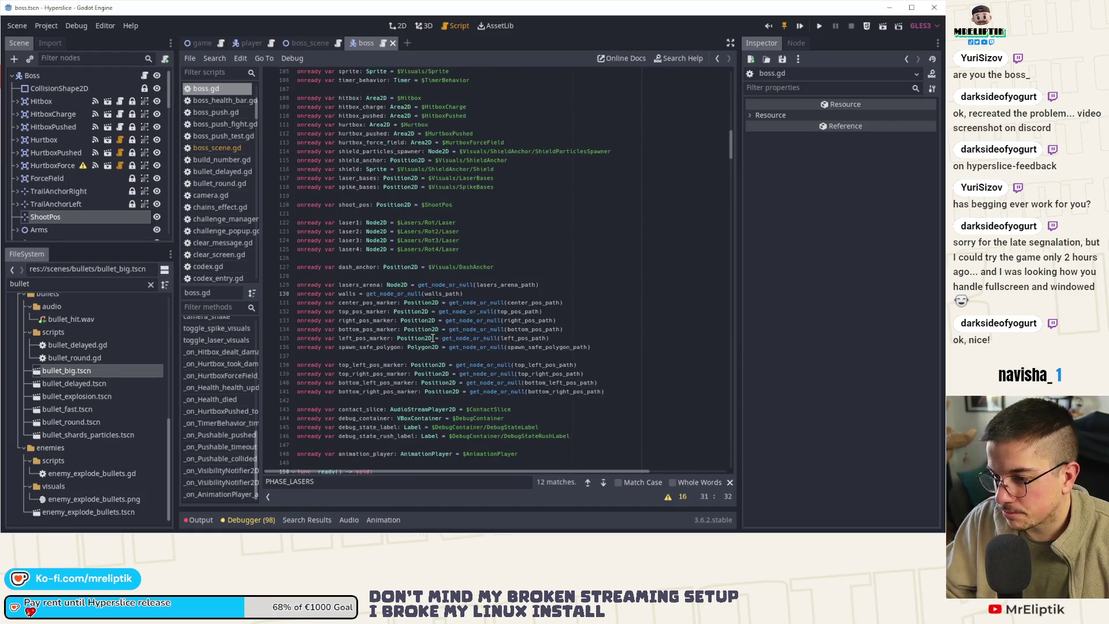
- Declare an onready top_outside_pos_marker from top_outside_pos_path and save boss.gd
left_click(377, 303)
key("Down")
key("ctrl+b")
key("Up")
key("ctrl+Left")
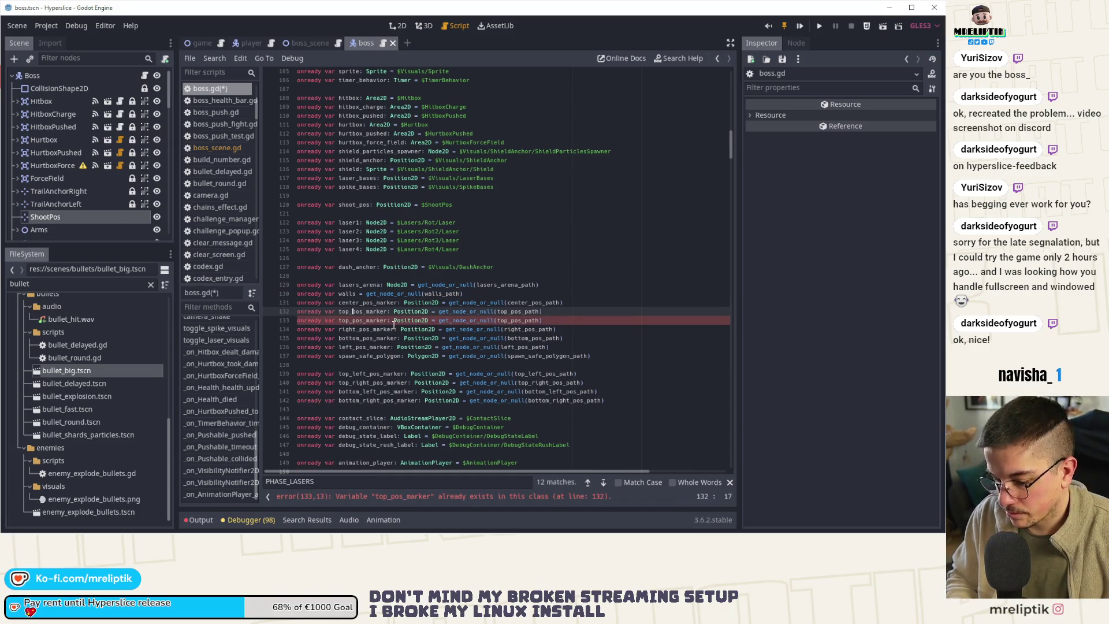
key("End")
key("Left")
key("ctrl+shift+Left")
type("top_outside_pos_path")
key("ctrl+s")
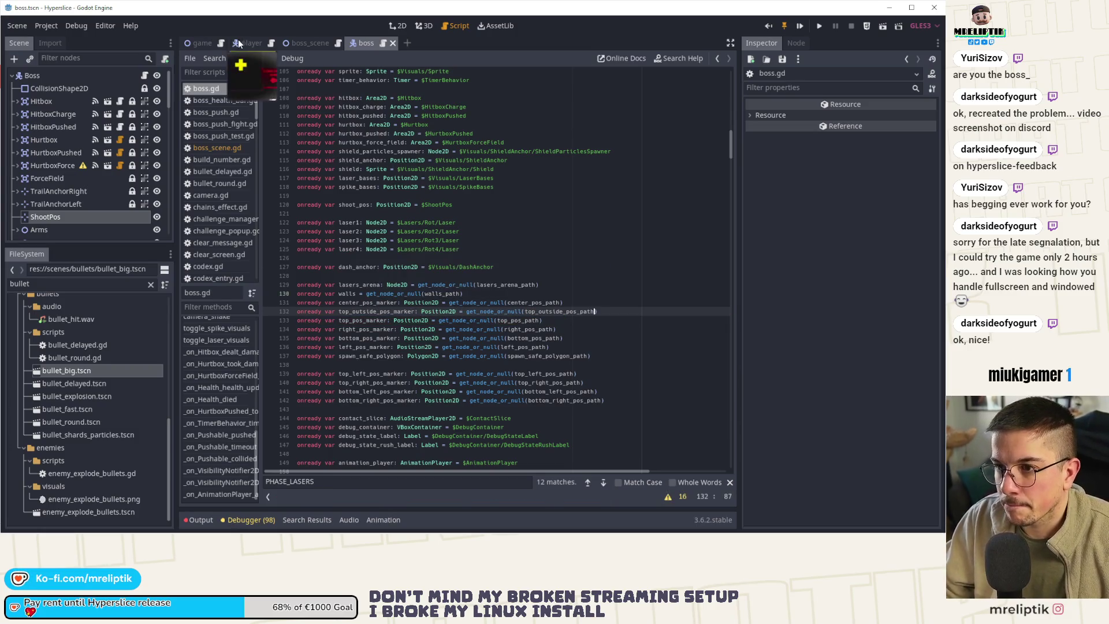
left_click(310, 43)
- On the Boss node, assign the Lasers node and the TopOutside marker to their new paths, then save
scroll(86, 182, "down", 5)
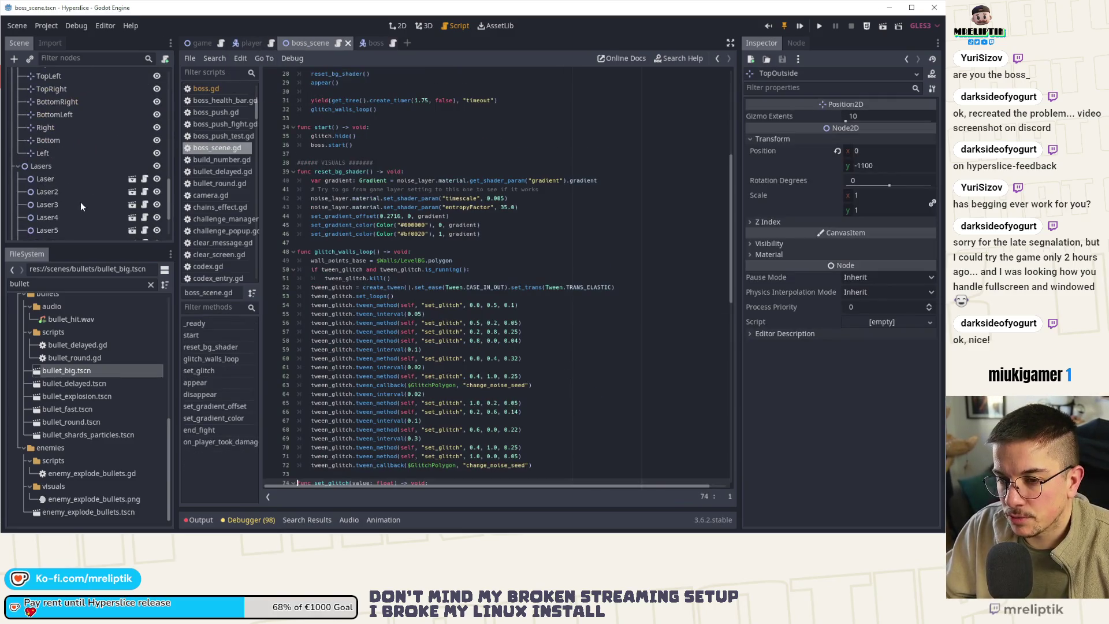
scroll(81, 202, "up", 2)
scroll(75, 168, "down", 8)
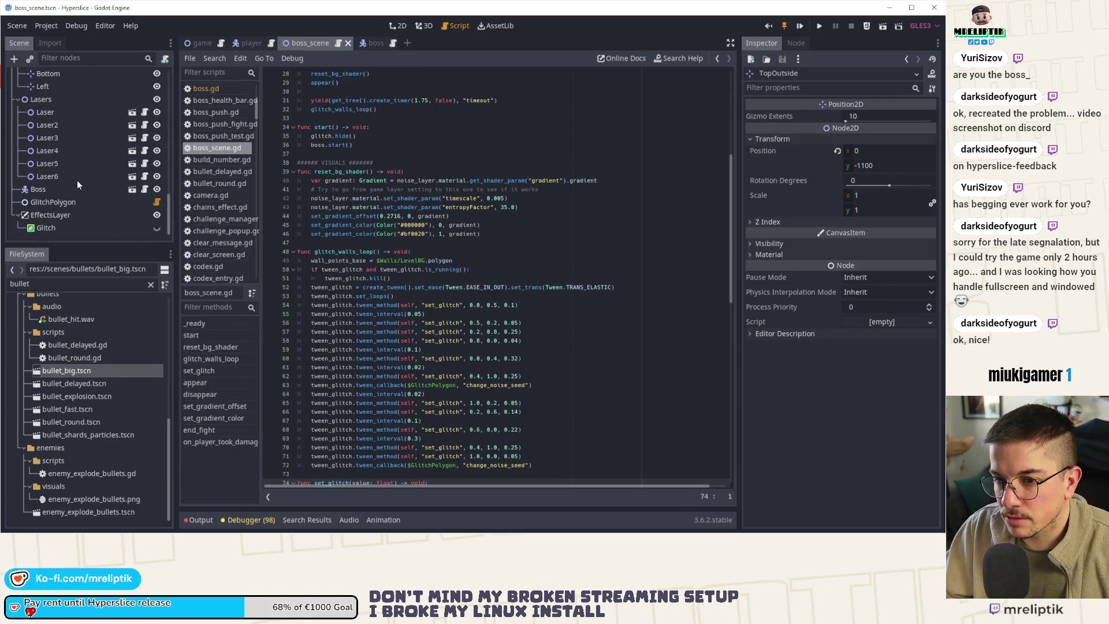
left_click(43, 189)
left_click(875, 329)
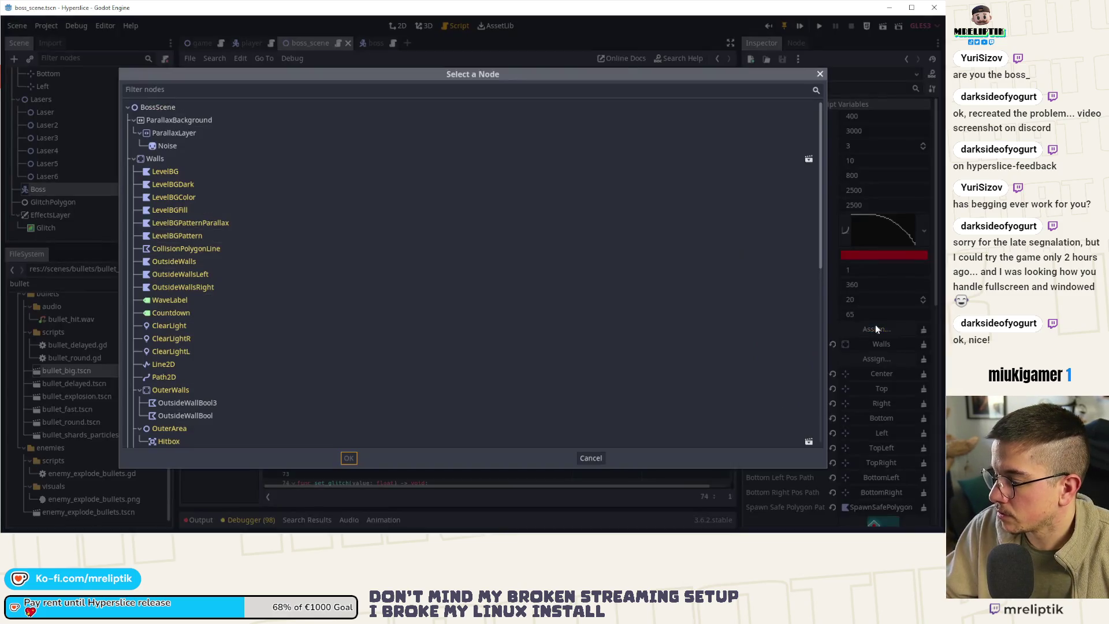
scroll(234, 351, "down", 6)
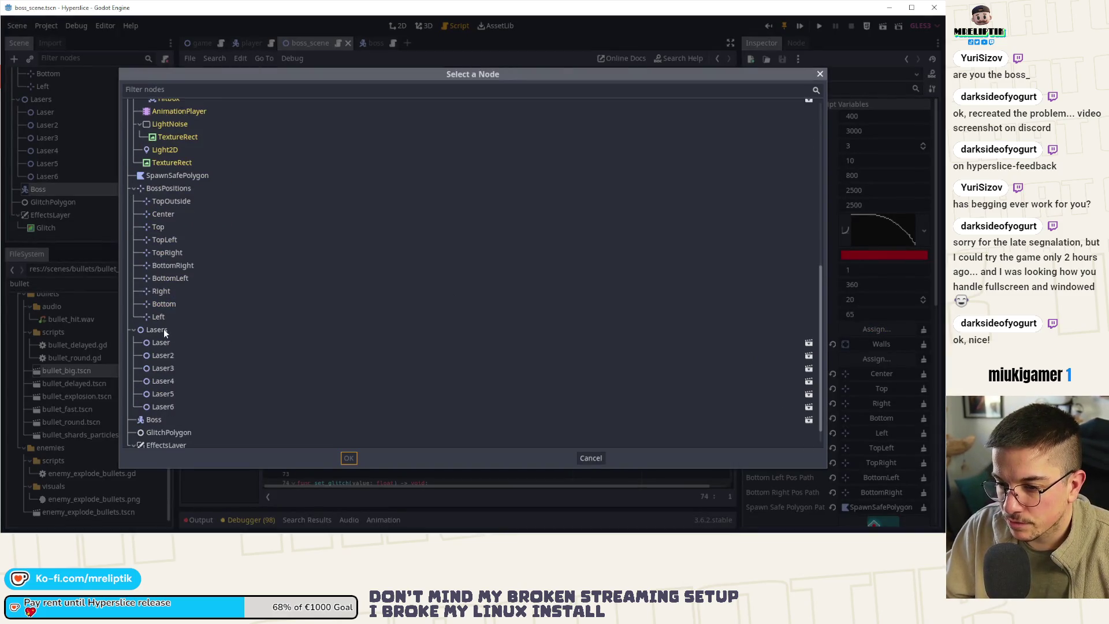
double_click(163, 329)
left_click(870, 357)
scroll(185, 321, "down", 6)
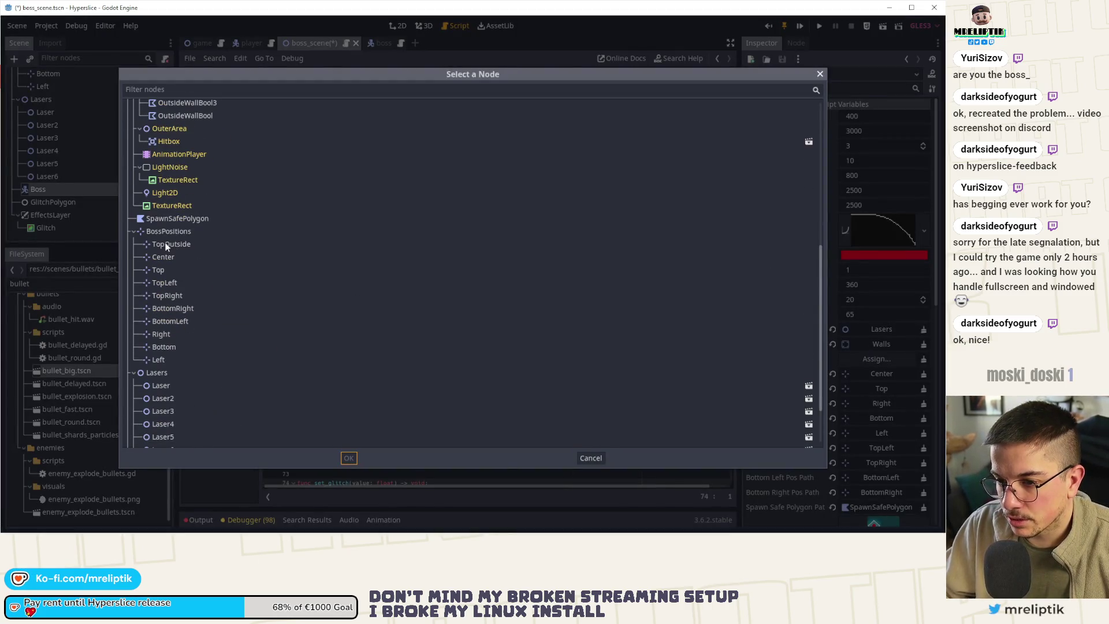
double_click(166, 246)
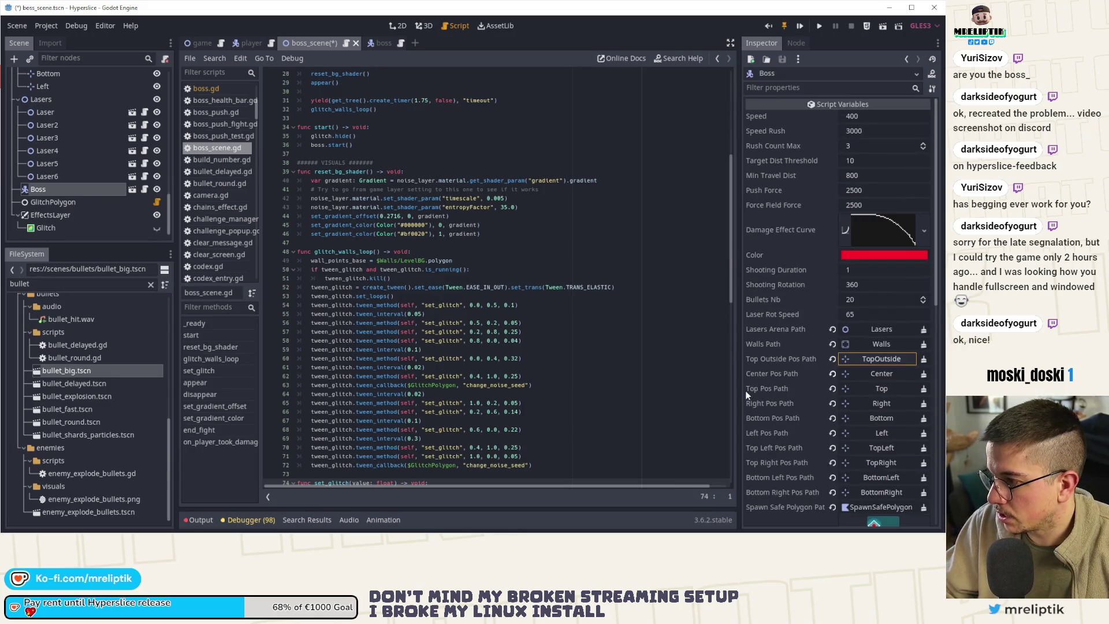
key("ctrl+s")
left_click(366, 43)
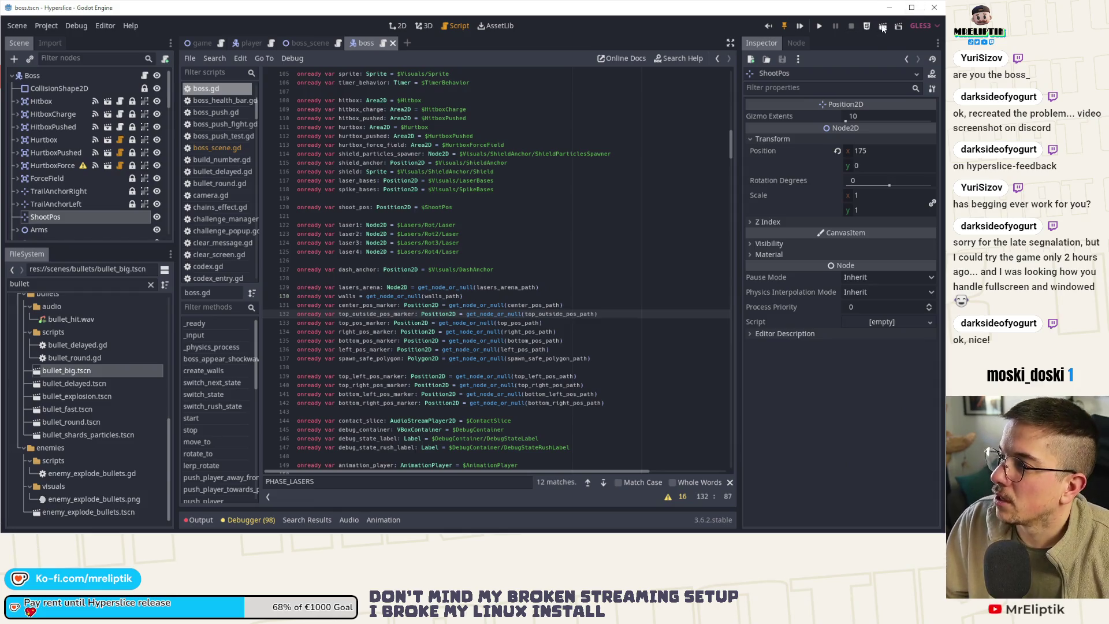
- Launch the game and switch its video display mode to Windowed
left_click(858, 30)
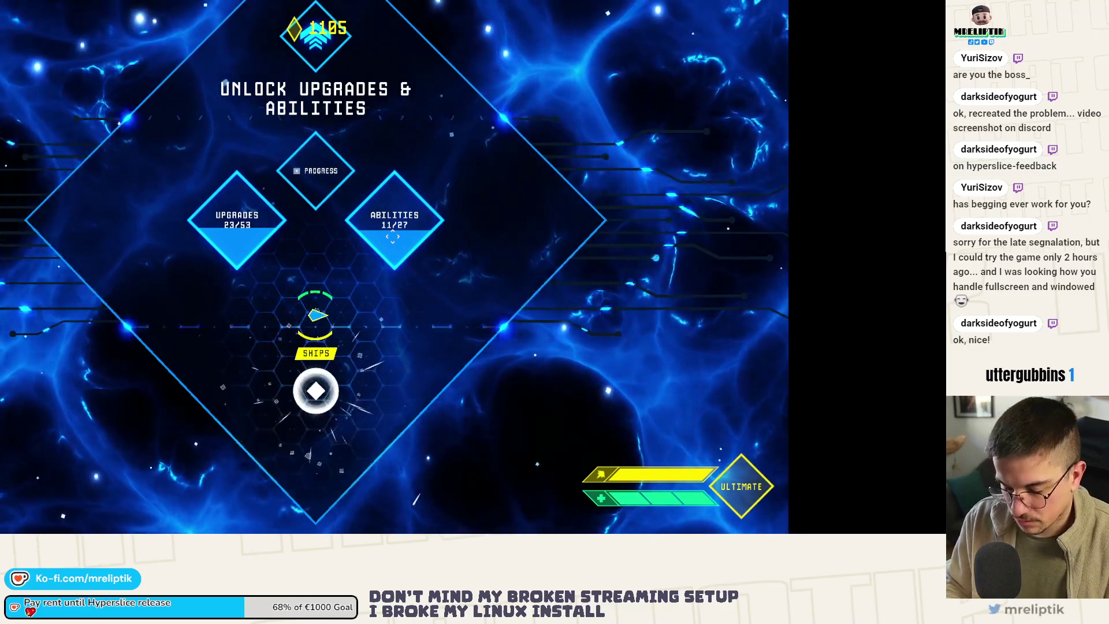
key("Escape")
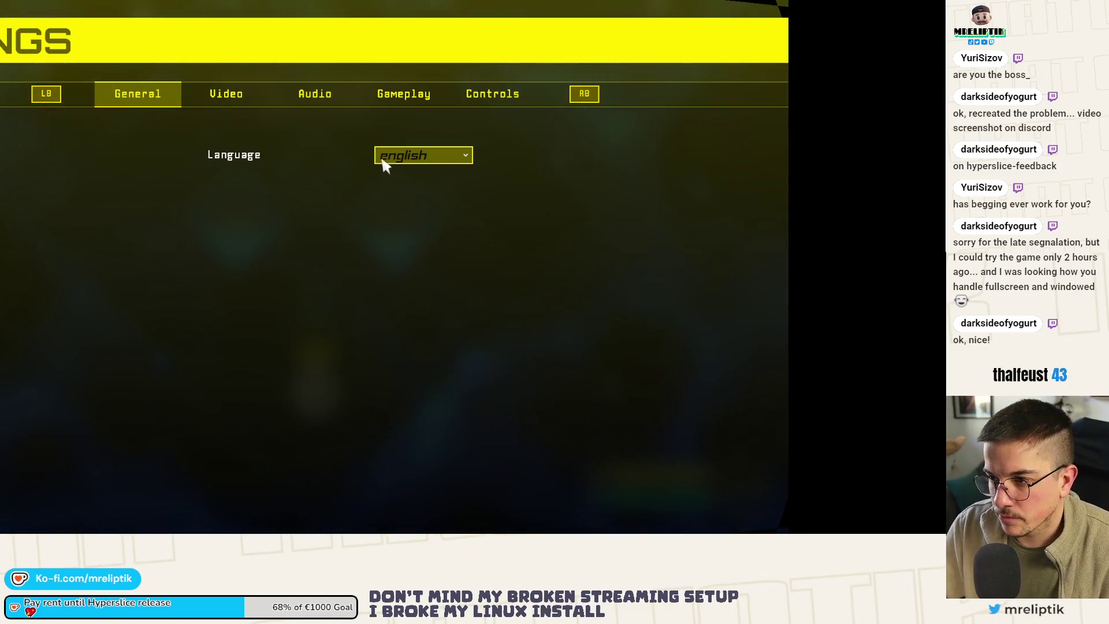
left_click(226, 93)
left_click(421, 153)
left_click(417, 185)
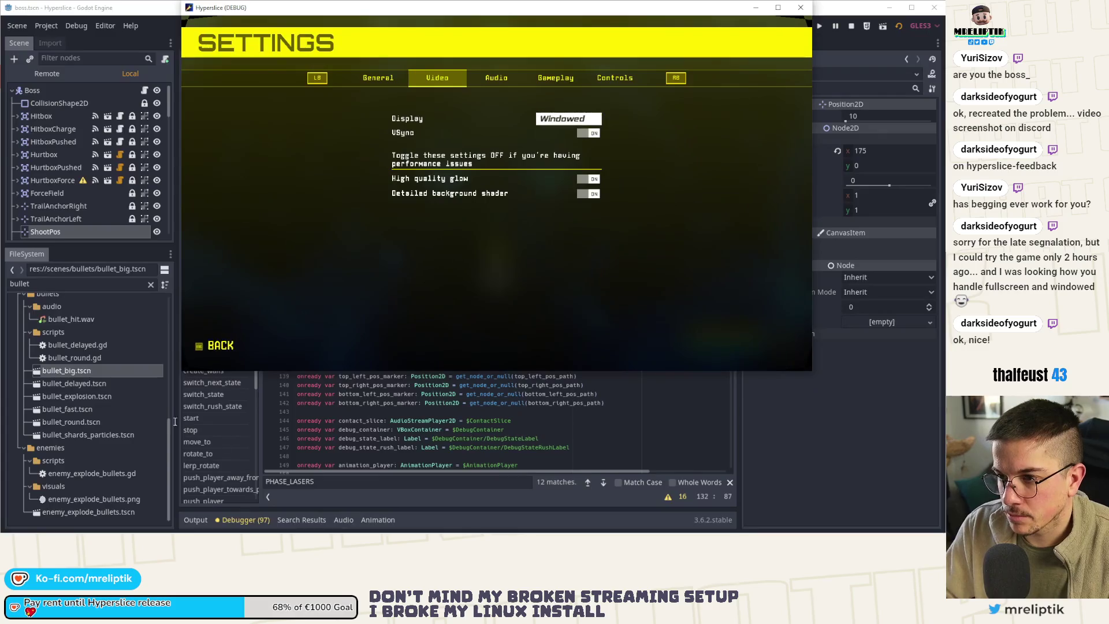
left_click(208, 346)
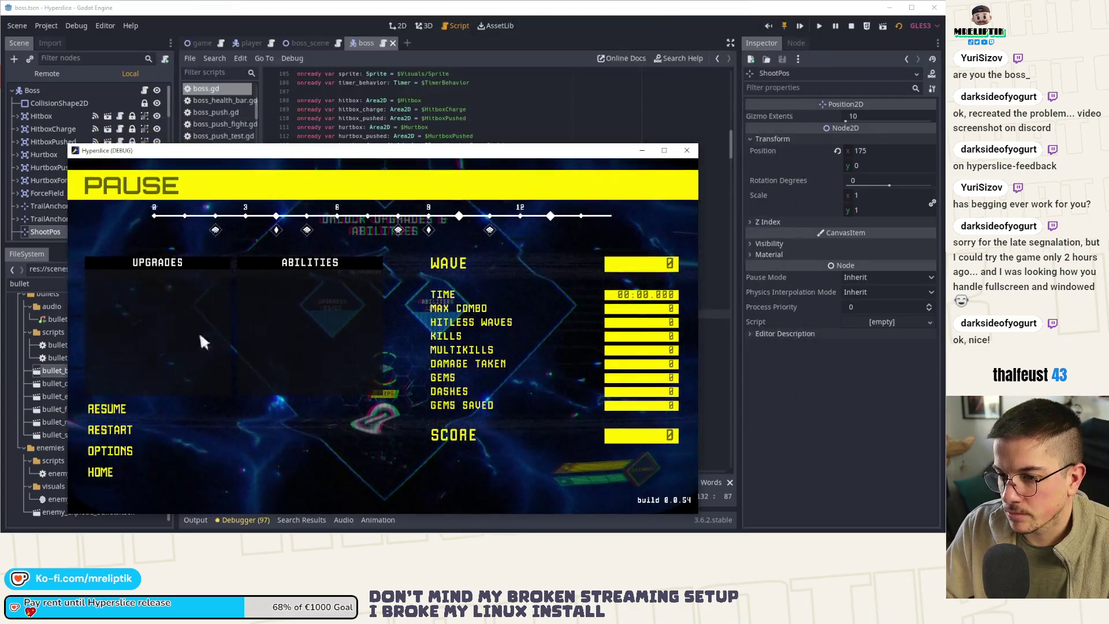
left_click(107, 408)
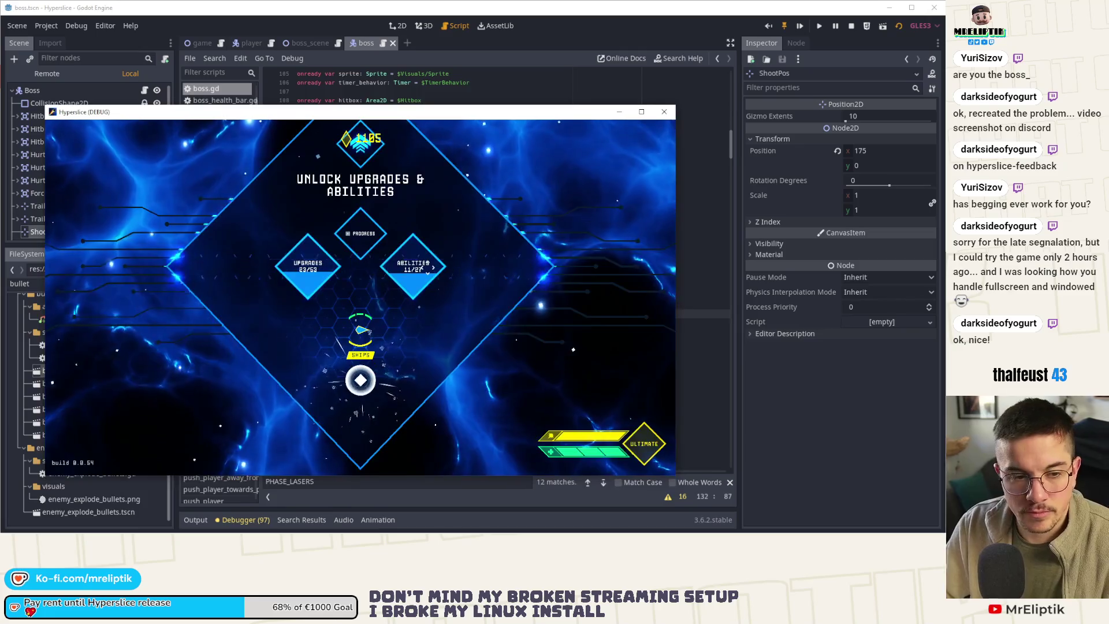
- Pick a ship, play up to wave 14, then close the game window
left_click(360, 393)
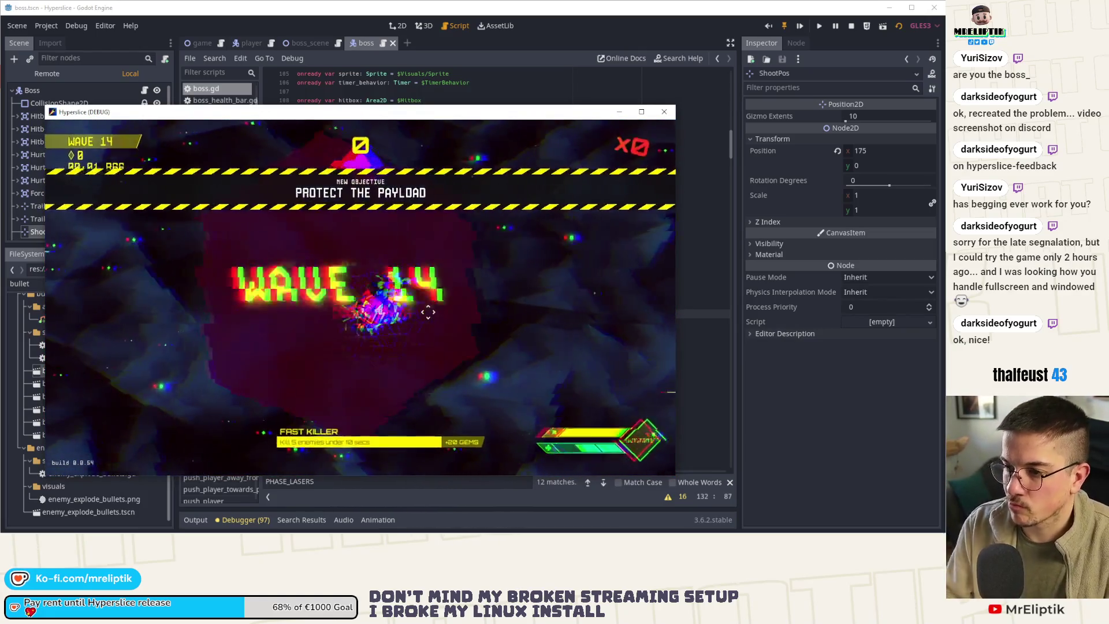
left_click(375, 279)
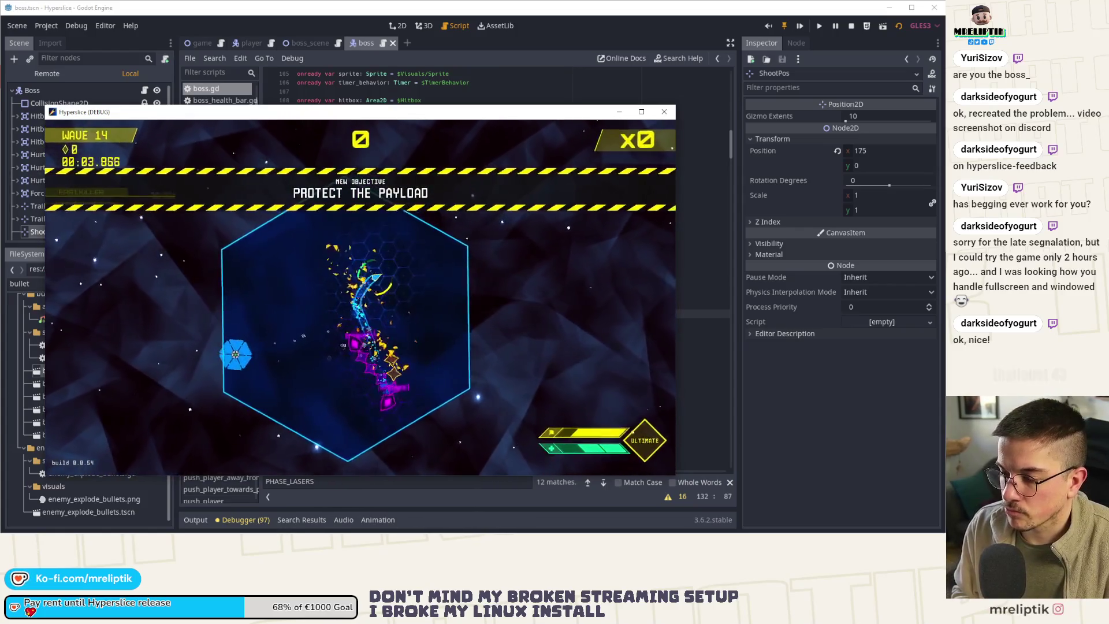
mouse_move(657, 3)
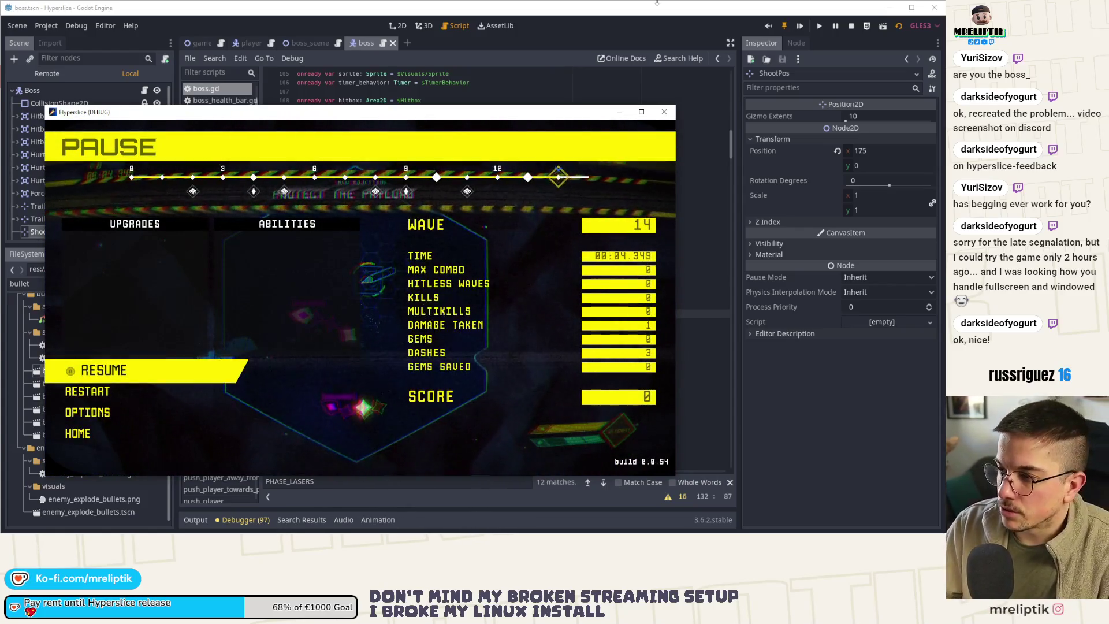
left_click(664, 112)
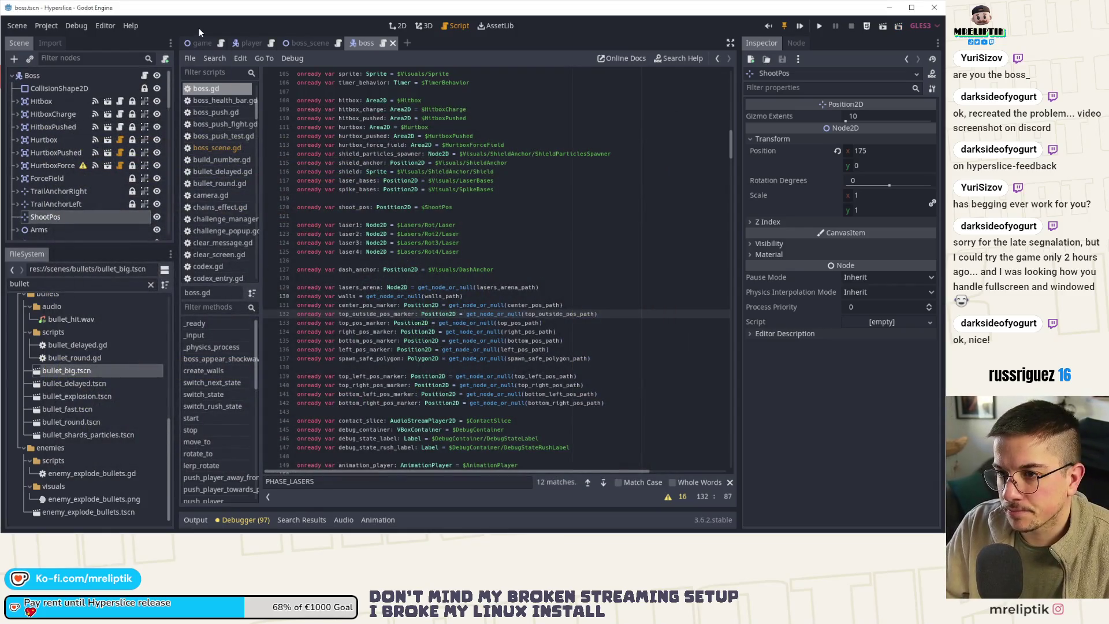
left_click(198, 42)
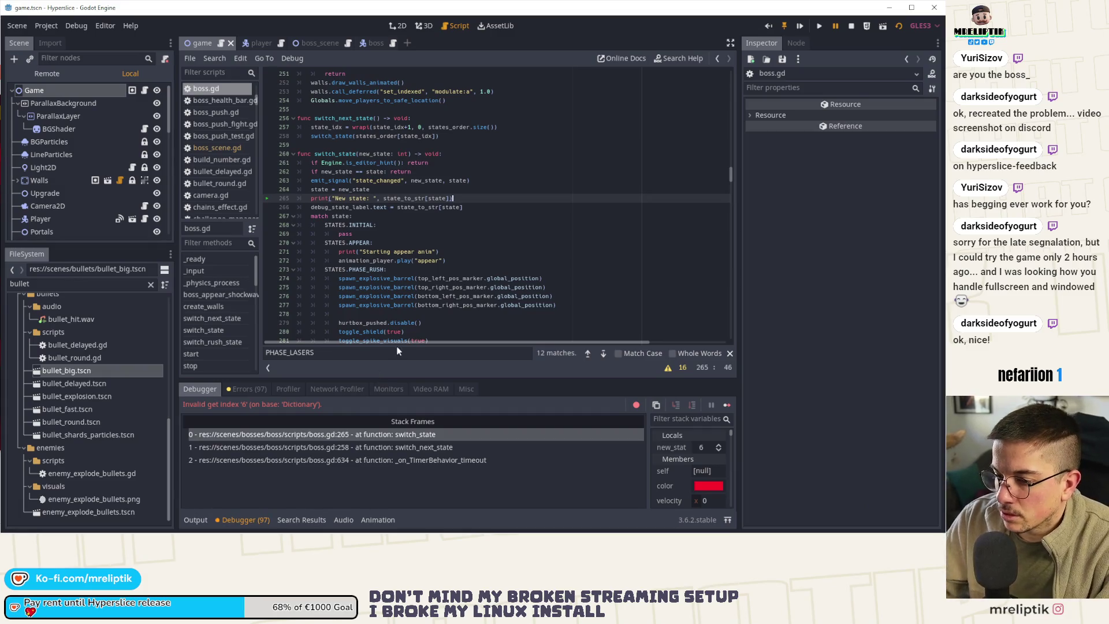
- Select state_to_str on boss.gd line 265 and jump to its definition
double_click(402, 198)
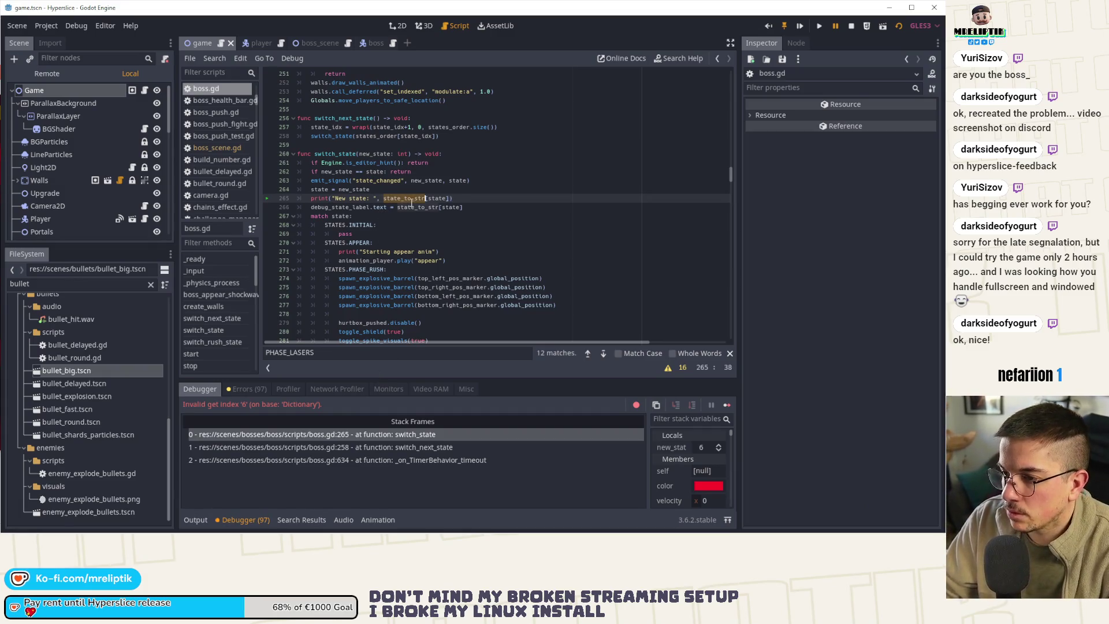
left_click(404, 198, "ctrl")
- Duplicate the HEAL entry twice and turn the first copy into PHASE_BULLETS: "BULLETS"
left_click(432, 251)
left_click(438, 242)
key("Return")
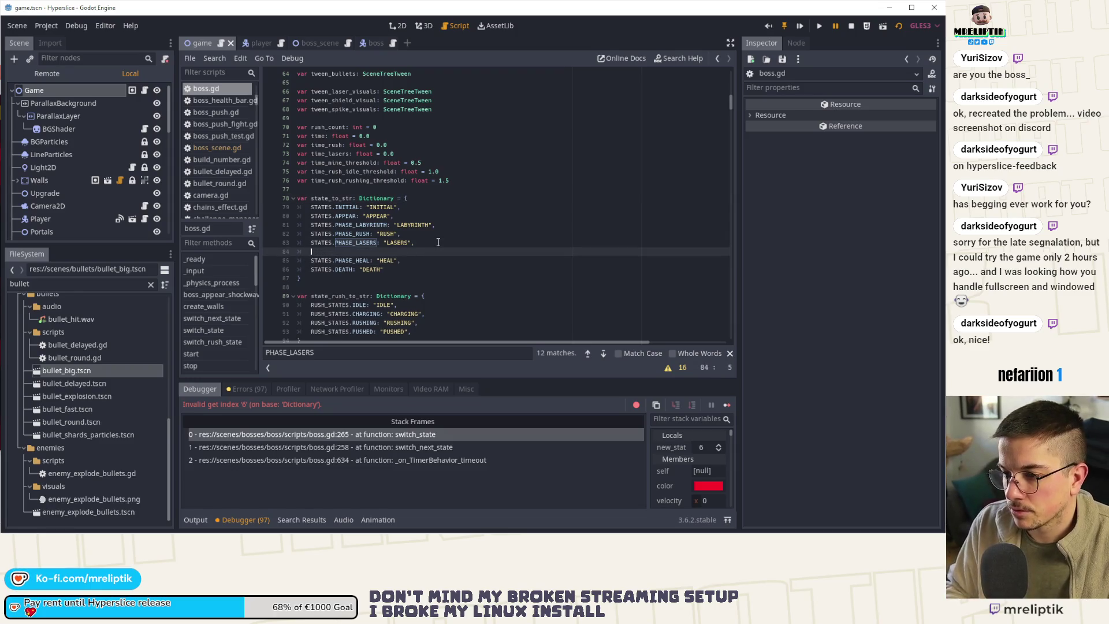
key("ctrl+z")
key("ctrl+d")
key("ctrl+d")
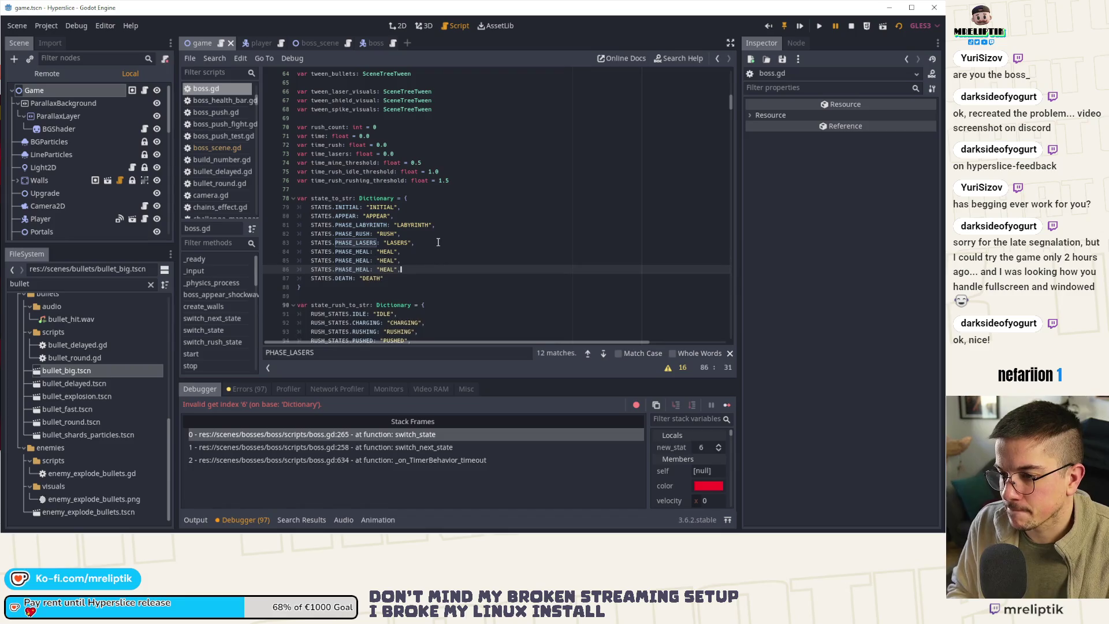
double_click(350, 261)
type("PHASE")
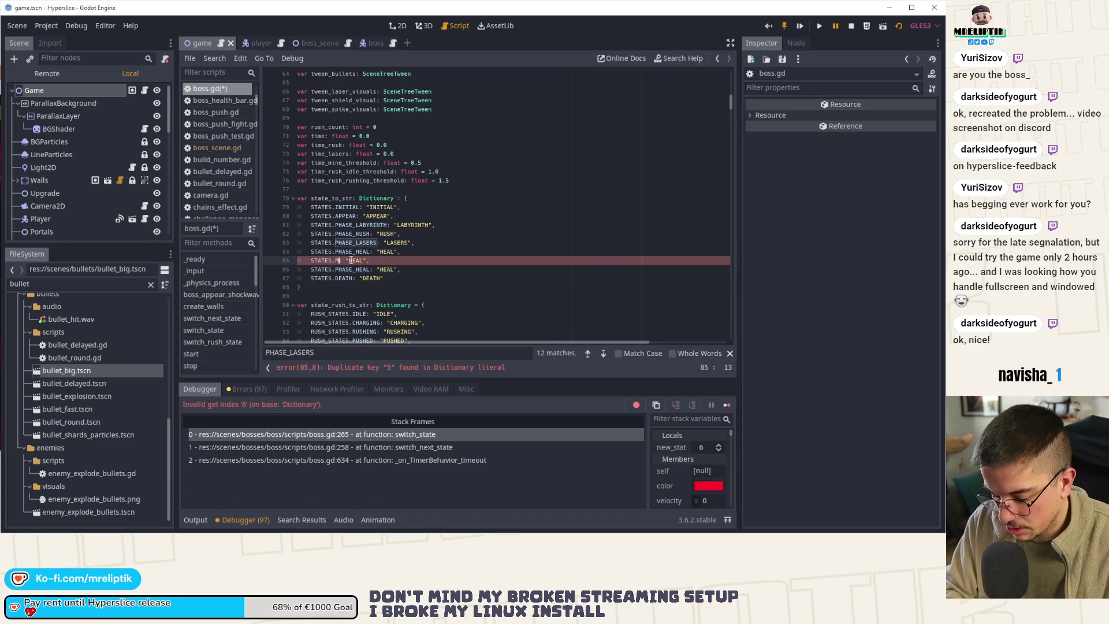
key("Return")
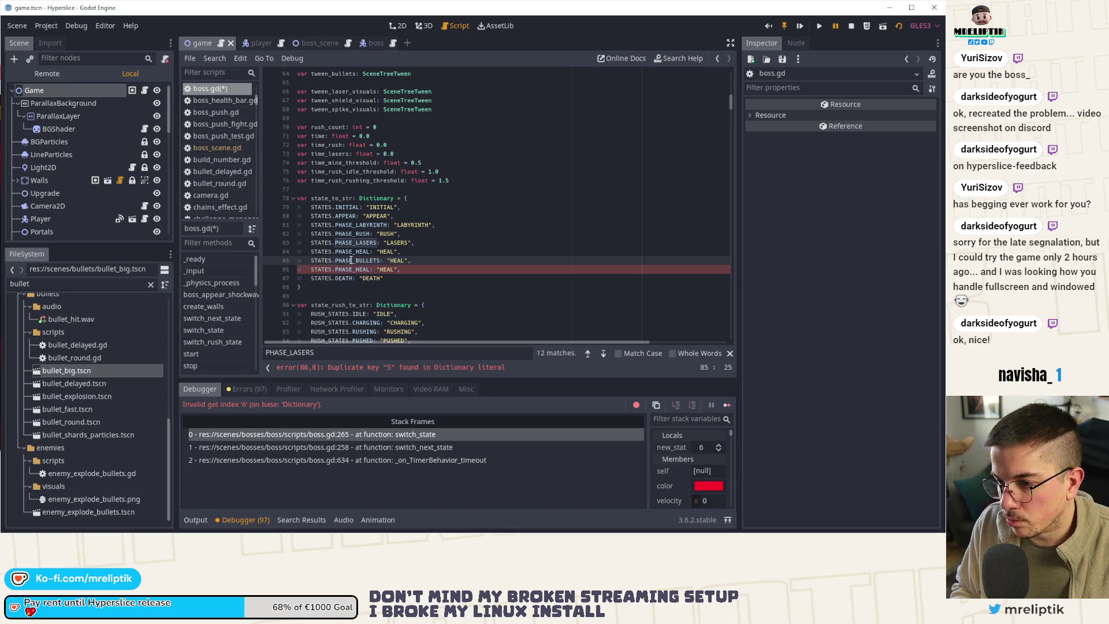
type("BULLET")
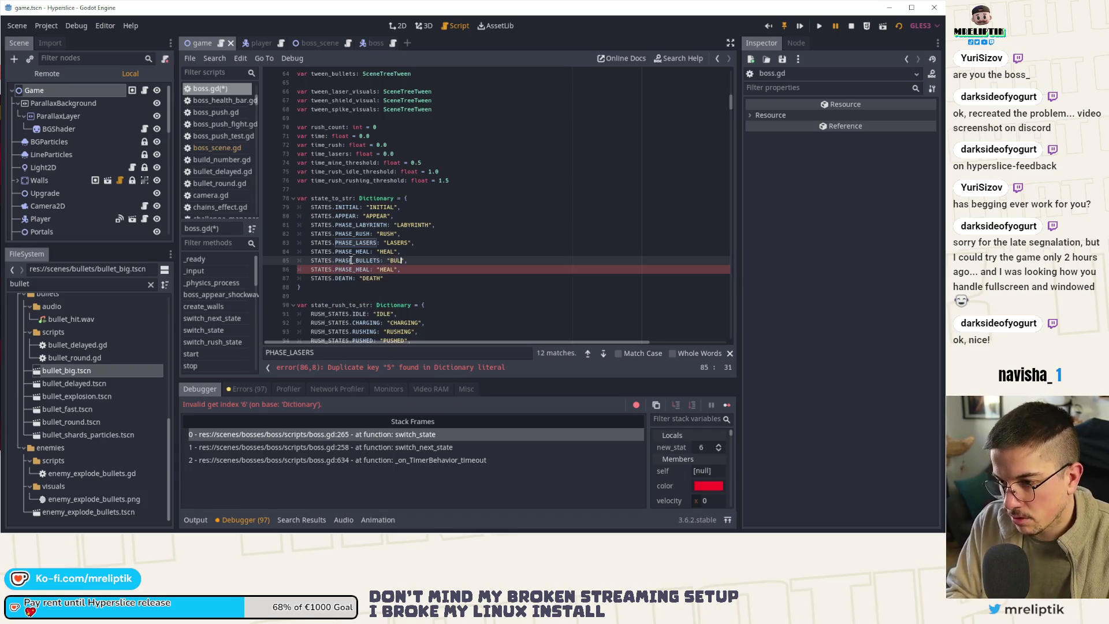
type("S")
key("Down")
- Make the last copy PHASE_LASERS_ARENA: "LASERS ARENA" and save boss.gd
key("ctrl+shift+Left")
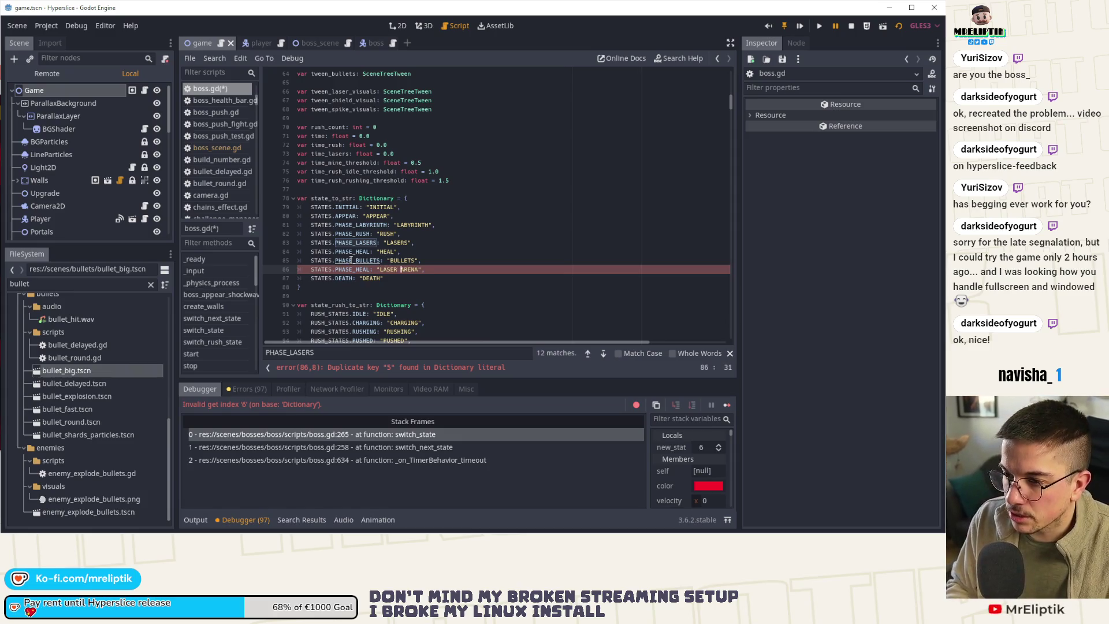
key("Left")
key("Left")
key("Left")
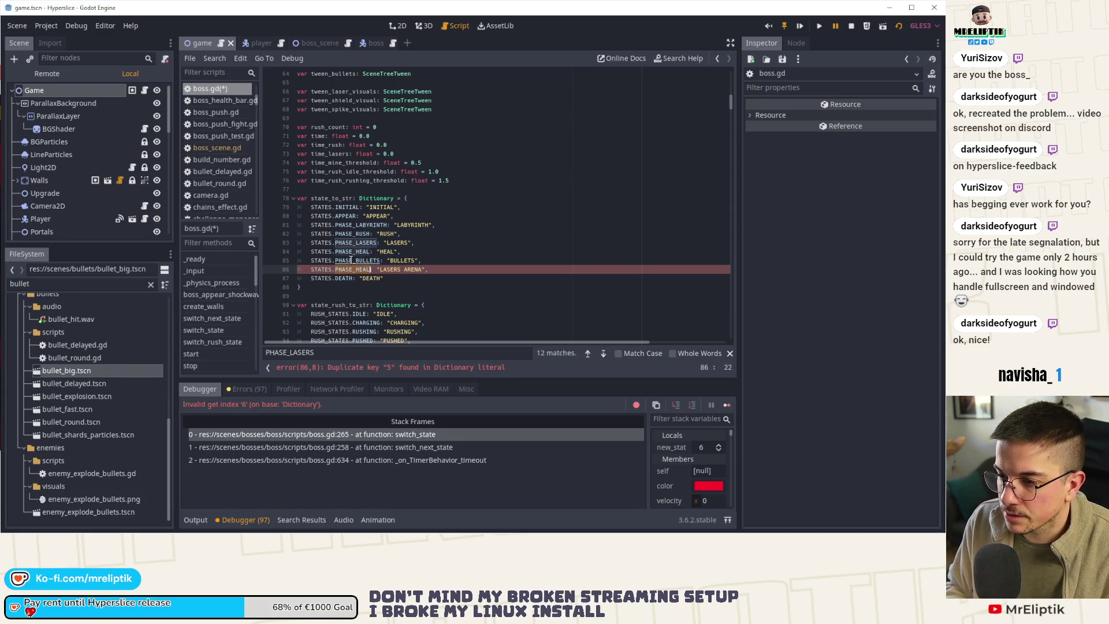
type("HASE_LASERS_ARENA")
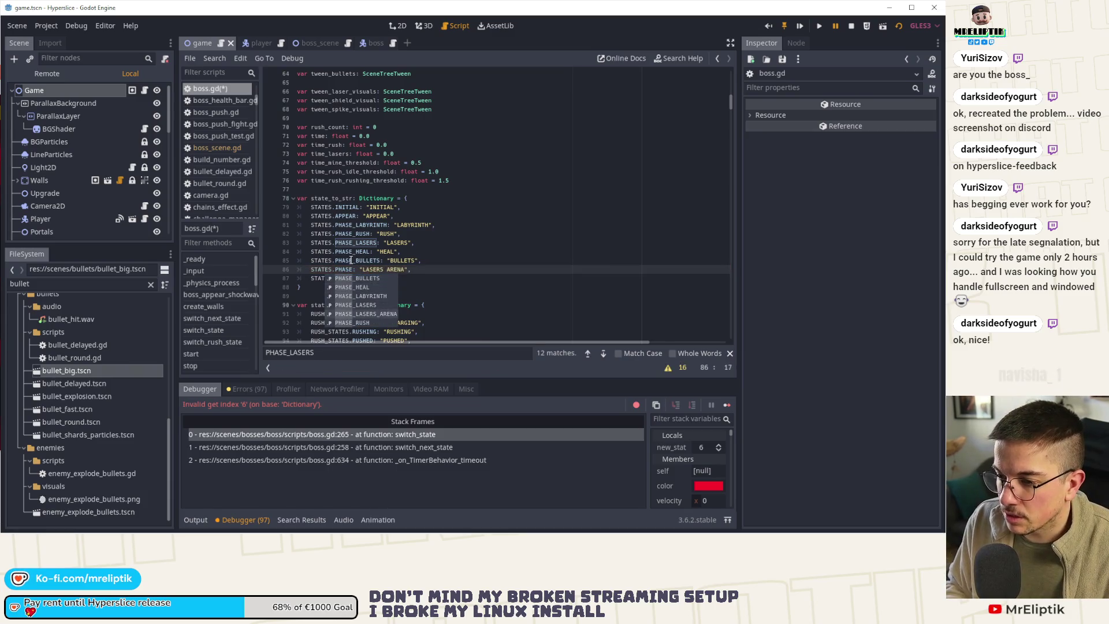
key("ctrl+s")
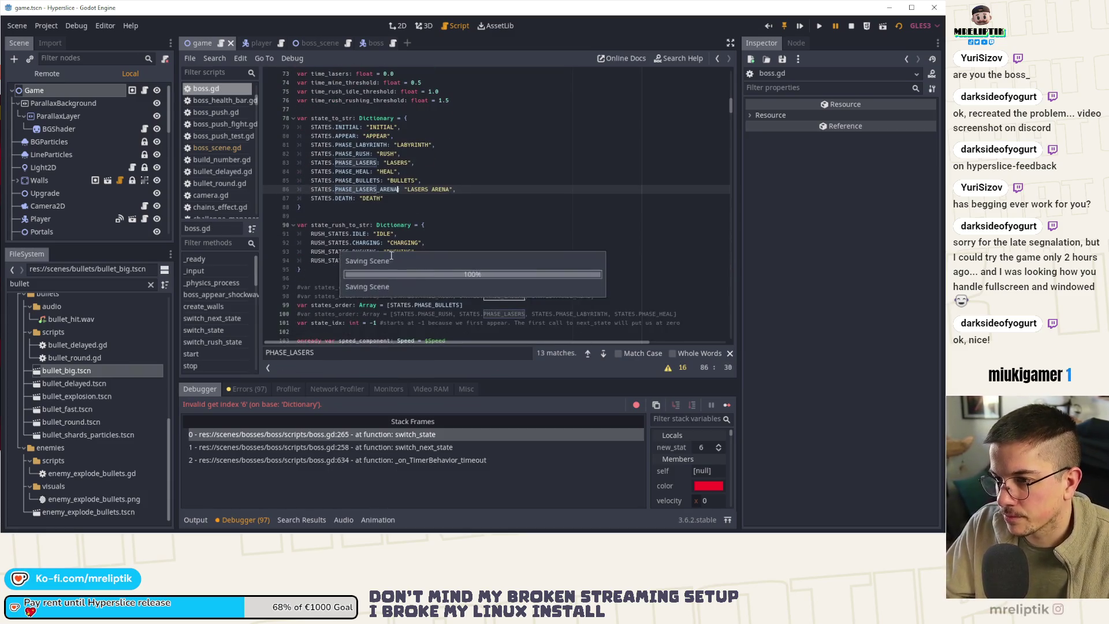
scroll(443, 313, "up", 1)
- Resume the paused debug run, watch the boss fight, then stop it and collapse the bottom panel
left_click(726, 405)
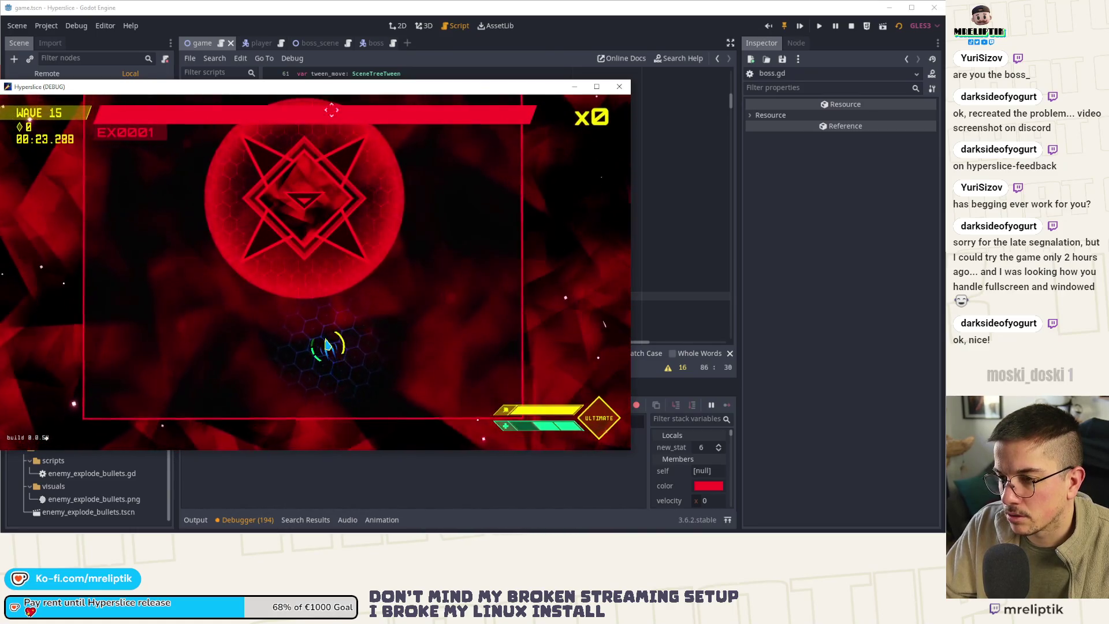
key("F8")
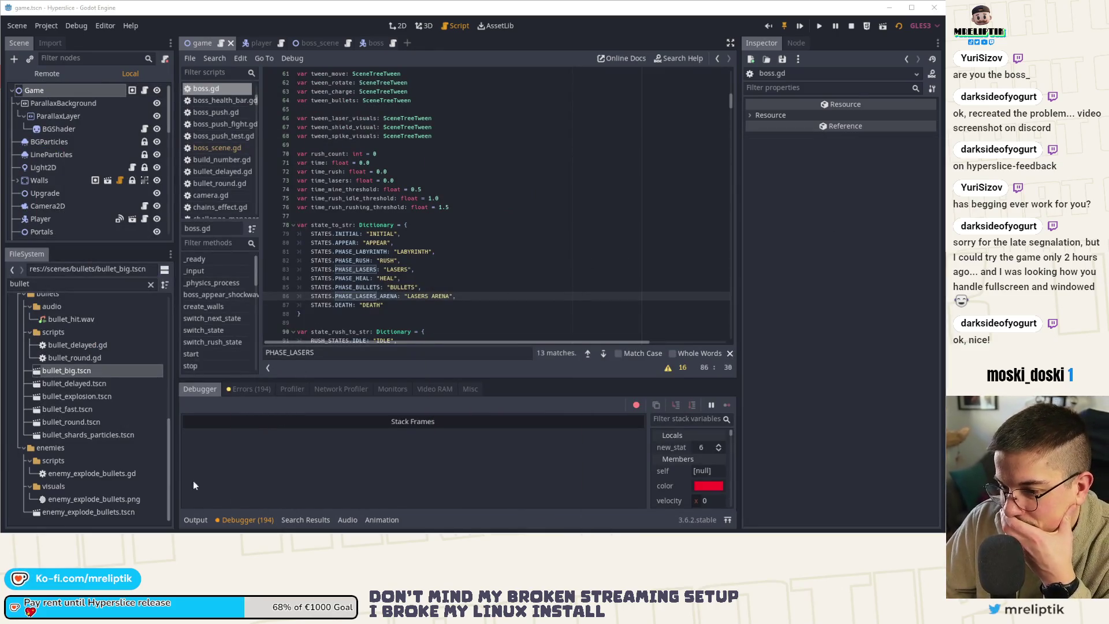
left_click(195, 520)
left_click(195, 520)
- Follow switch_state's PHASE_LASERS case to the shoot_sequence definition
scroll(460, 280, "down", 7)
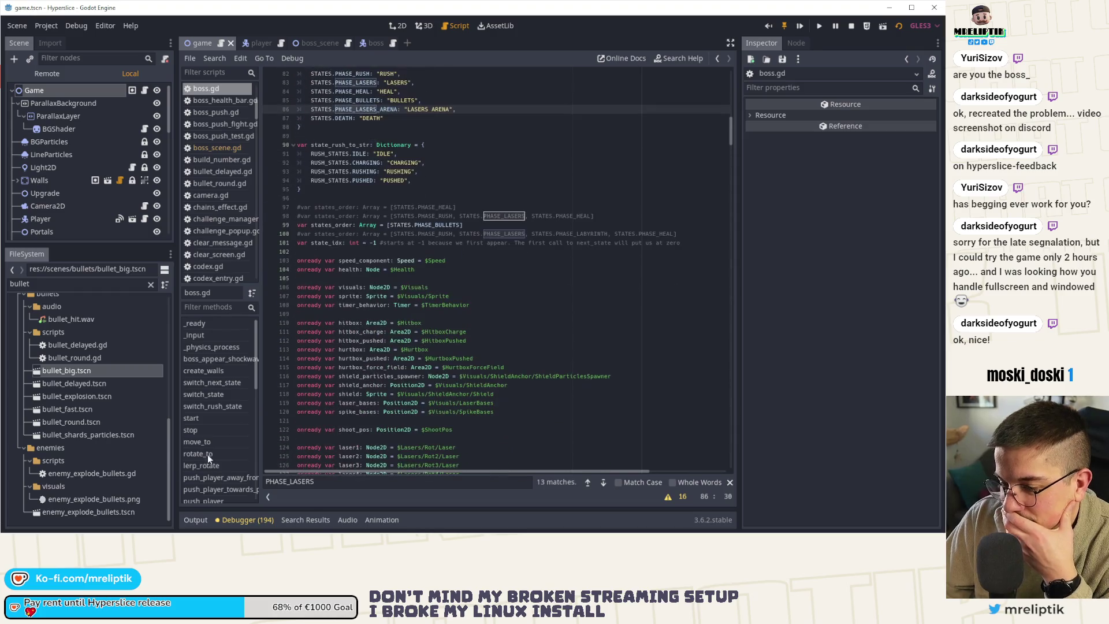
left_click(223, 396)
left_click(357, 196)
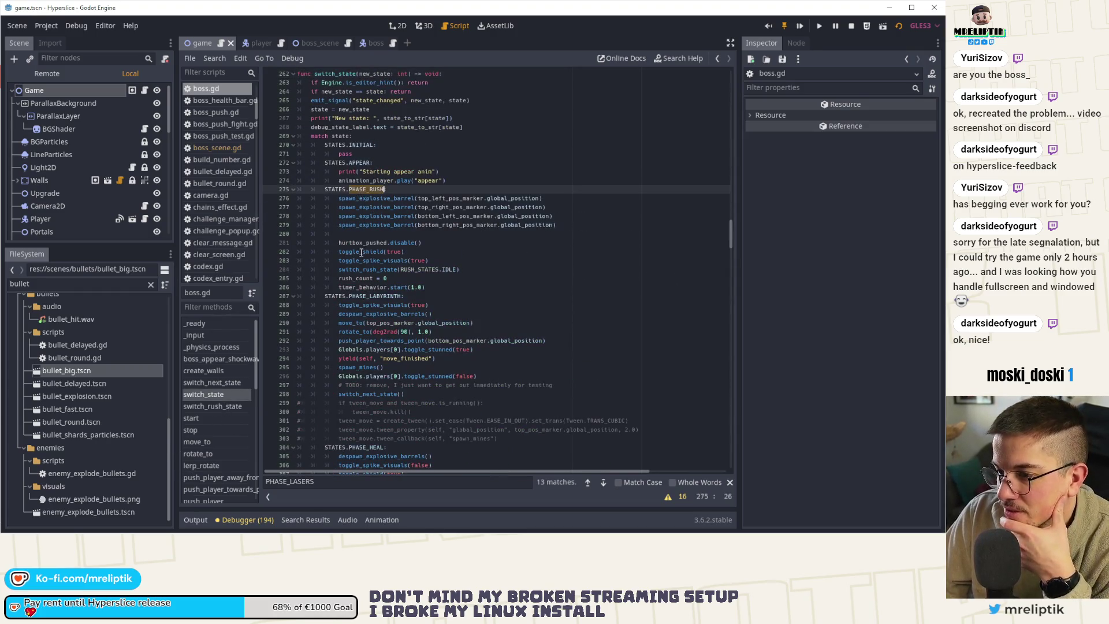
scroll(358, 231, "down", 8)
left_click(364, 315)
key("Up")
key("Up")
key("Up")
key("F3")
scroll(385, 253, "down", 7)
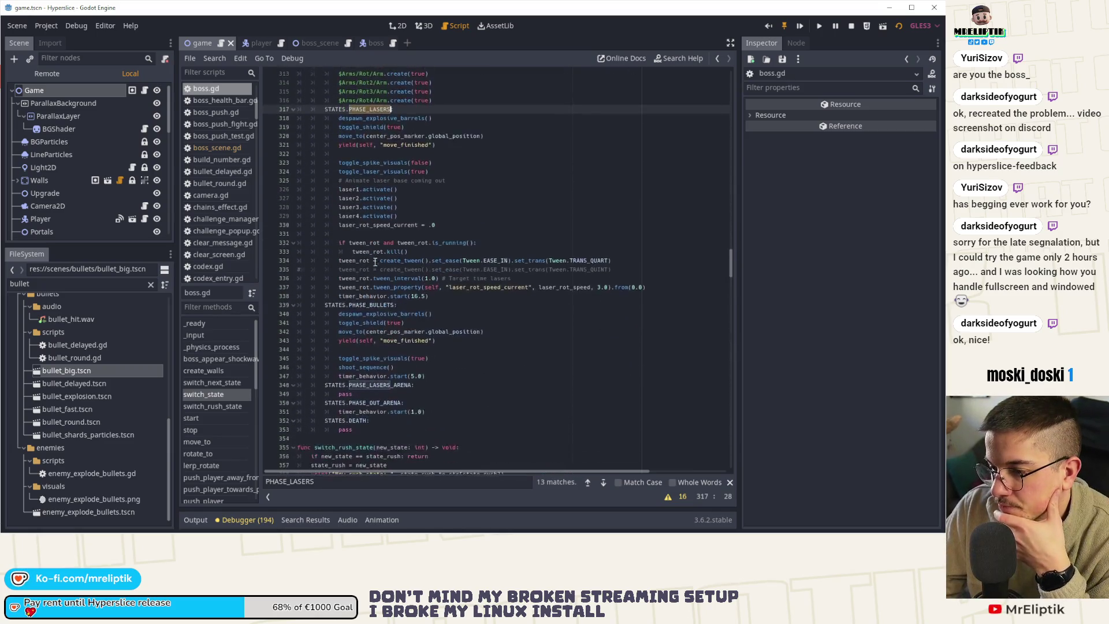
left_click(387, 243)
double_click(348, 278)
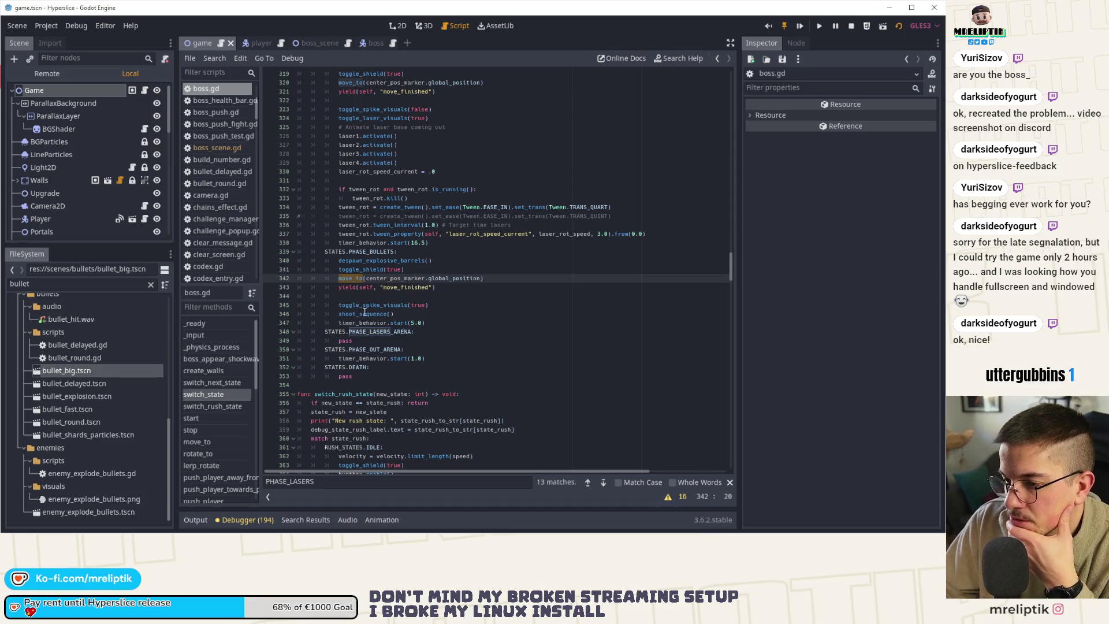
double_click(368, 304)
left_click(364, 313)
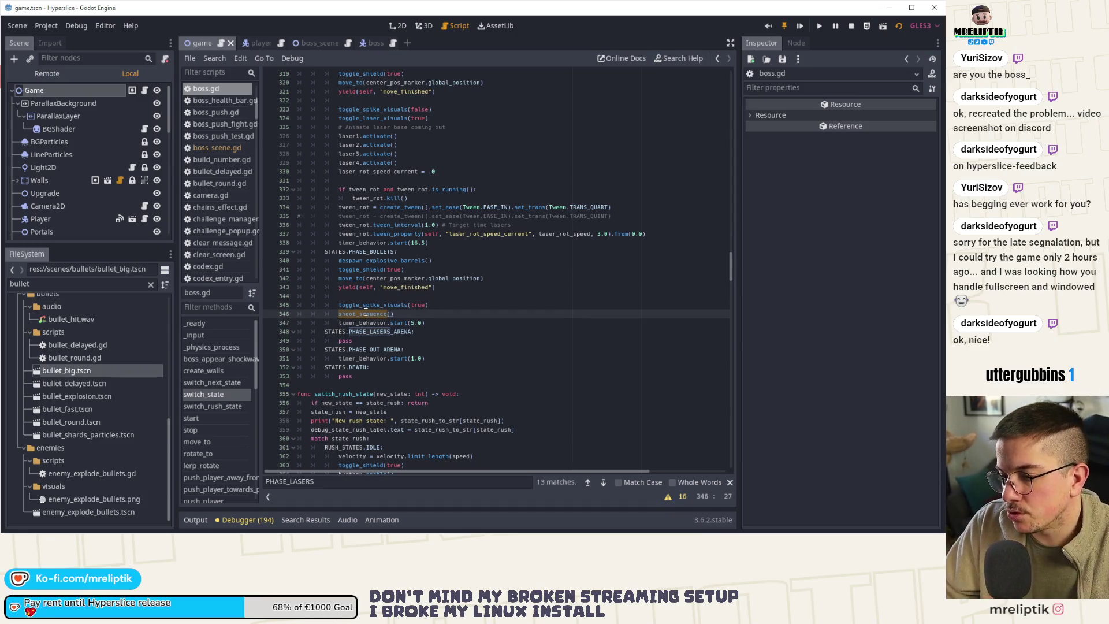
left_click(363, 313, "ctrl")
- Delete the chained start_timer callback and its comment at the end of shoot_sequence
scroll(401, 293, "down", 2)
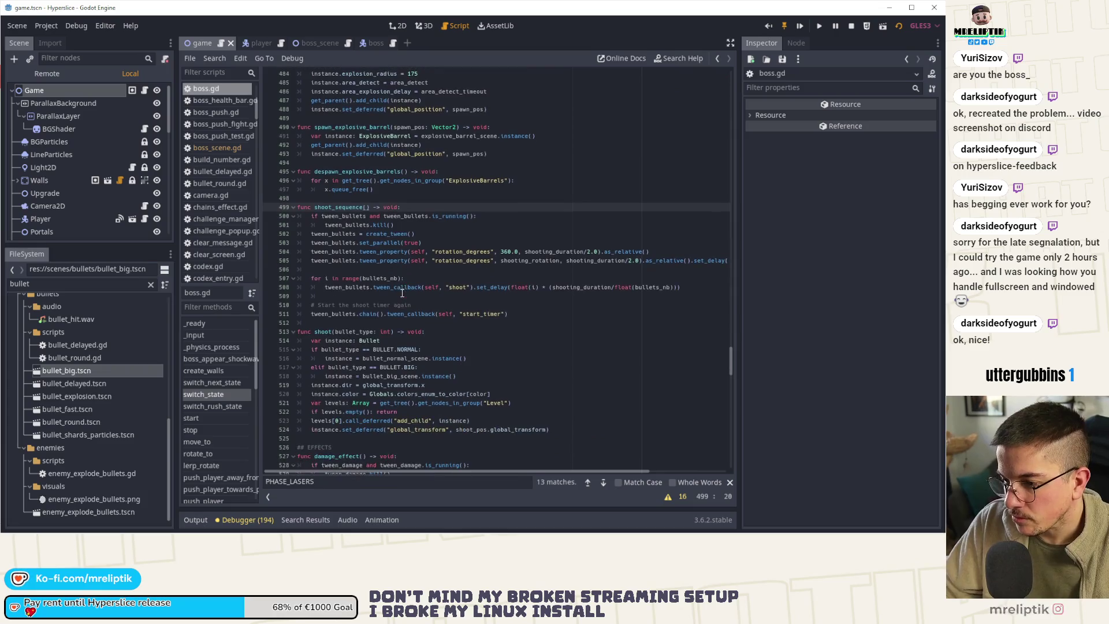
left_click(416, 313)
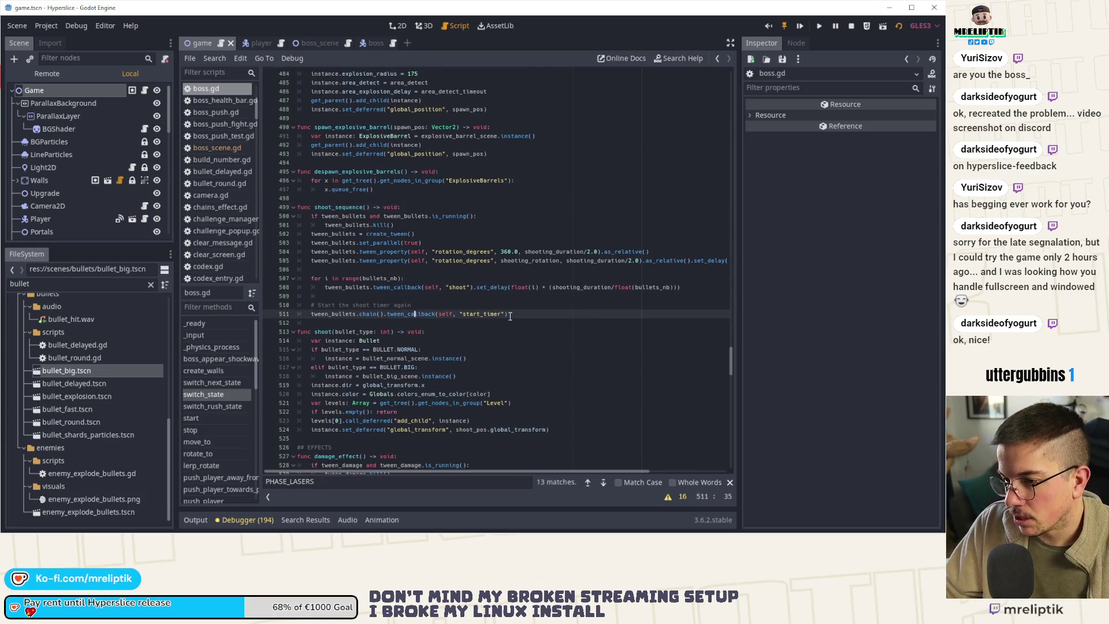
key("ctrl+shift+k")
key("Up")
key("ctrl+shift+k")
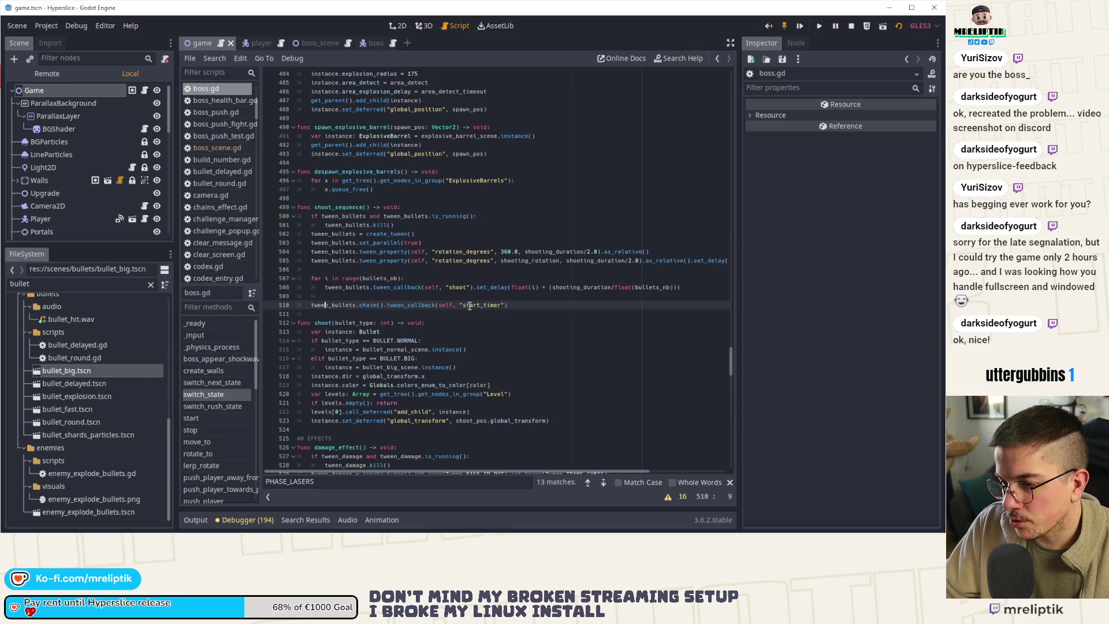
key("BackSpace")
key("BackSpace")
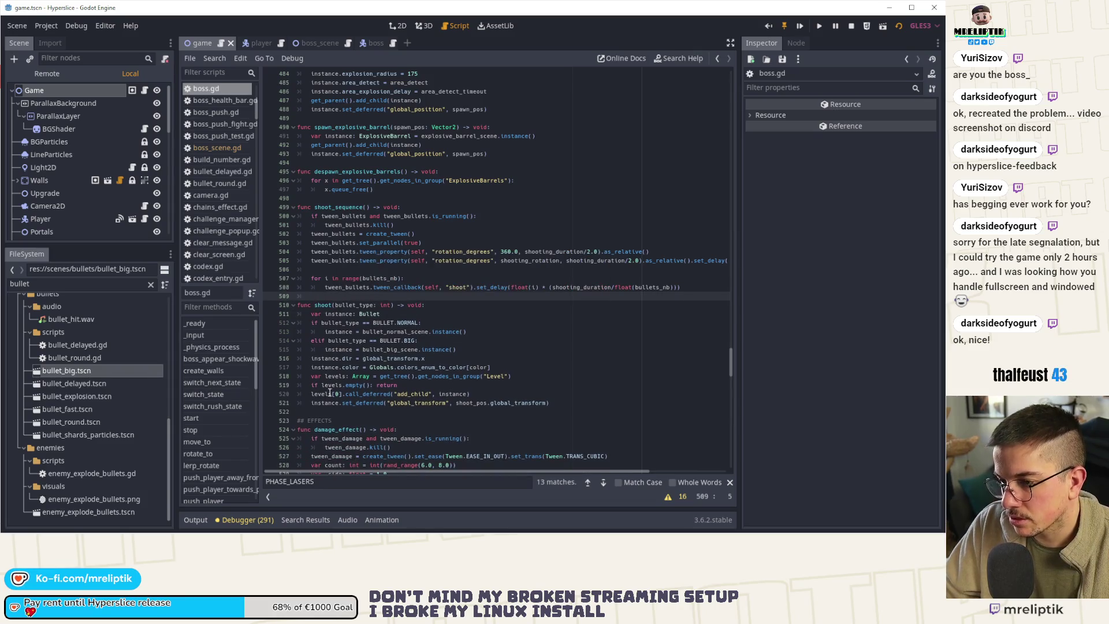
double_click(349, 207)
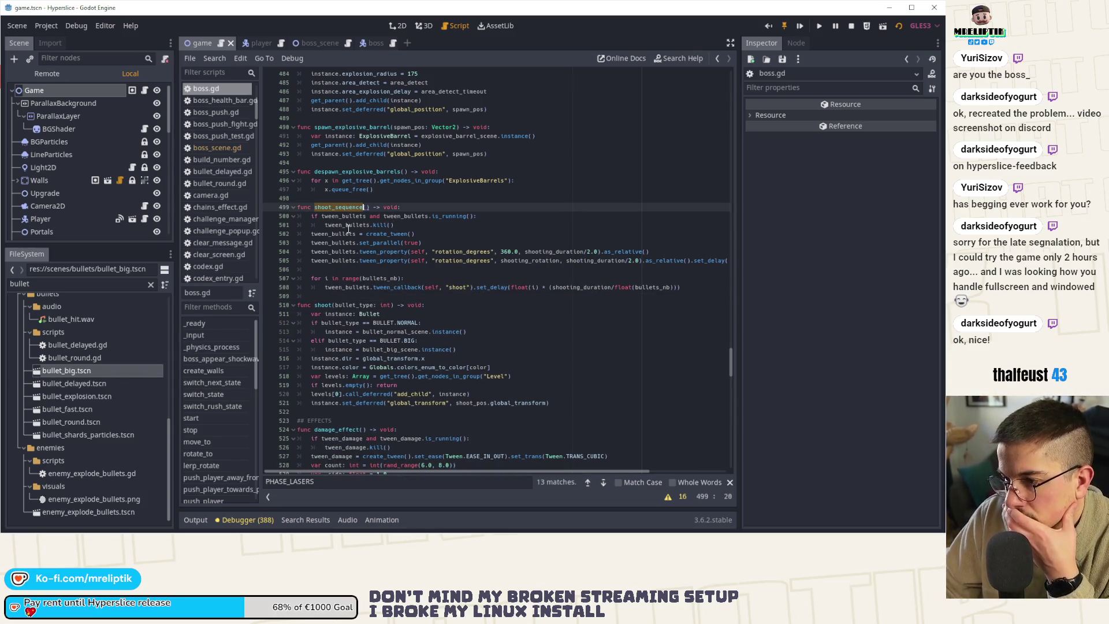
scroll(348, 228, "up", 15)
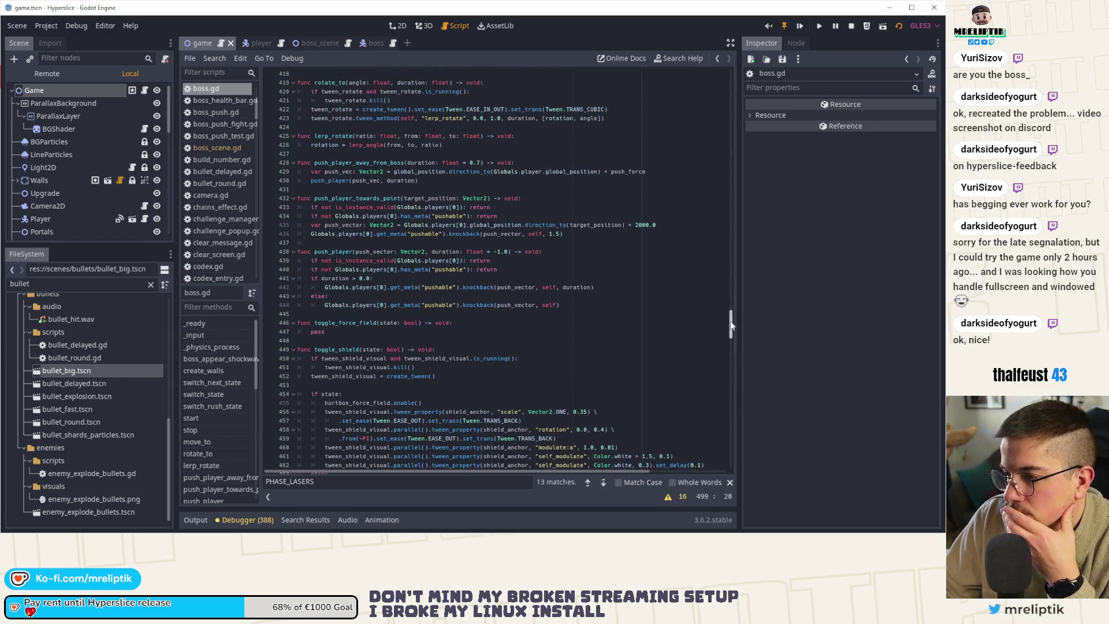
- In start(), duplicate the APPEAR switch line, comment out the original, and add a '# TODO: PUT THAT BACK' note
left_click_drag(730, 325, 740, 173)
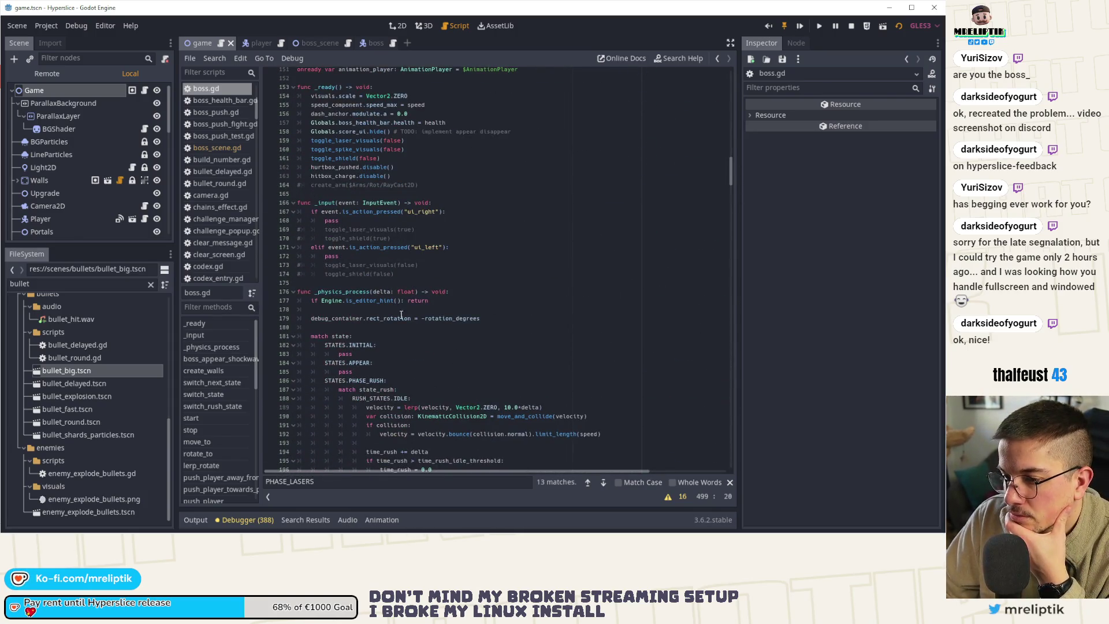
left_click(202, 417)
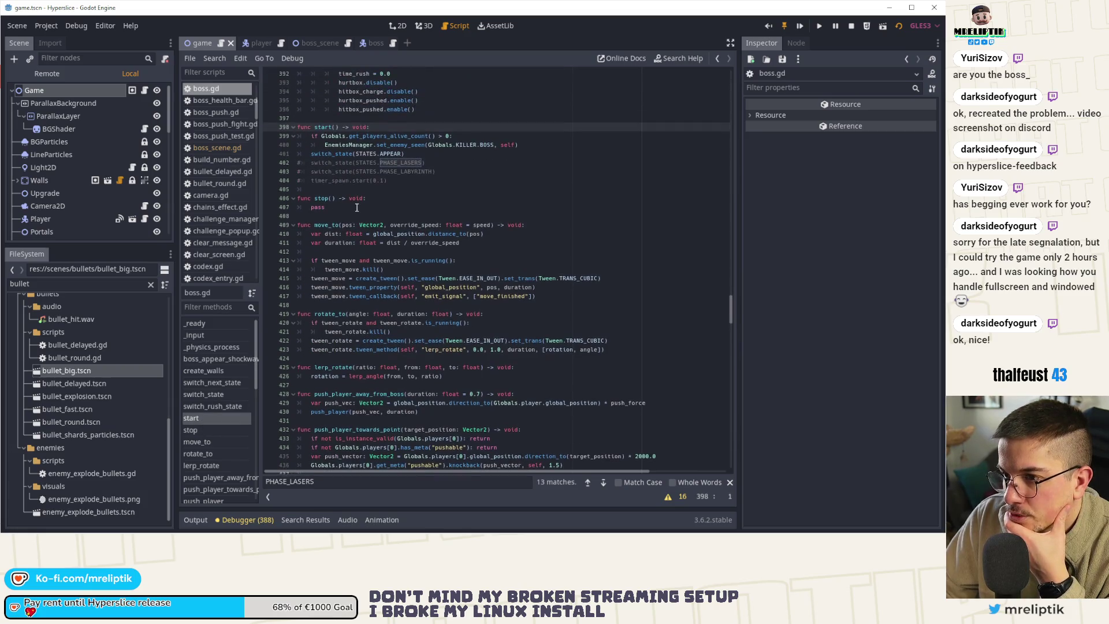
left_click(434, 154)
key("ctrl+d")
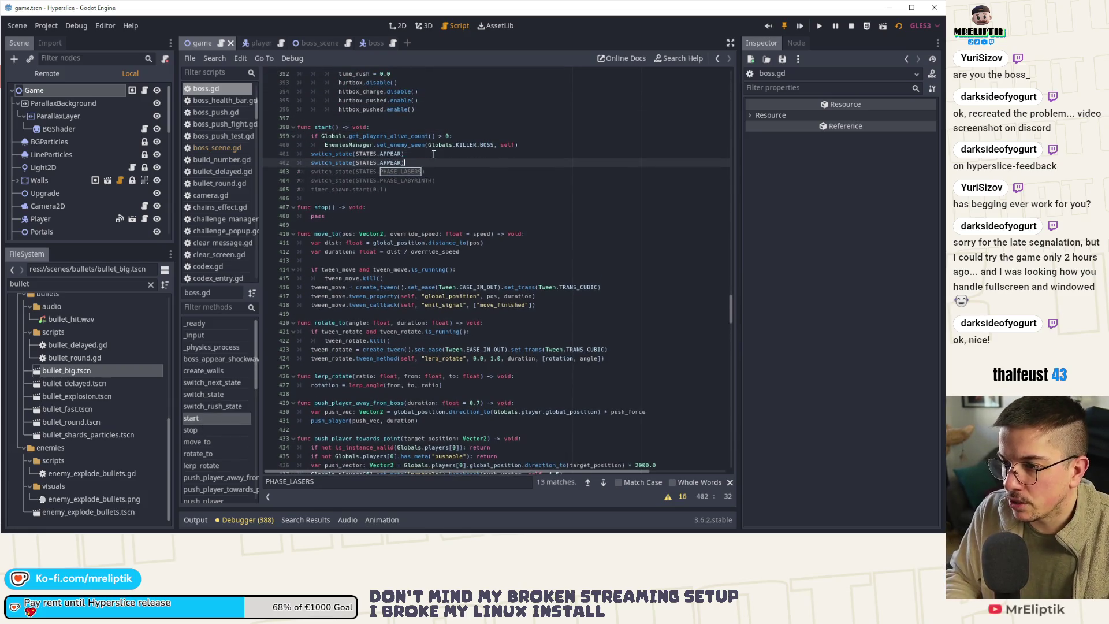
left_click(434, 154)
key("ctrl+k")
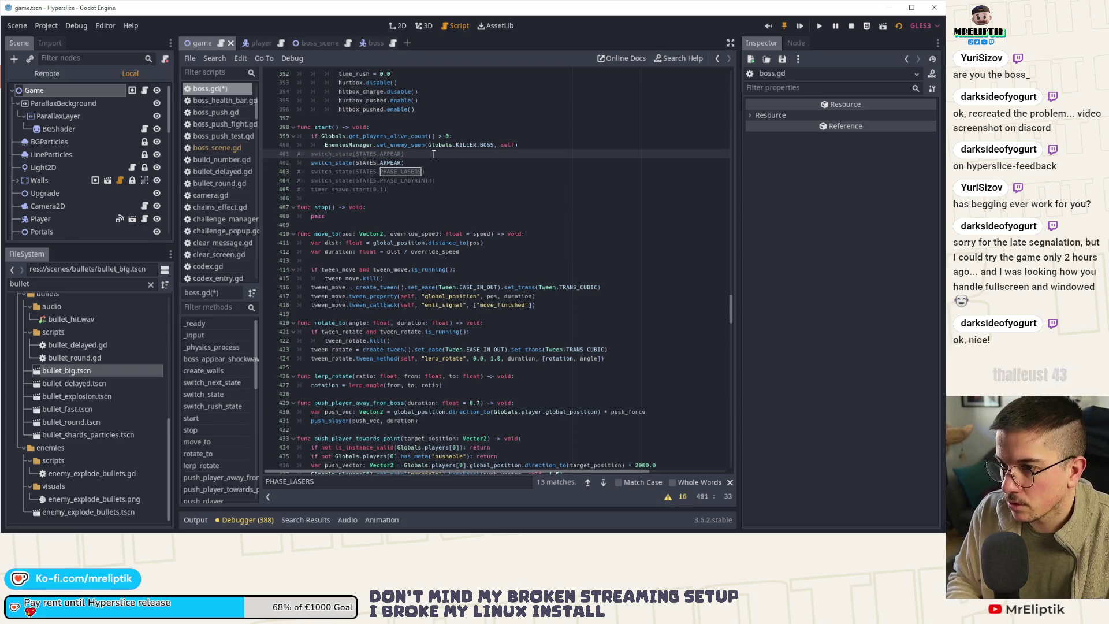
key("Return")
key("Up")
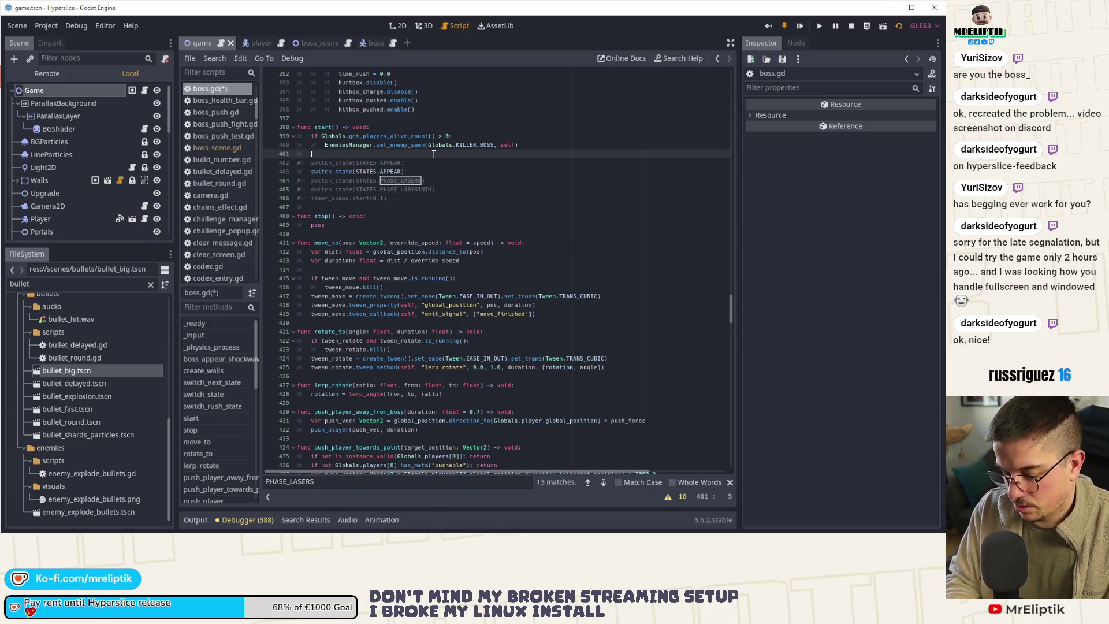
type("T ")
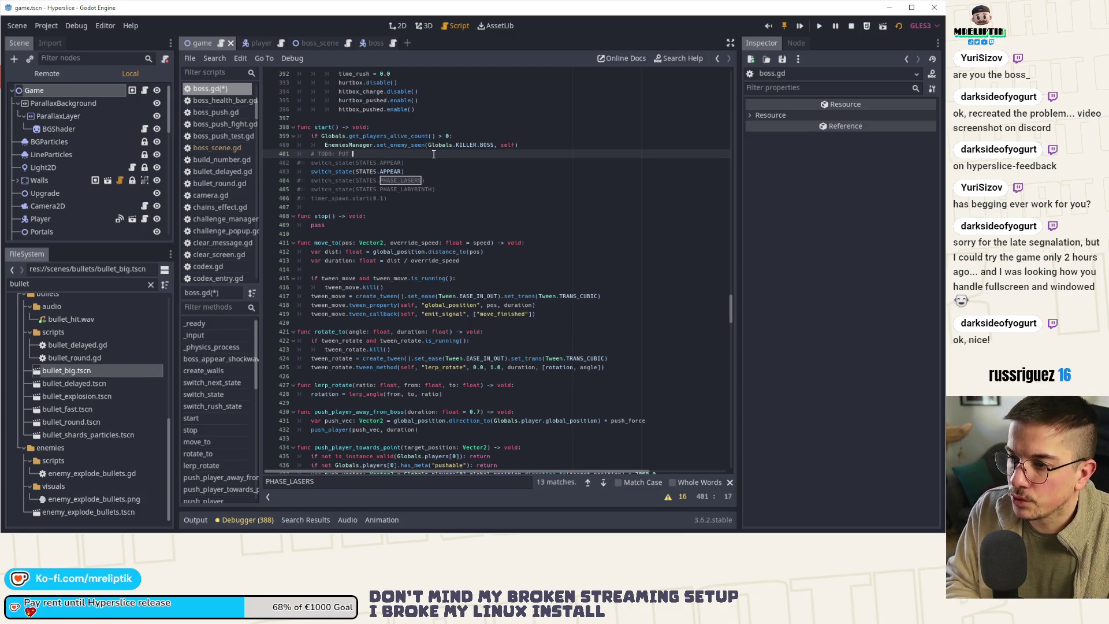
type("BACK")
key("Escape")
key("Down")
key("Down")
key("ctrl+s")
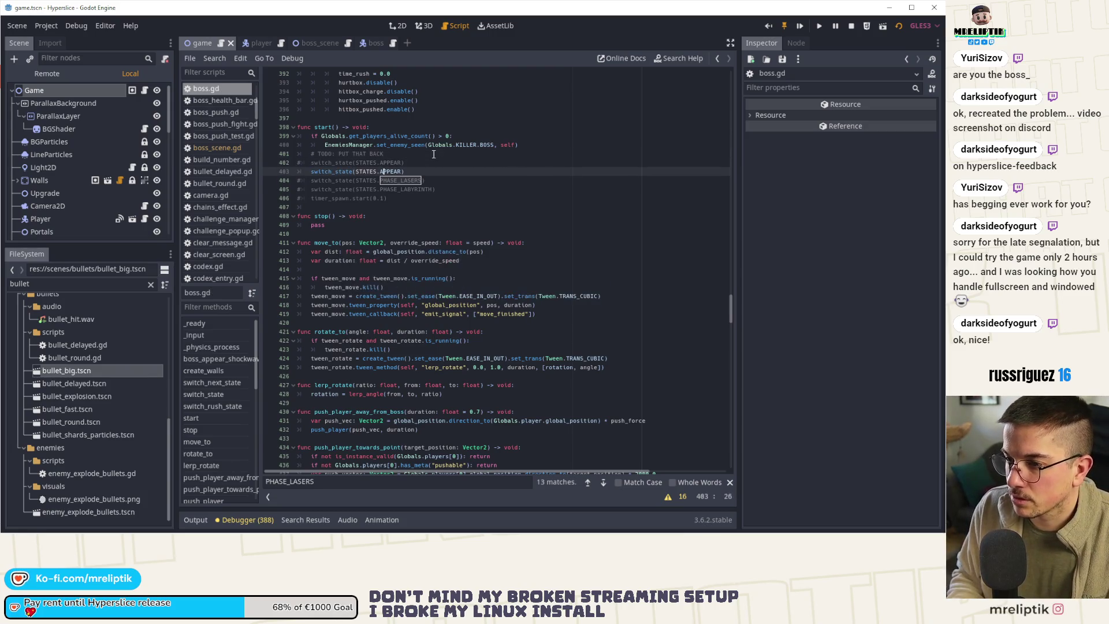
- Change the copied line to switch_state(STATES.PHASE_BULLETS)
key("ctrl+BackSpace")
key("ctrl+Delete")
type("PHA")
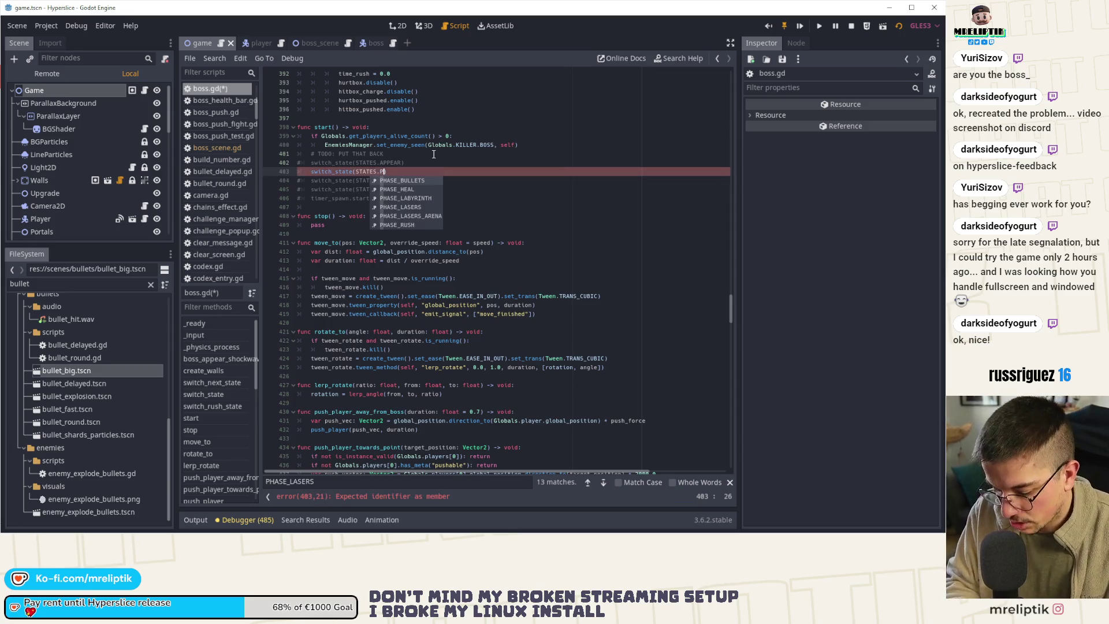
key("Down")
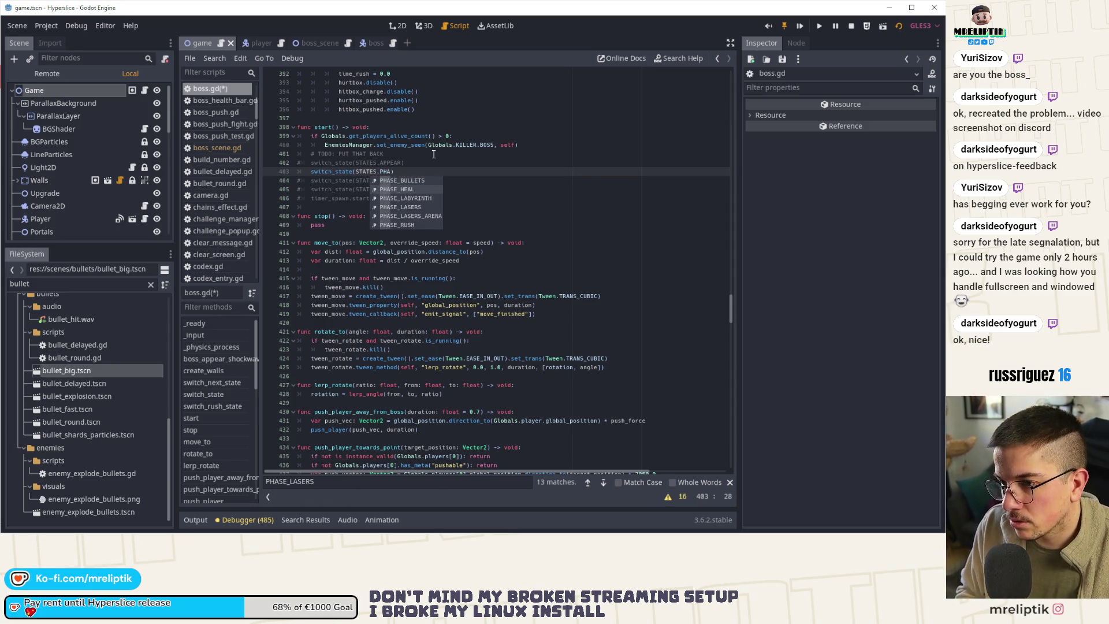
key("BackSpace")
key("BackSpace")
key("BackSpace")
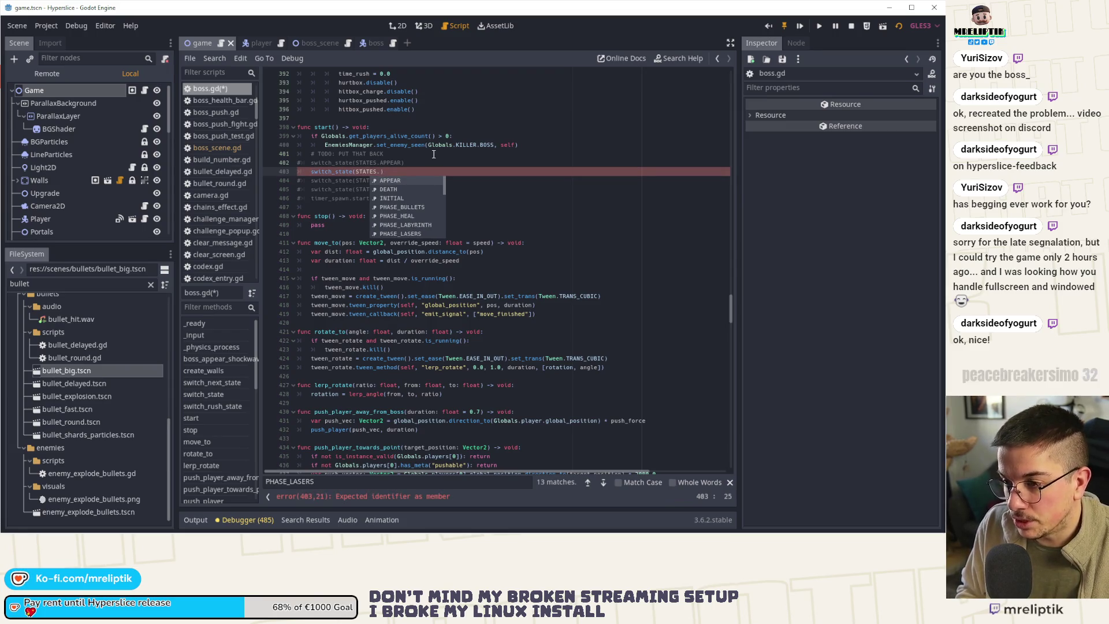
key("Down")
key("Down")
key("Down")
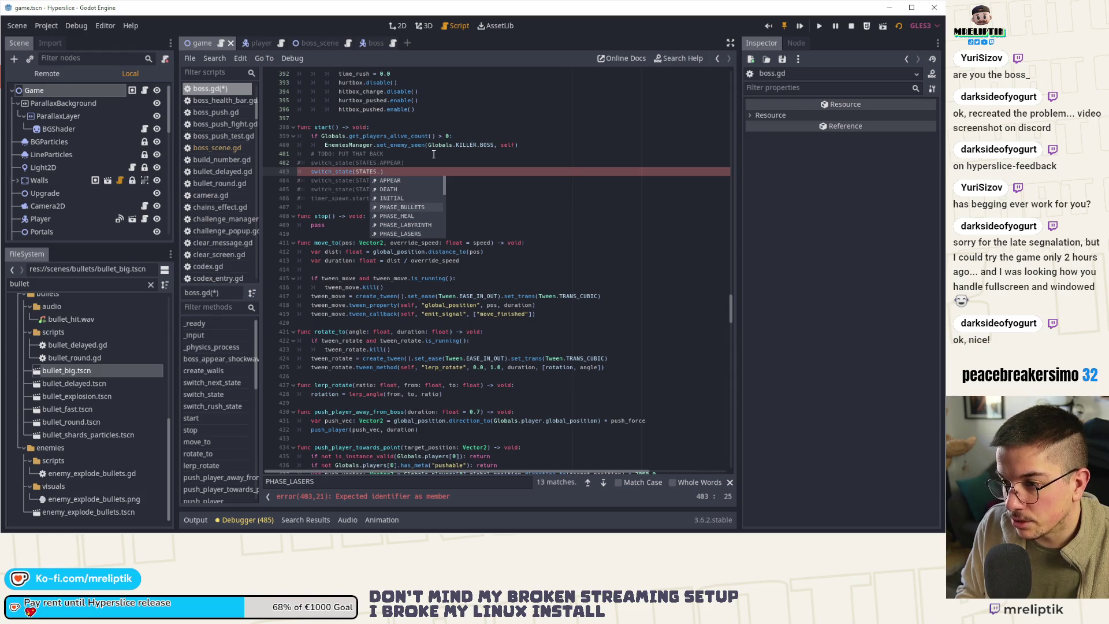
key("Return")
key("Up")
scroll(476, 281, "up", 10)
- Jump to boss.gd's _on_AnimationPlayer callback, then scroll up to _on_TimerBehavior_timeout
scroll(476, 280, "up", 4)
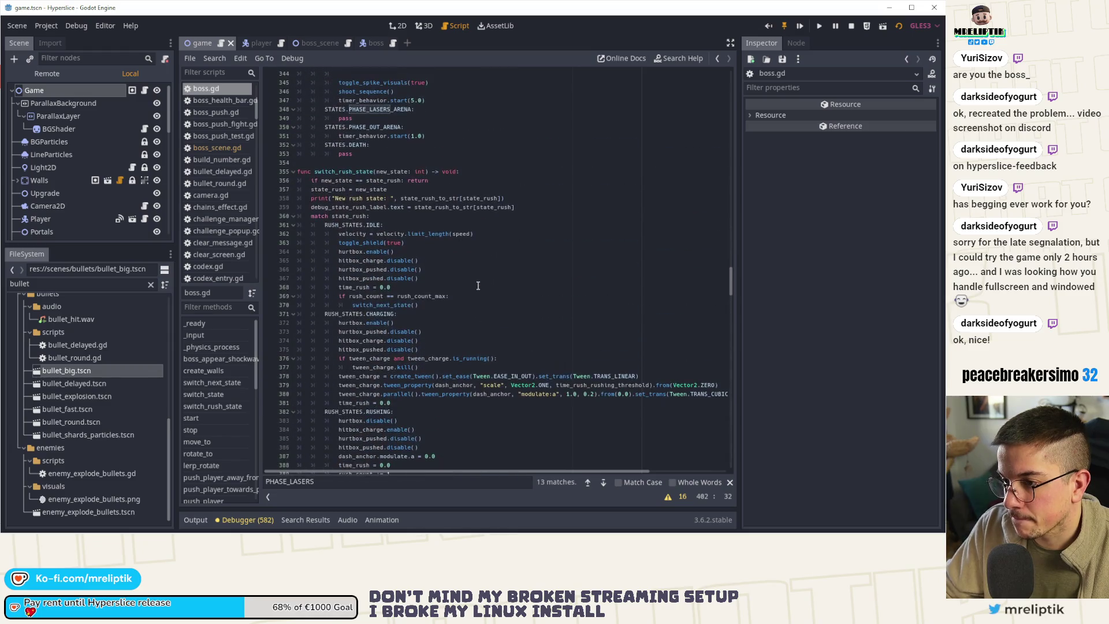
scroll(477, 285, "down", 6)
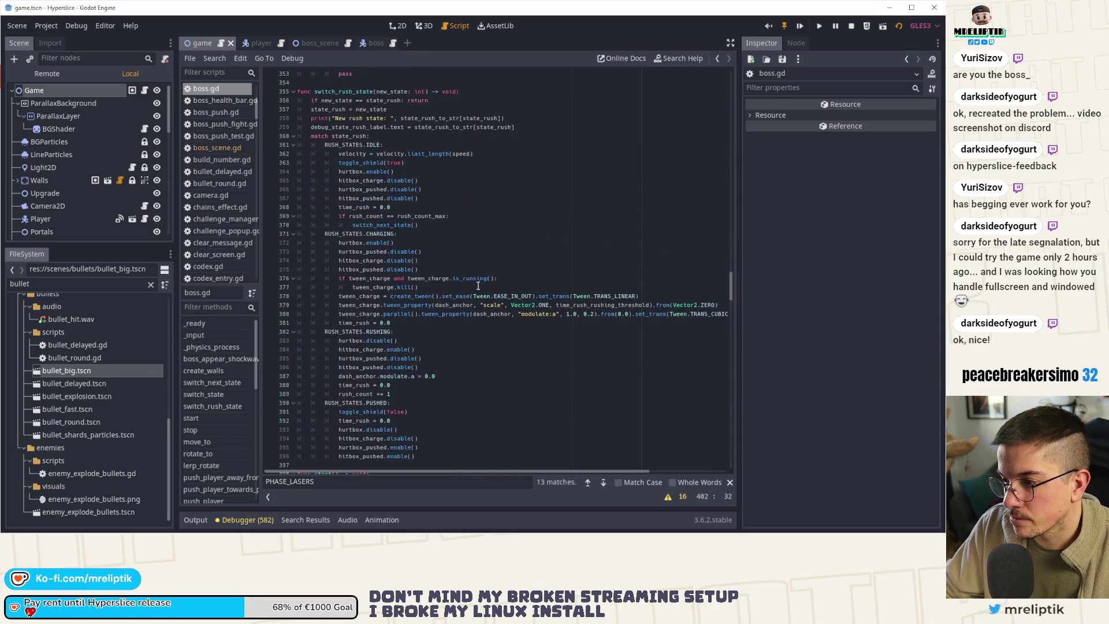
scroll(217, 434, "down", 10)
scroll(218, 436, "down", 2)
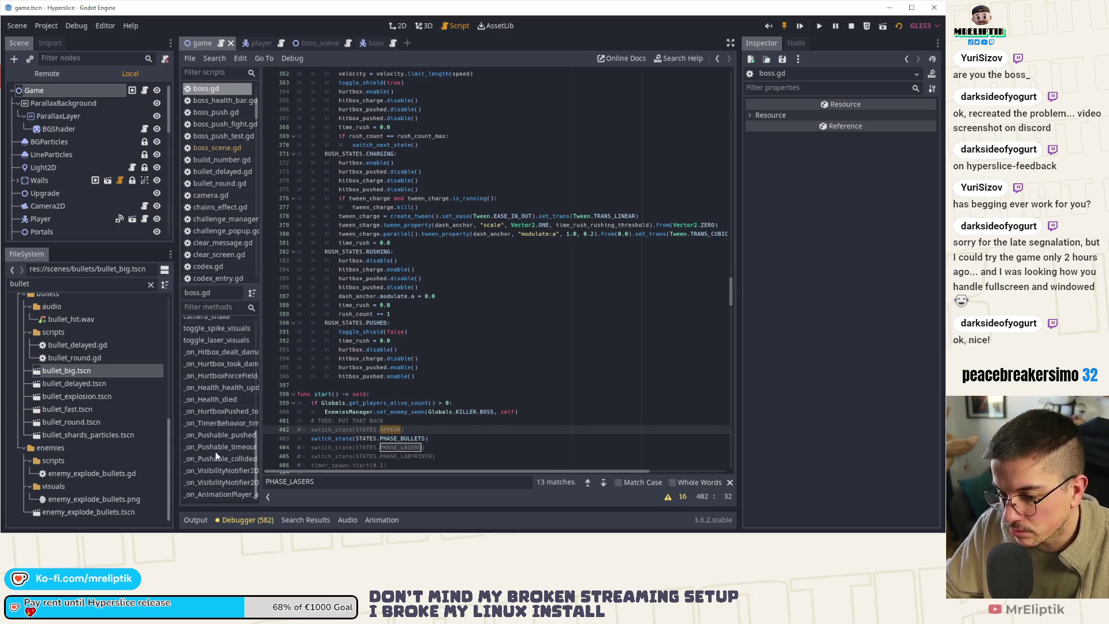
left_click(201, 496)
left_click(338, 447)
scroll(428, 369, "up", 6)
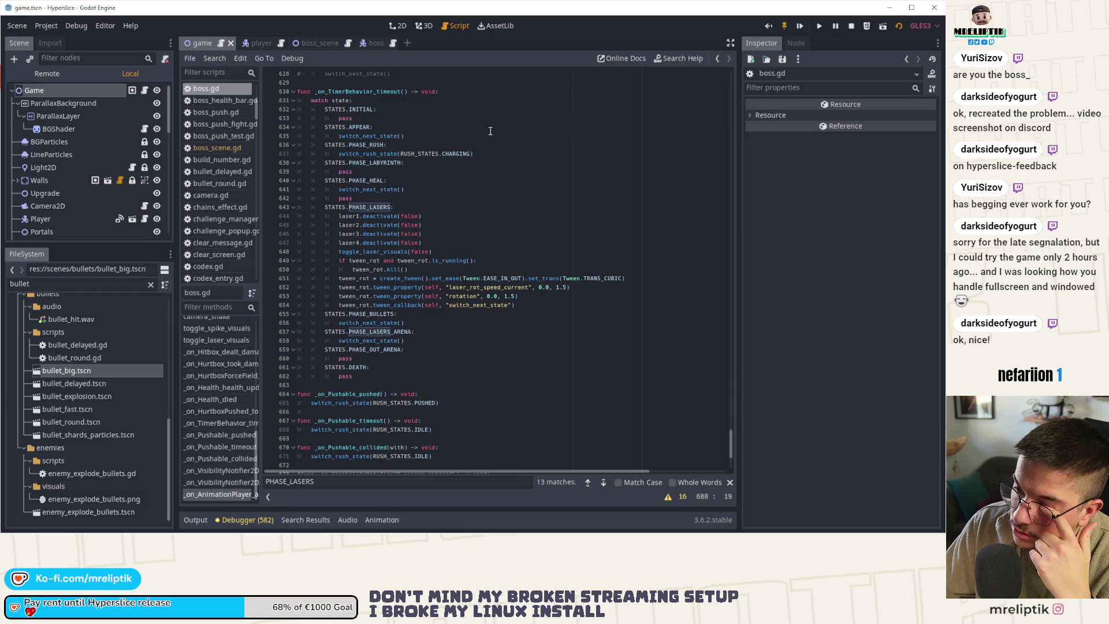
- Run the game, playtest up to the wave-15 boss, then close it with F8
left_click(801, 27)
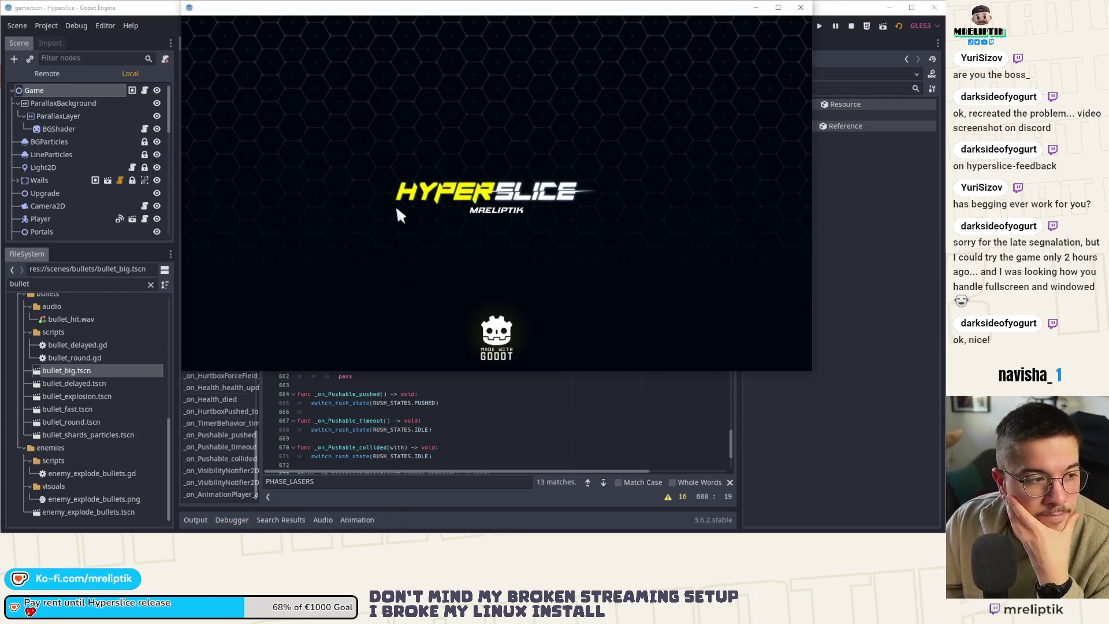
mouse_move(758, 529)
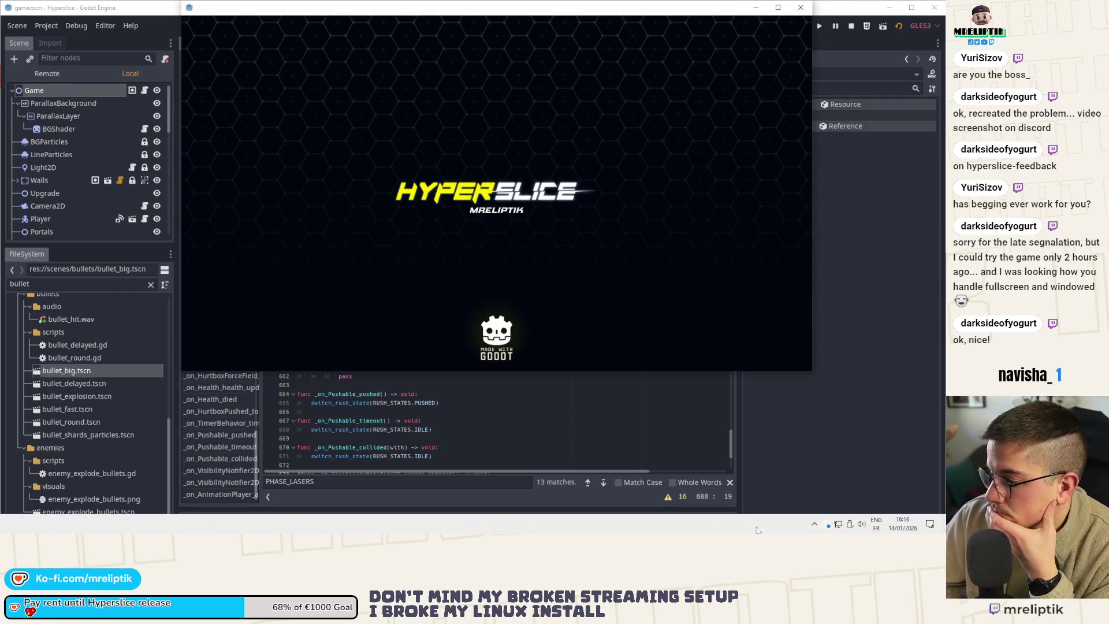
left_click(814, 523)
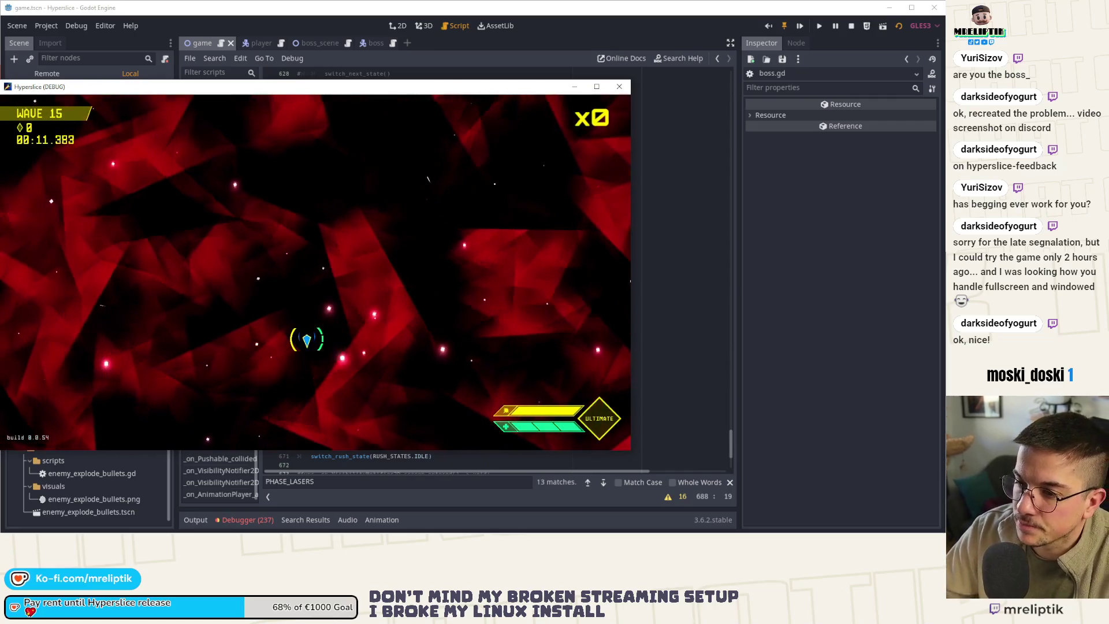
key("F8")
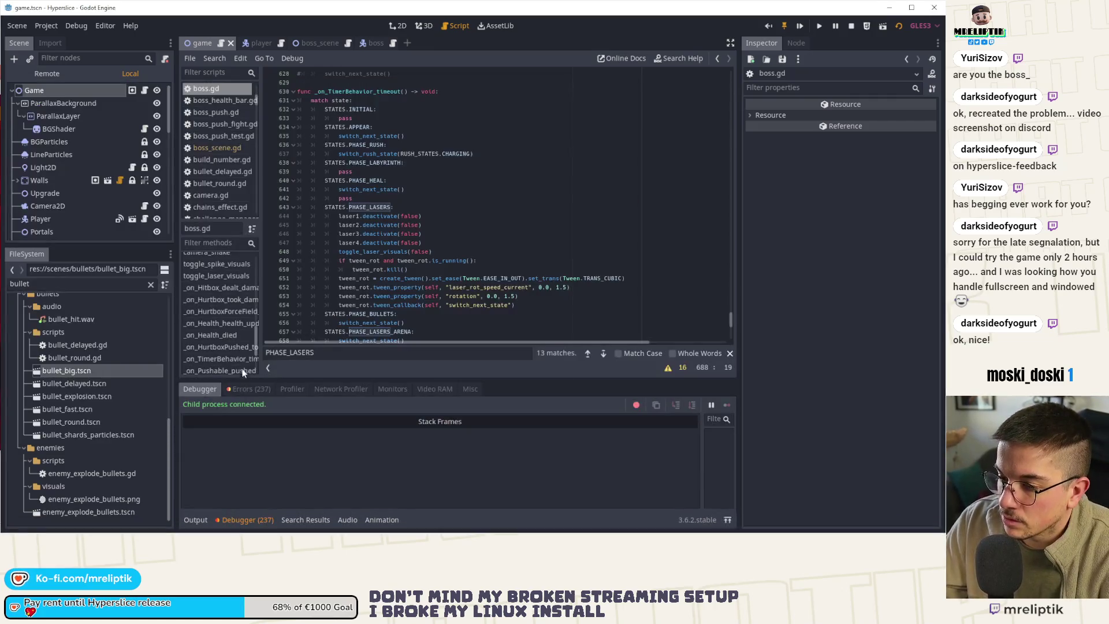
- Inspect the 'shoot expected 1 argument' errors and jump to boss.gd's shoot function
left_click_drag(729, 425, 733, 518)
left_click(441, 466)
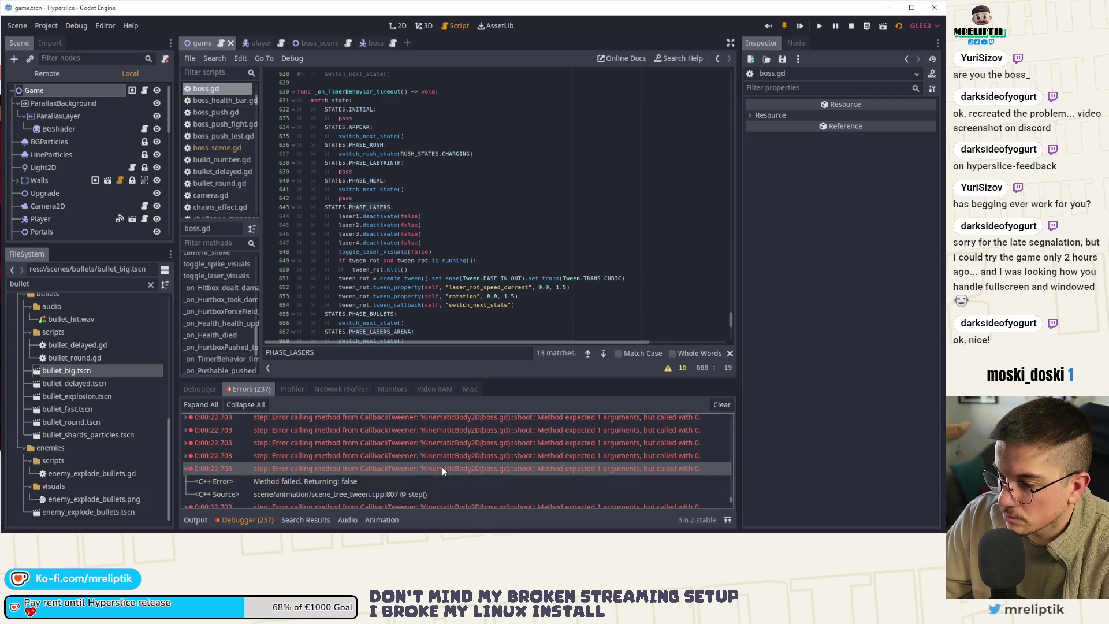
mouse_move(394, 478)
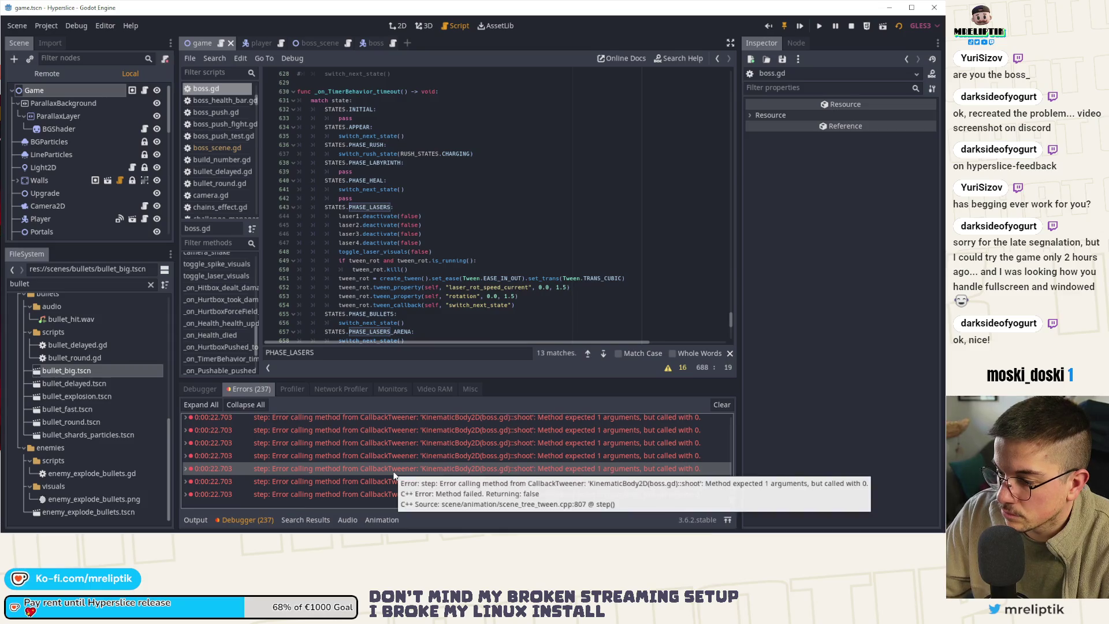
scroll(416, 234, "down", 10)
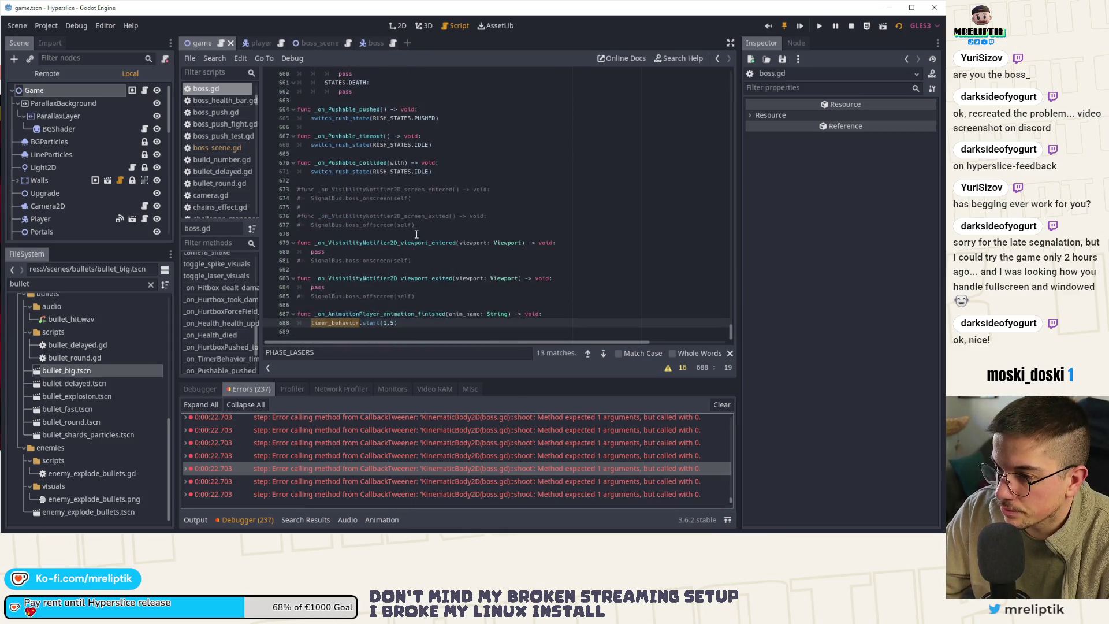
scroll(405, 260, "up", 9)
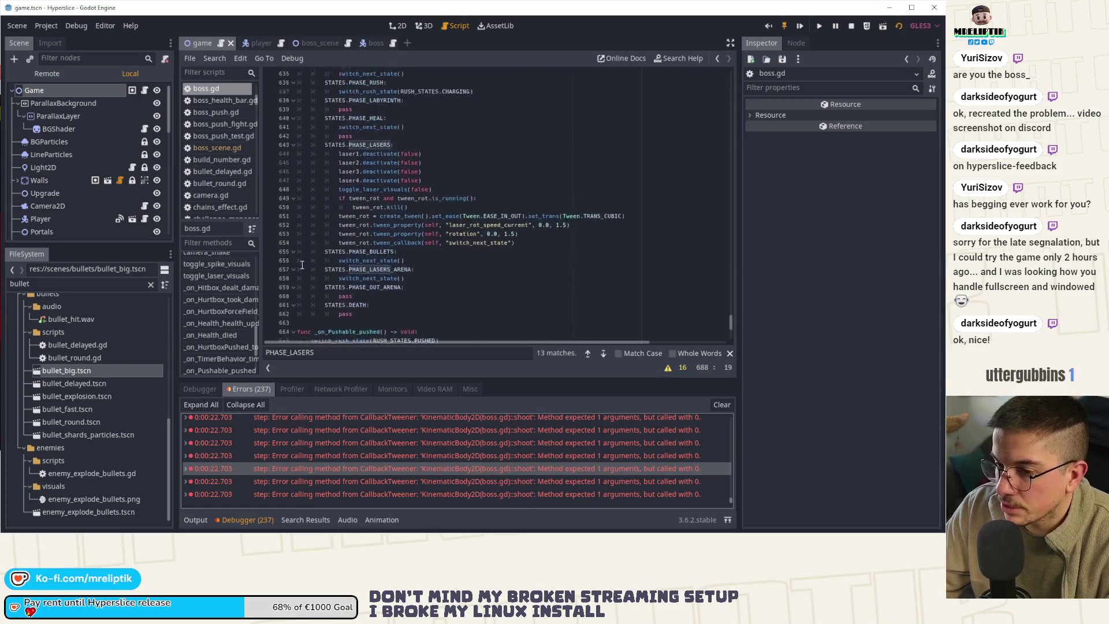
scroll(205, 300, "up", 3)
left_click(209, 316)
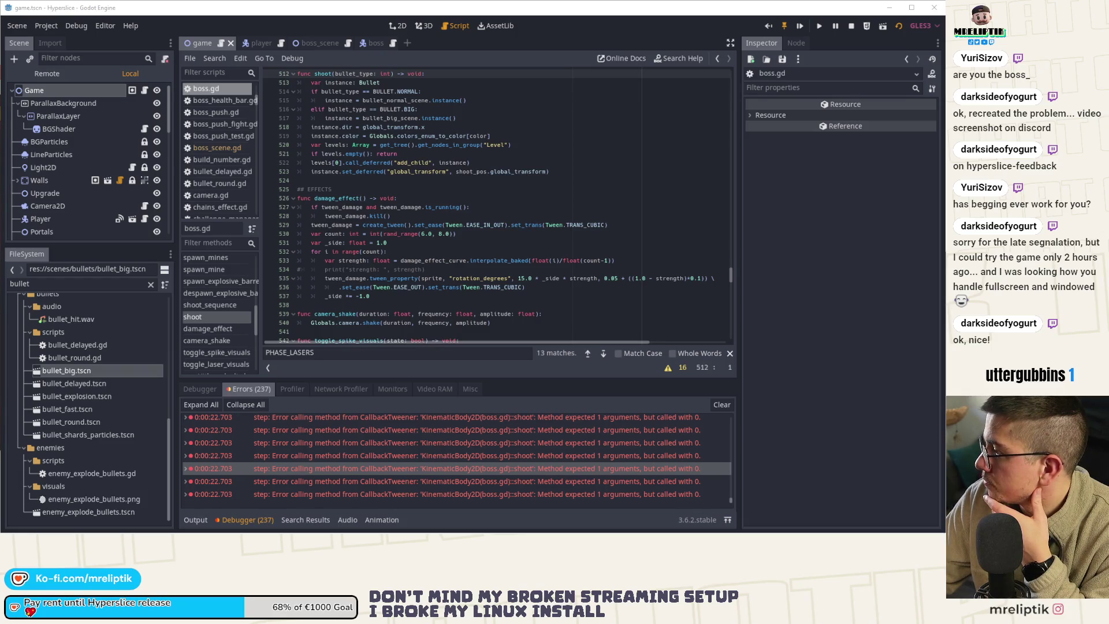
- Review shoot's bullet_type parameter and the bullets_nb loop in shoot_sequence
scroll(352, 216, "up", 4)
double_click(354, 172)
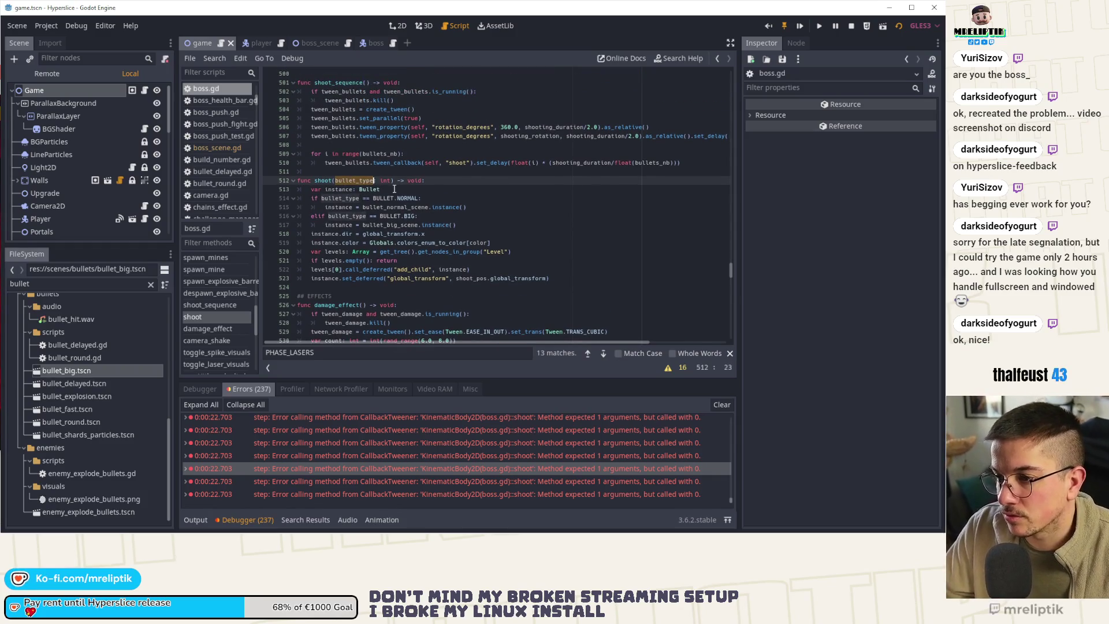
scroll(400, 214, "up", 2)
left_click_drag(374, 224, 416, 225)
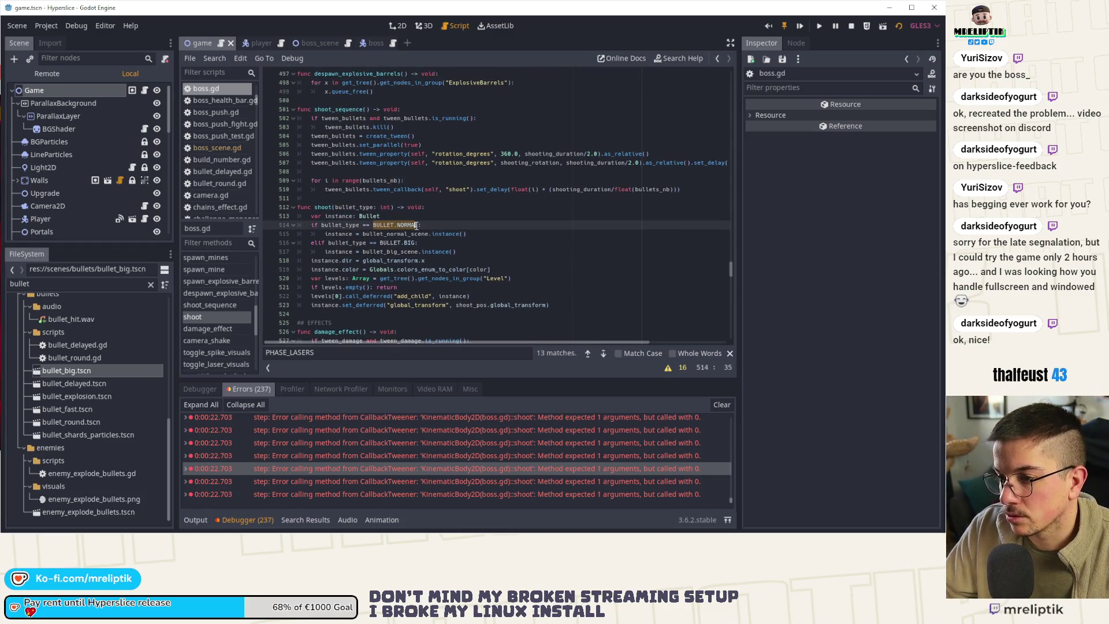
scroll(439, 237, "up", 10)
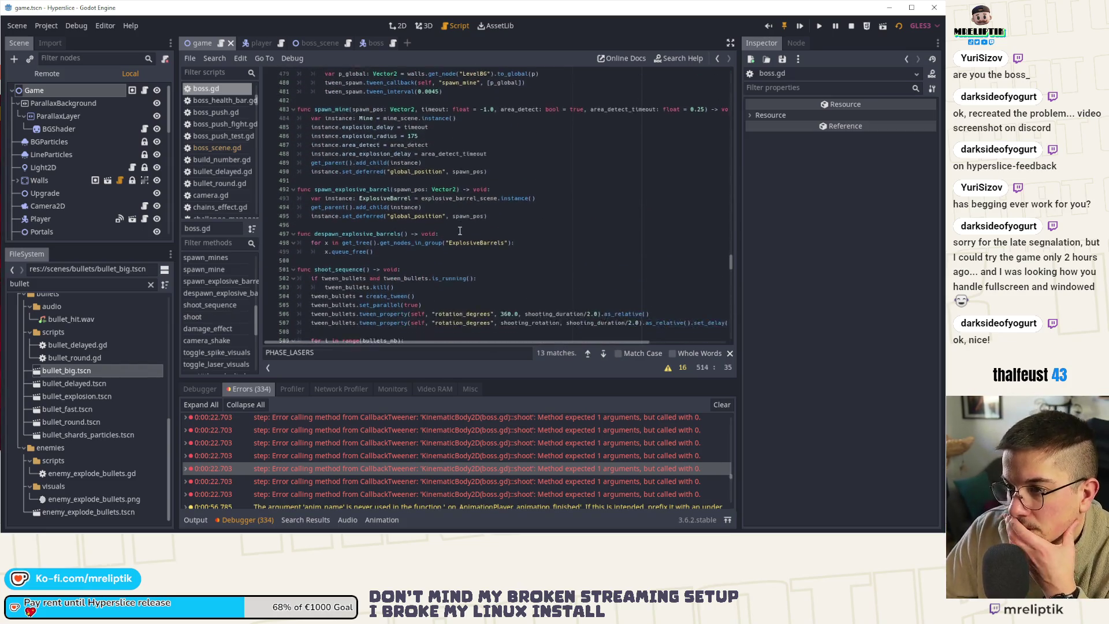
scroll(456, 259, "down", 6)
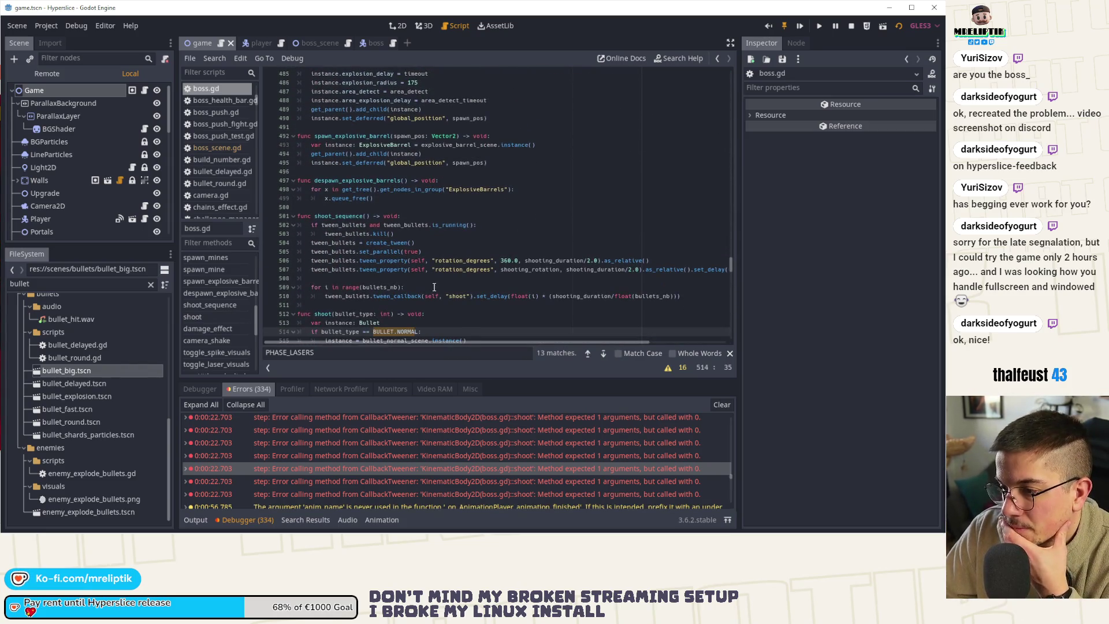
double_click(351, 217)
double_click(378, 287)
left_click(478, 288)
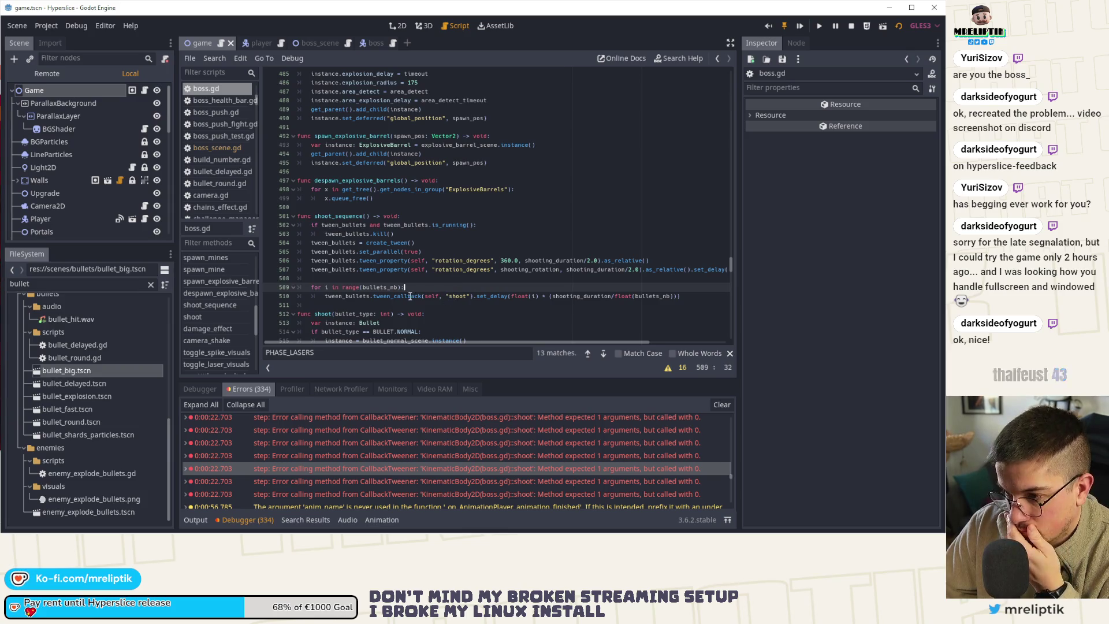
- Add a [BULLET.NORMAL] argument to the shoot tween_callback and duplicate it with BULLET.BIG
left_click(471, 296)
type(", [")
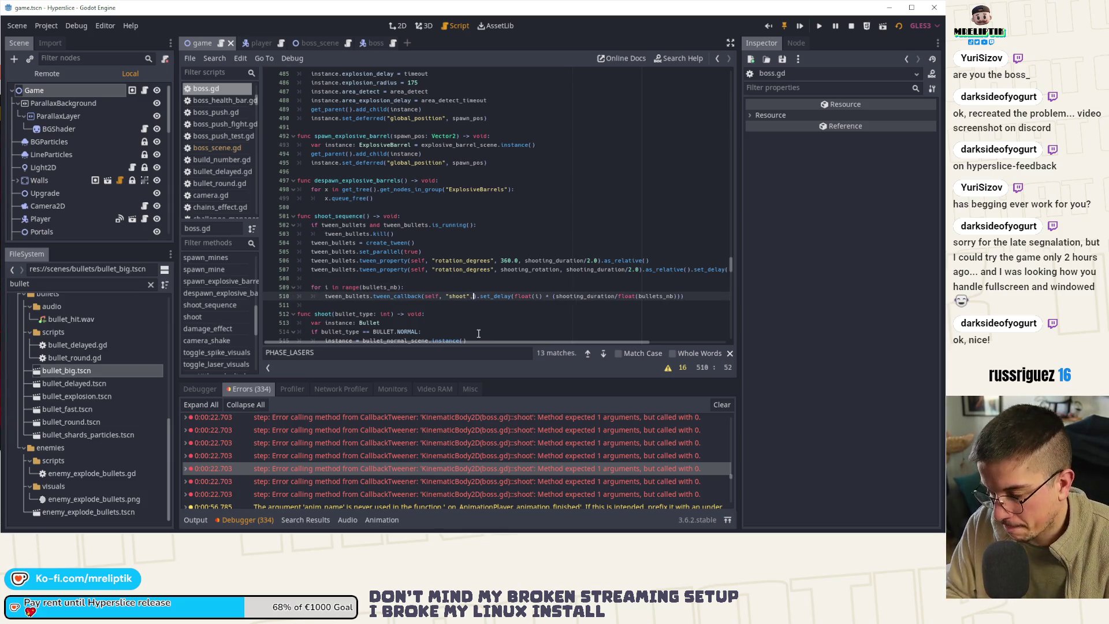
type("BULLET.NORMA")
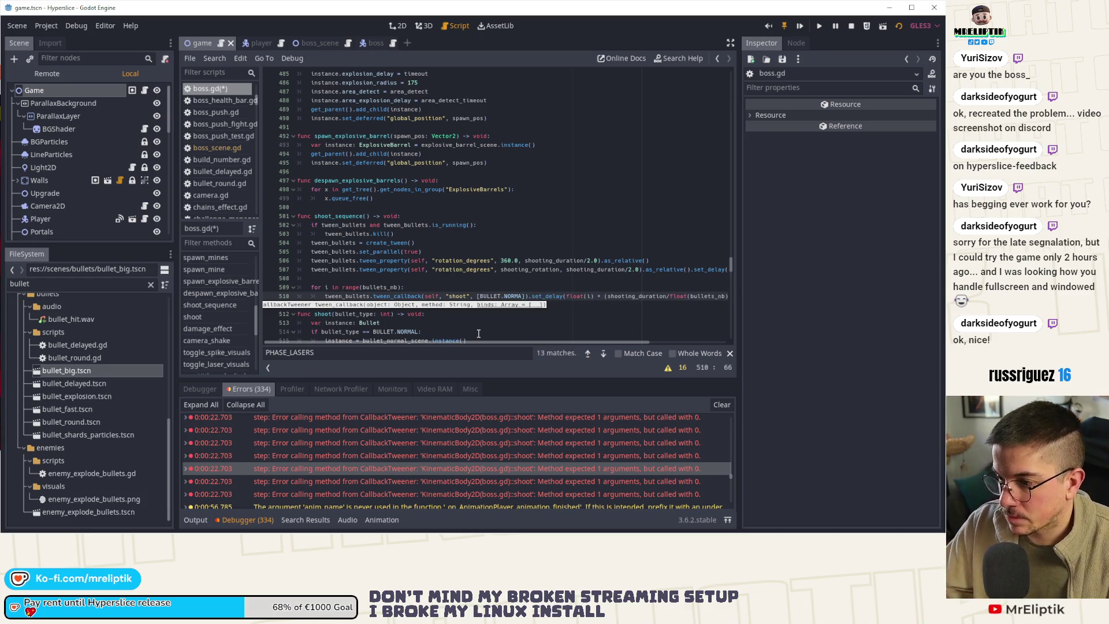
left_click_drag(741, 236, 809, 236)
left_click(538, 296)
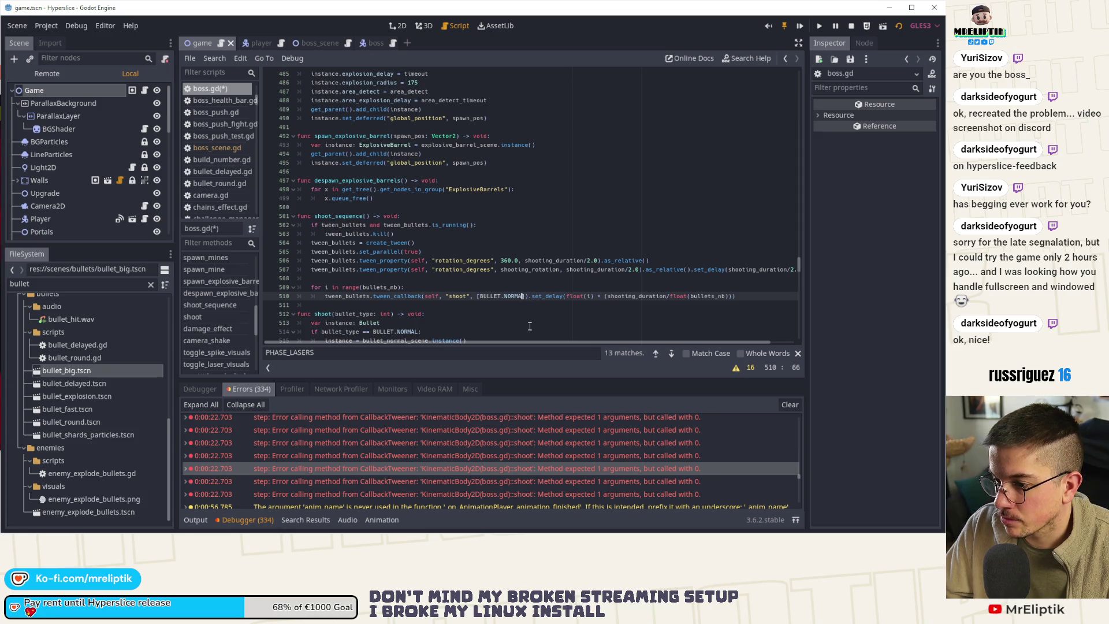
type("L")
key("ctrl+d")
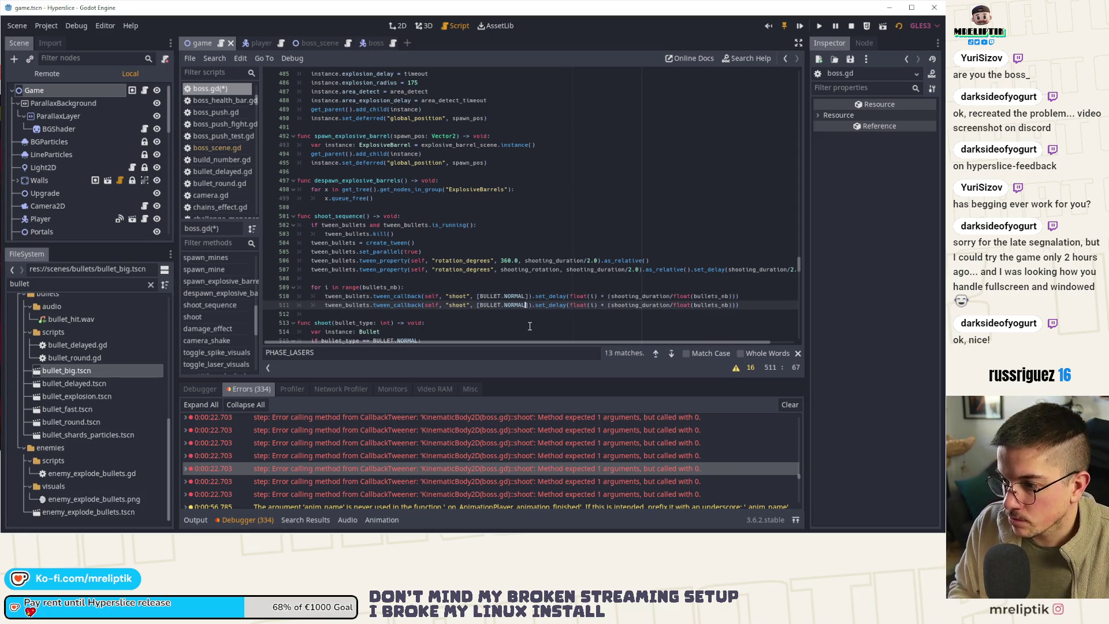
key("BackSpace")
key("BackSpace")
key("BackSpace")
type("BIG")
- Delete the duplicated BIG callback line and write an 'if i %' check in the loop
key("Up")
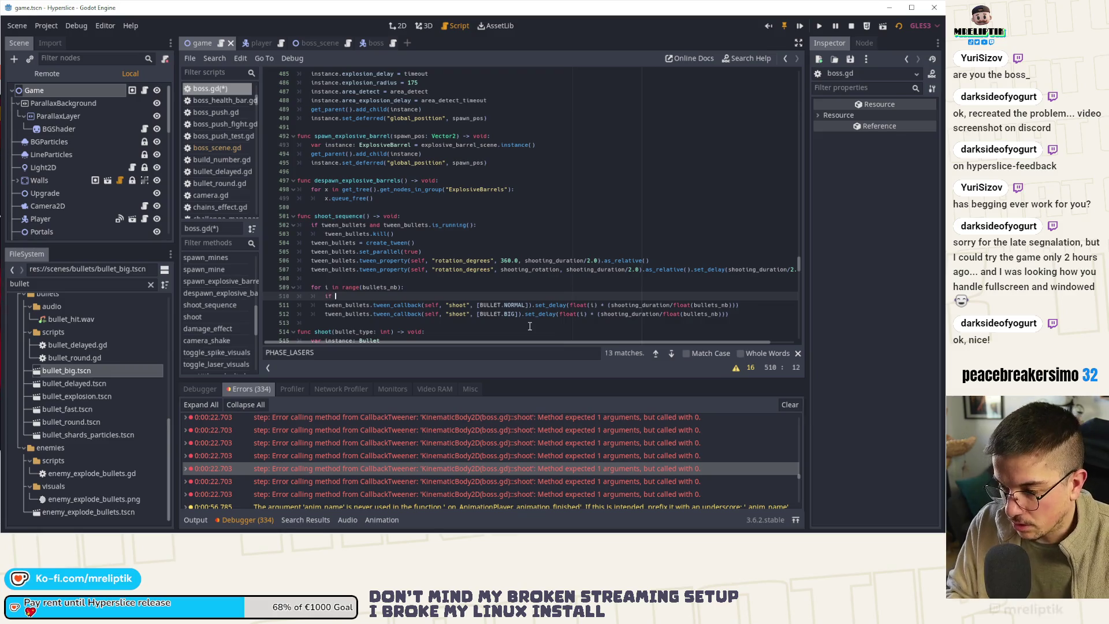
type("i")
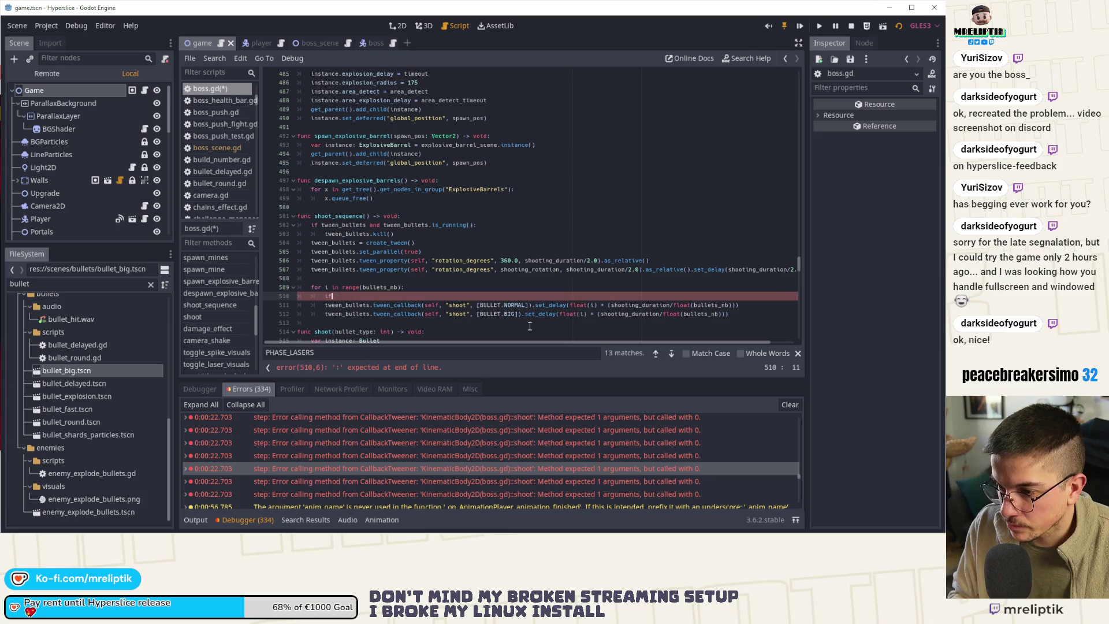
key("Down")
key("Down")
key("ctrl+shift+k")
key("Up")
key("Up")
type("i %")
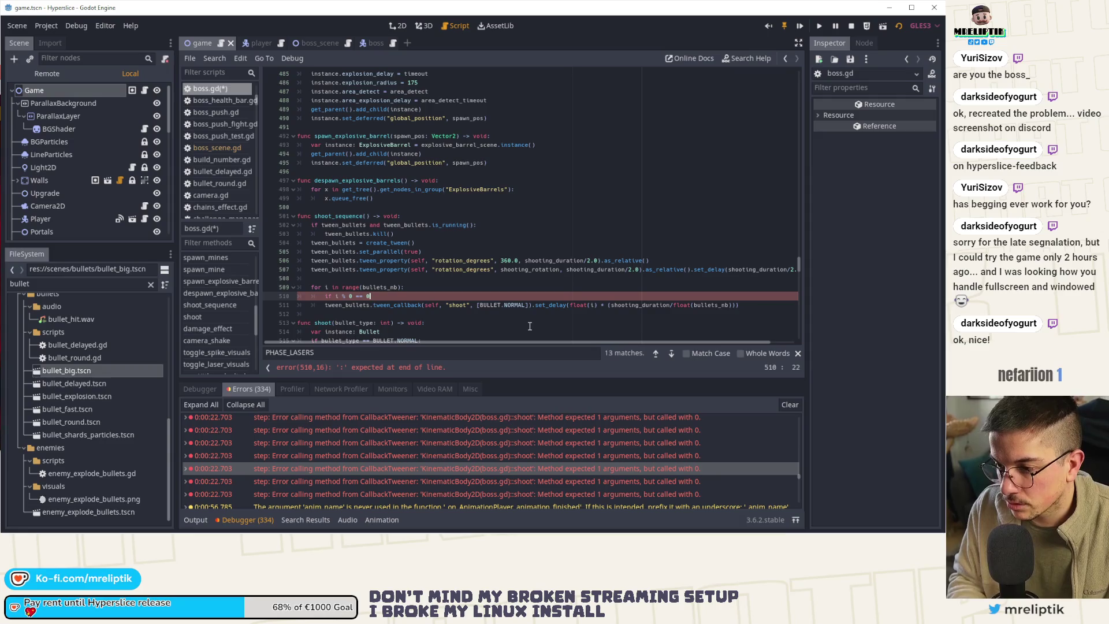
key("Return")
key("Up")
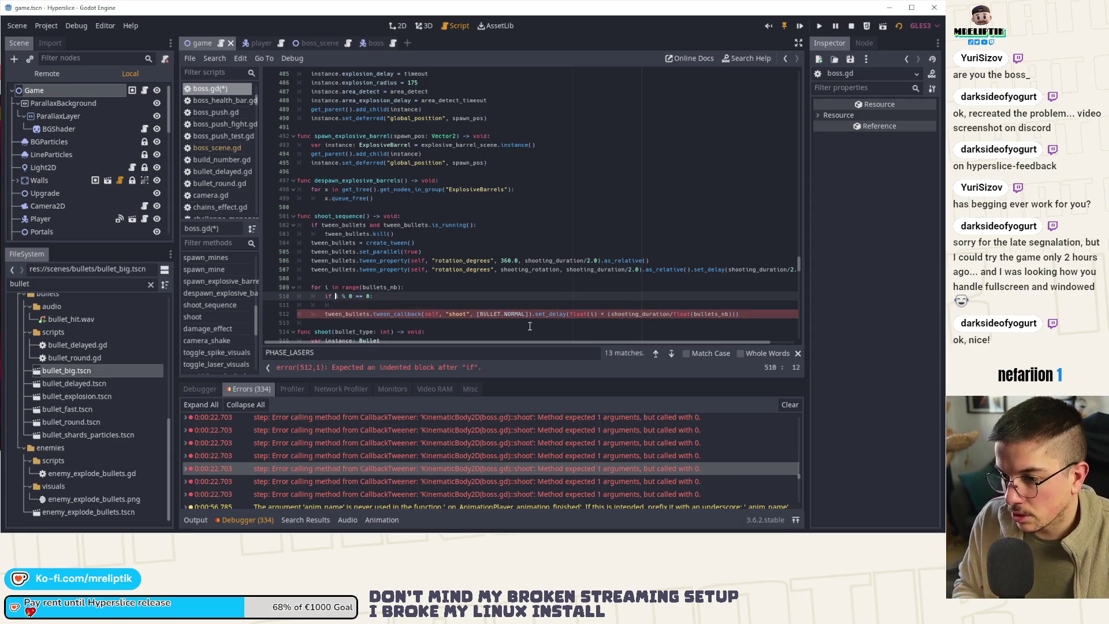
key("Return")
key("Up")
- Declare 'var type: int = BULLET.NORMAL' above the if check and assign type inside it
type("var type")
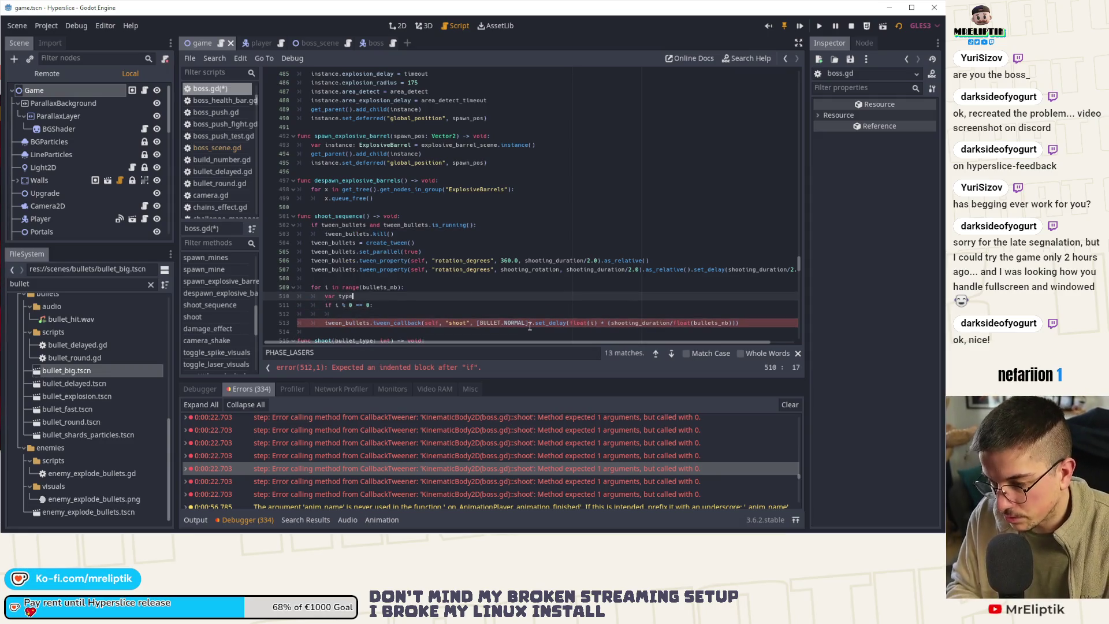
type(": int = ")
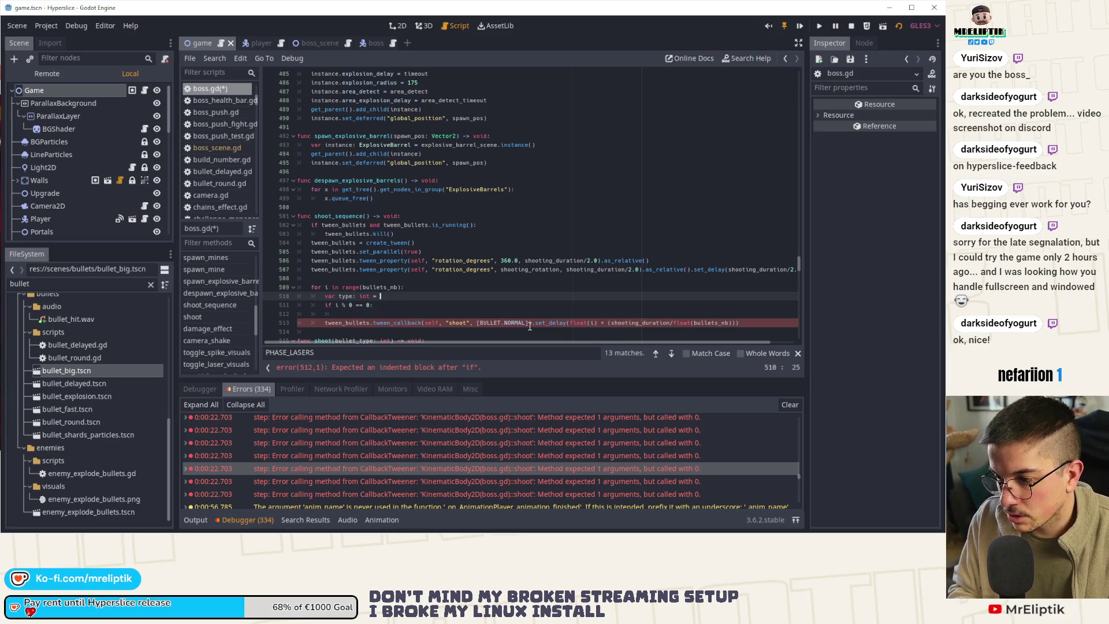
type("BULLET.")
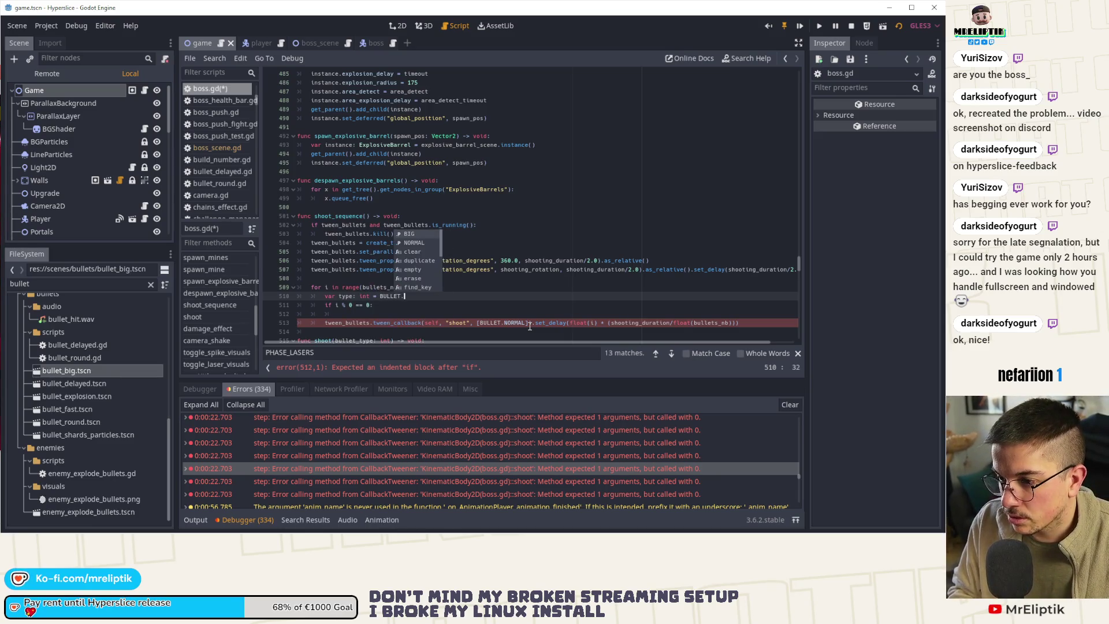
key("Down")
key("Return")
key("ctrl+shift+Left")
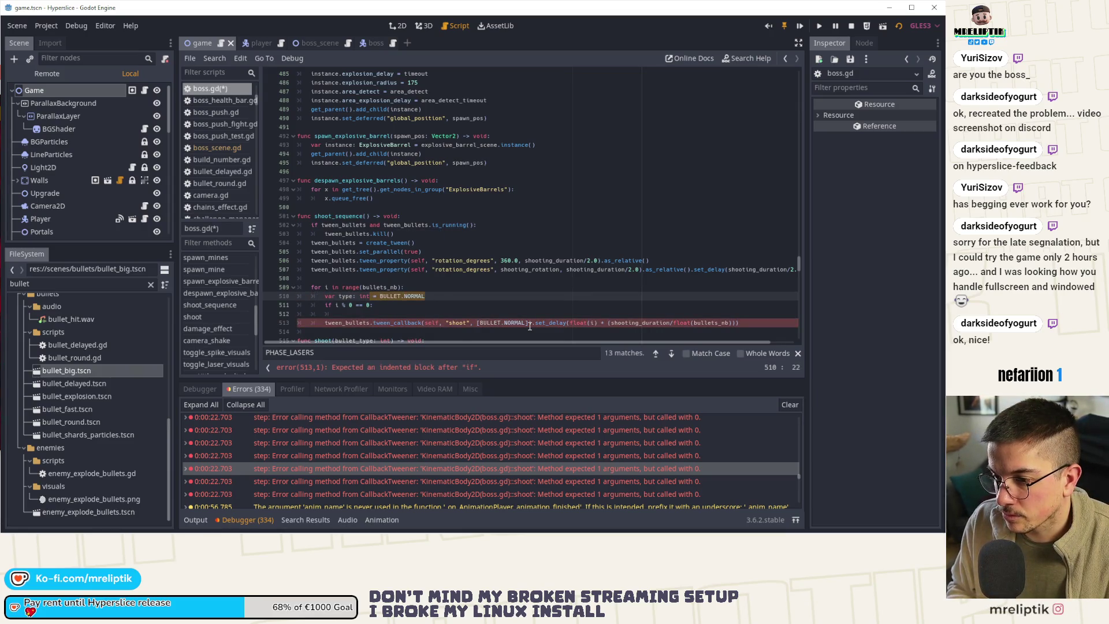
key("Down")
key("Down")
type("type =  = BULLET.NORMAL")
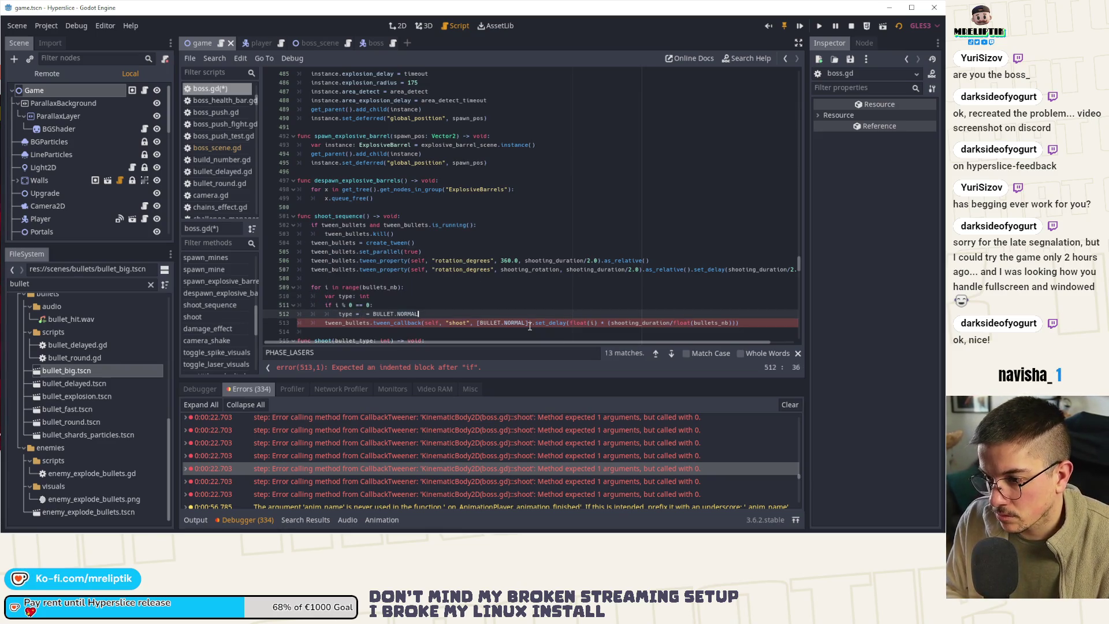
- Set the else branch's type to BULLET.BIG and save boss.gd
key("ctrl+Left")
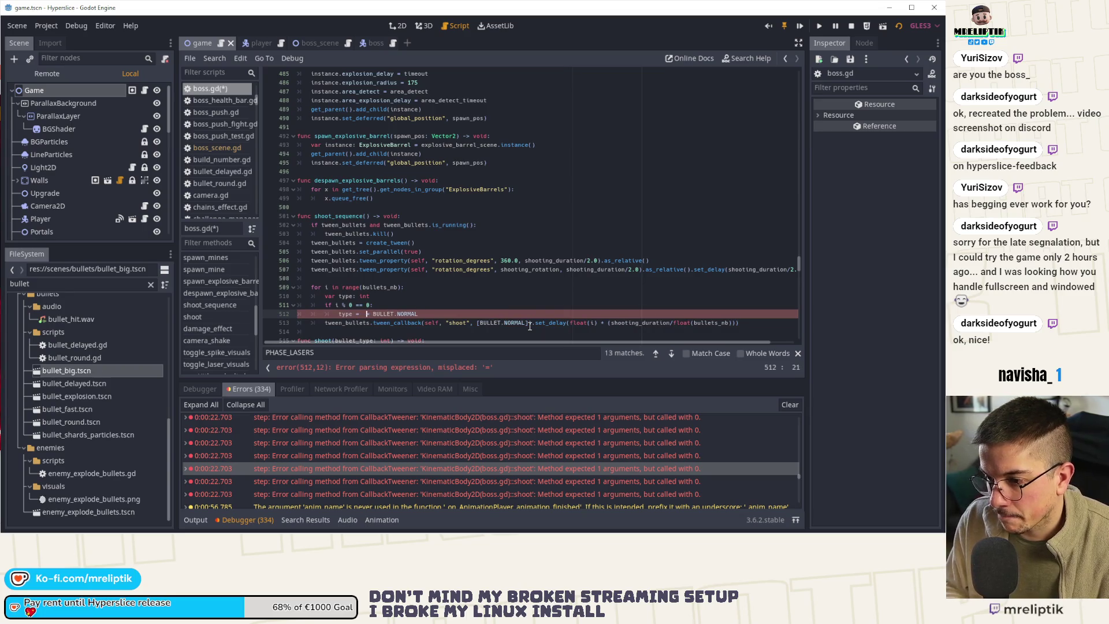
key("ctrl+d")
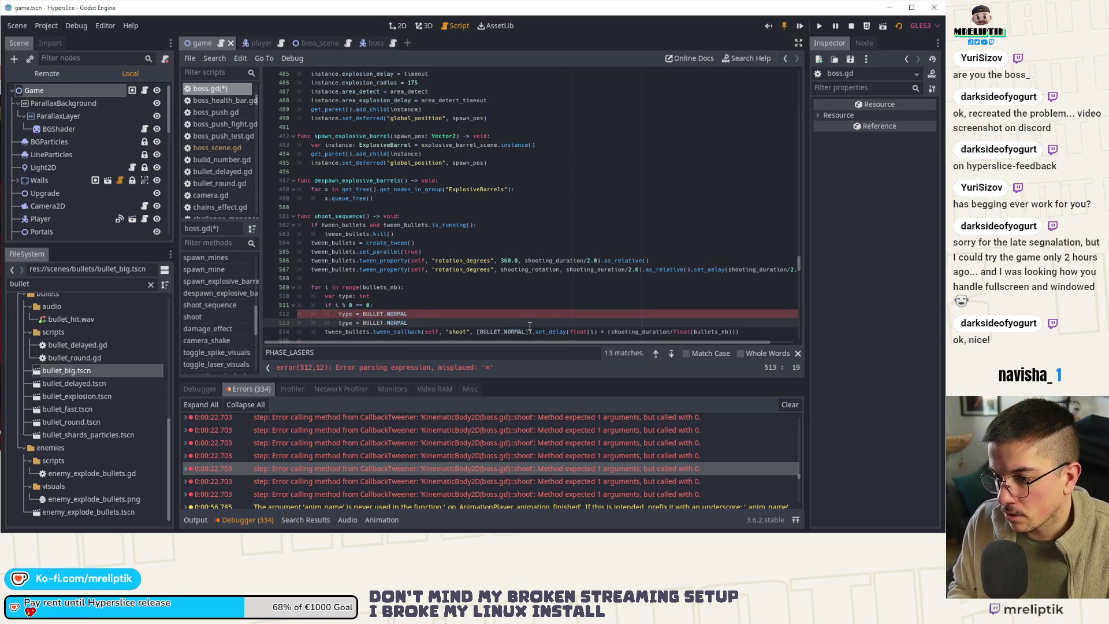
key("Up")
key("End")
key("Return")
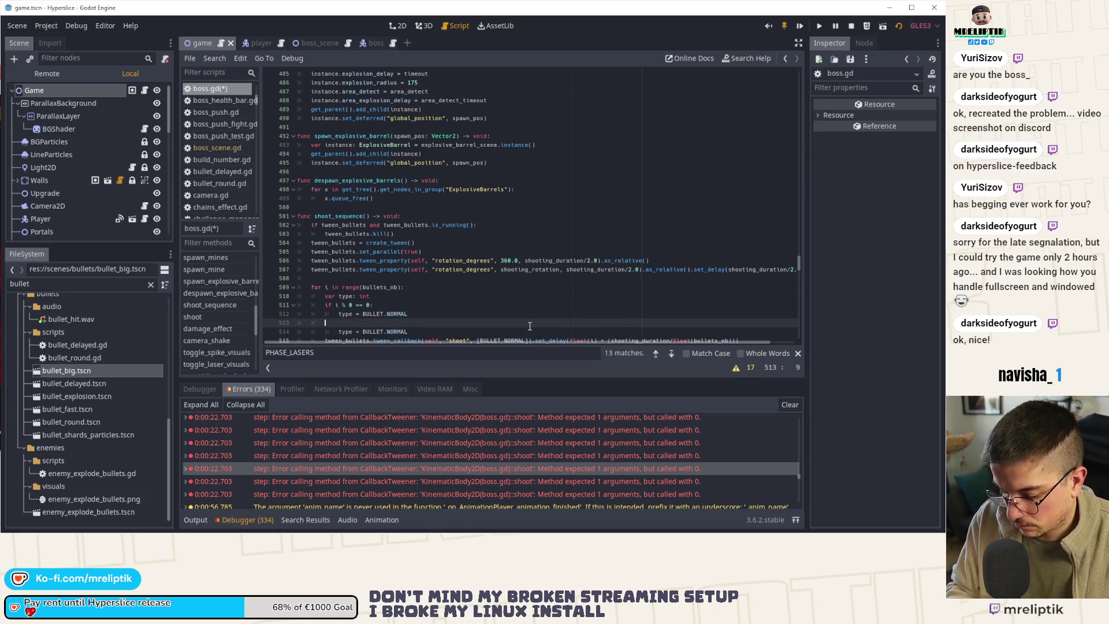
key("Down")
key("End")
key("ctrl+Left")
key("ctrl+shift+Left")
type("BIG")
key("ctrl+s")
- Pass [type] to the shoot tween_callback instead of BULLET.NORMAL, and stop the running game
scroll(334, 273, "down", 3)
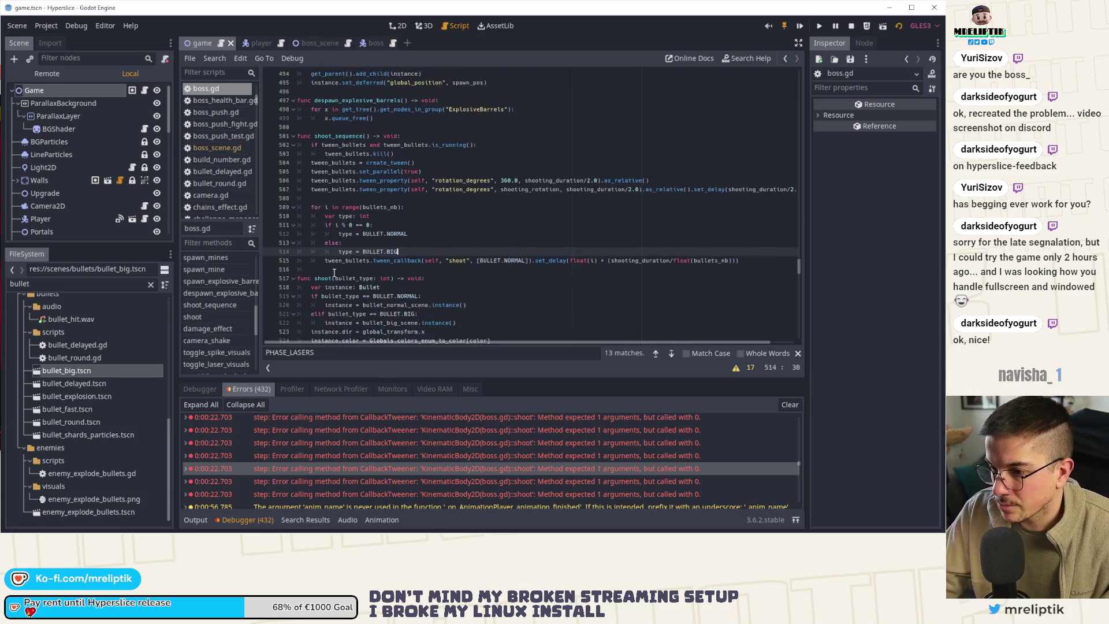
left_click(531, 261)
key("BackSpace")
key("BackSpace")
key("BackSpace")
key("BackSpace")
type("type")
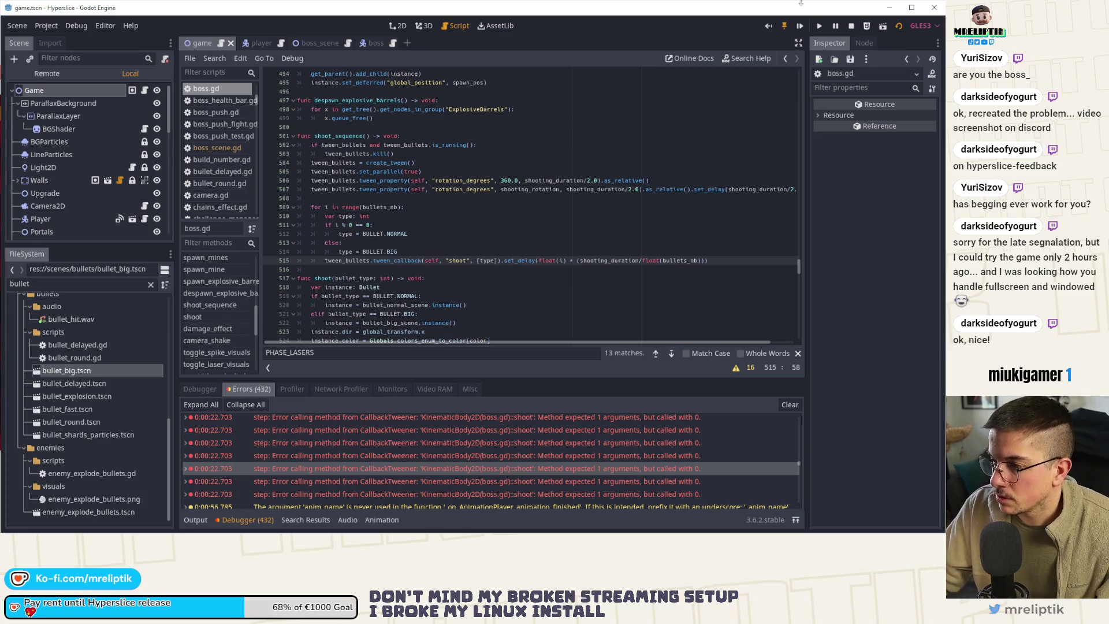
left_click(847, 27)
scroll(795, 211, "up", 20)
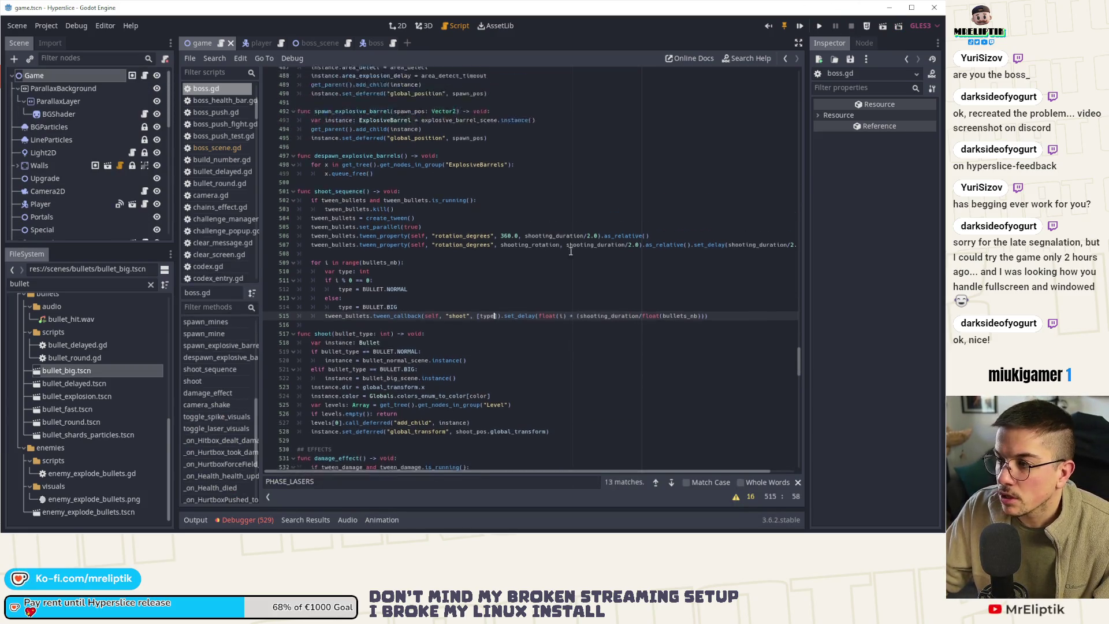
- Comment out visuals.scale = Vector2.ZERO in _ready and save boss.gd
scroll(423, 350, "down", 20)
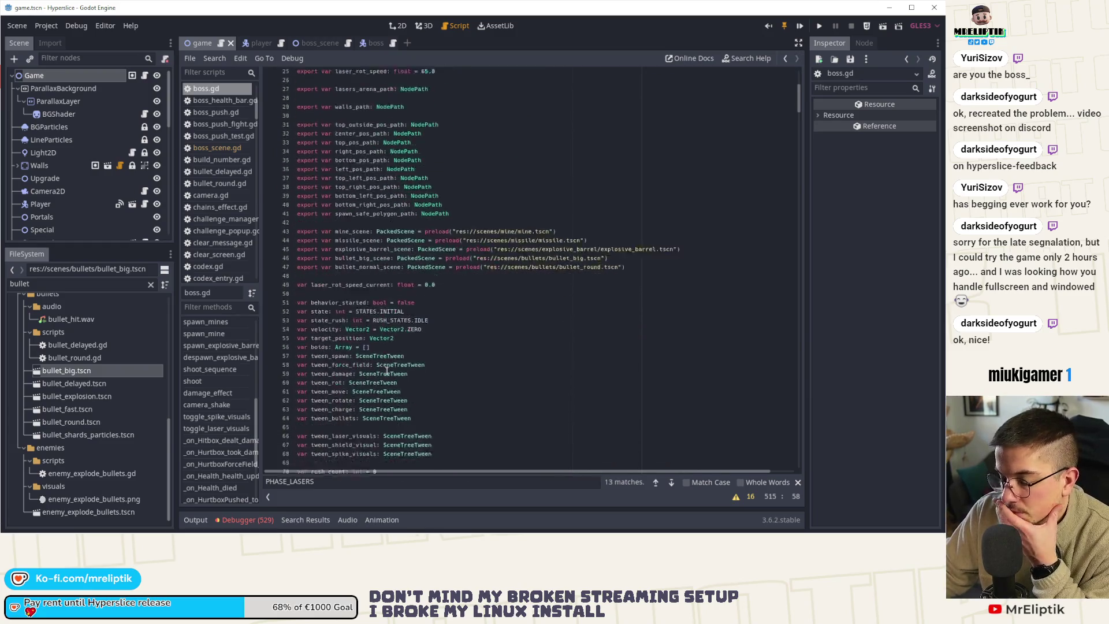
scroll(387, 376, "down", 14)
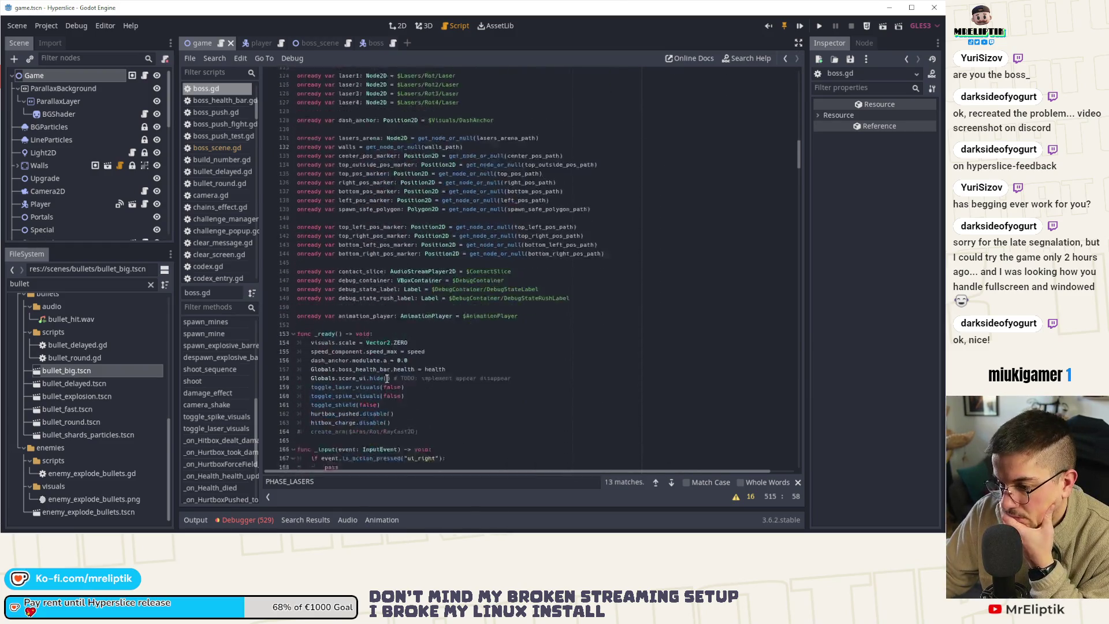
left_click(347, 180)
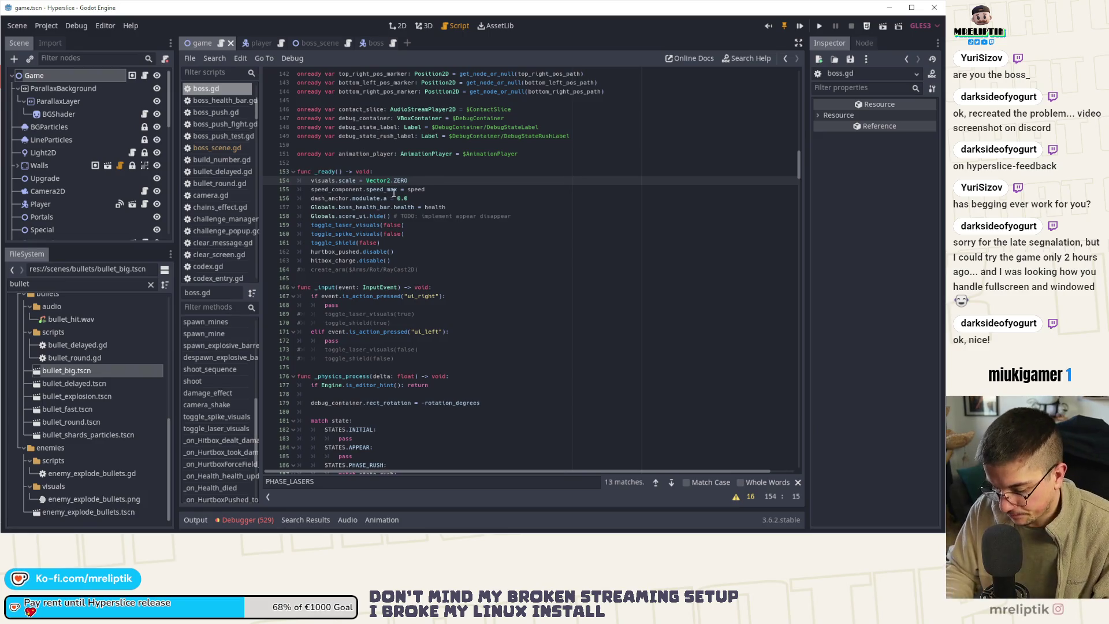
key("Down")
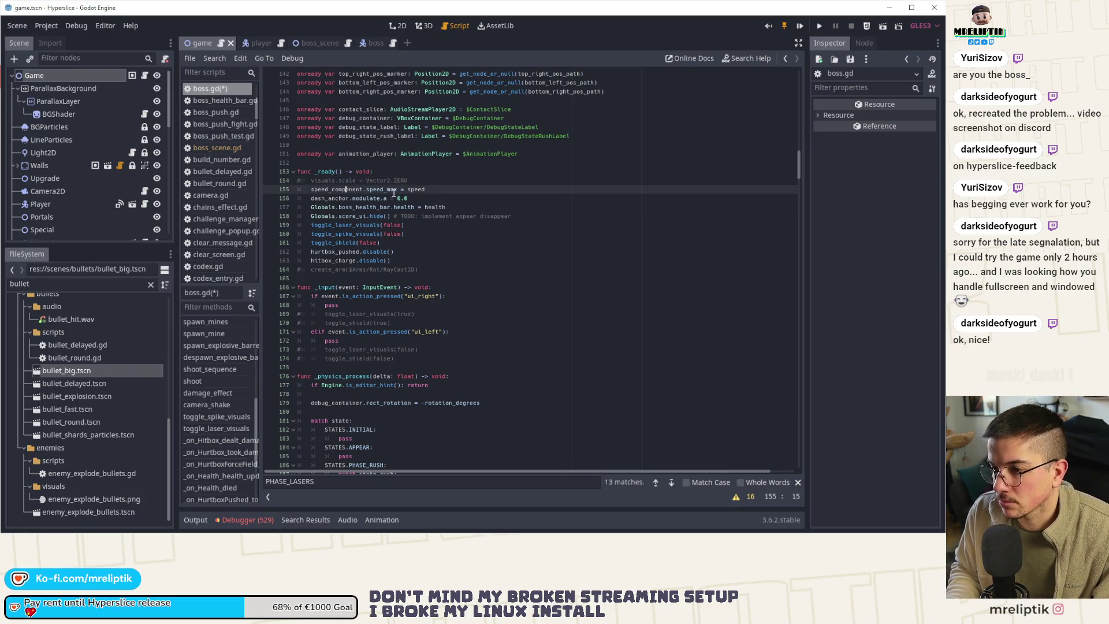
key("ctrl+s")
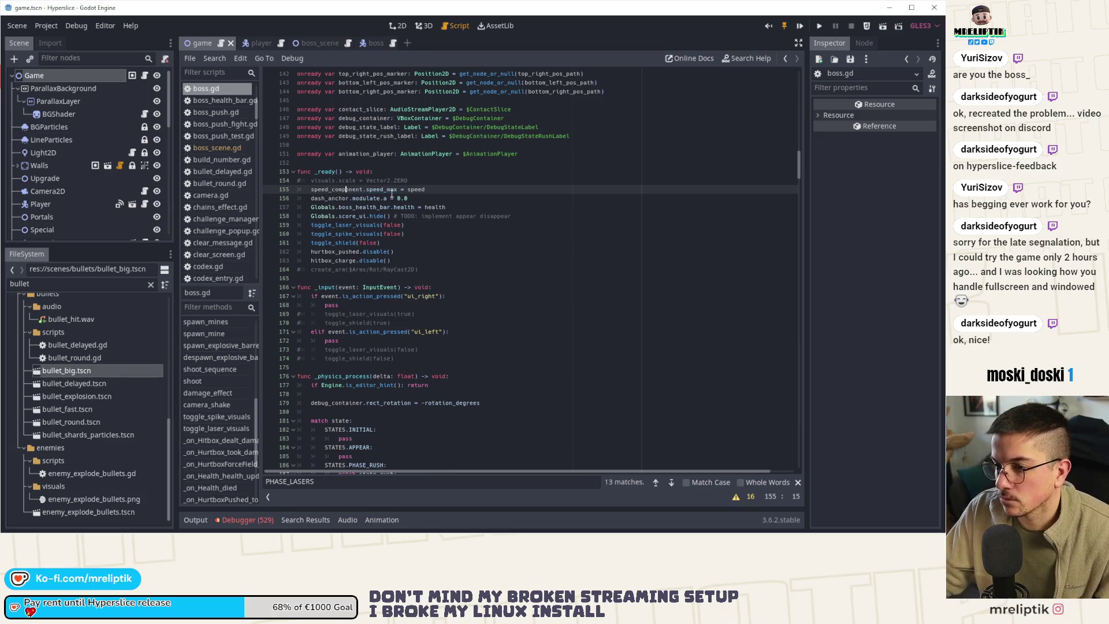
- Add a '#TODO: PUT THAT BACK' note above it and relaunch the game
left_click(397, 172)
key("Return")
type("#TODO: PUT THAT S")
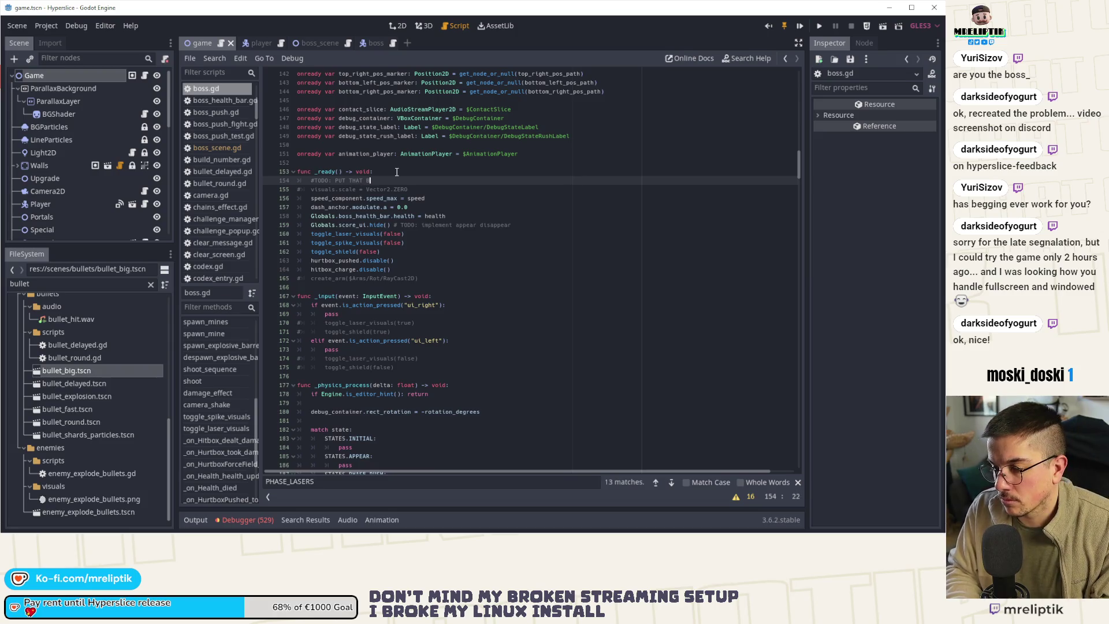
type("ACK")
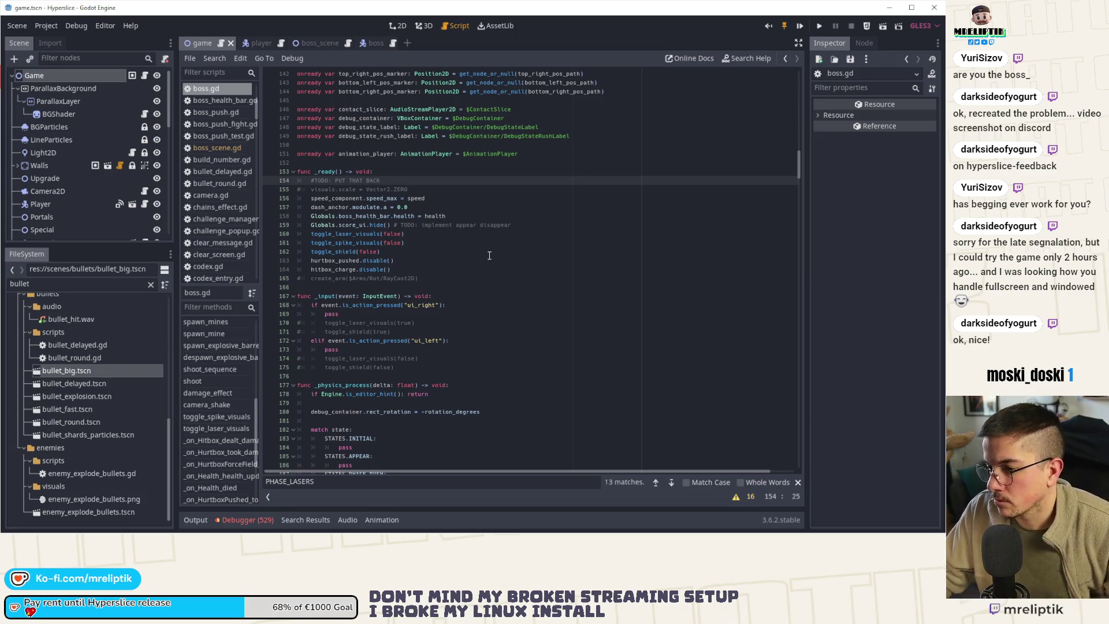
left_click(799, 27)
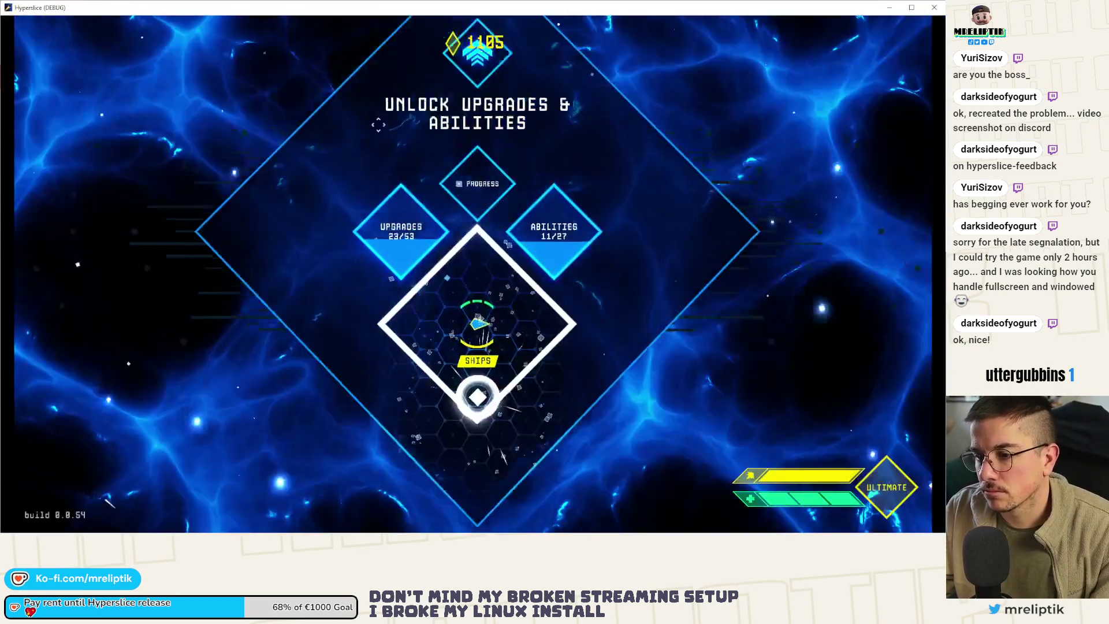
- Start a run, skip to wave 15, resume after the error break, then pause and return to the editor
left_click(378, 124)
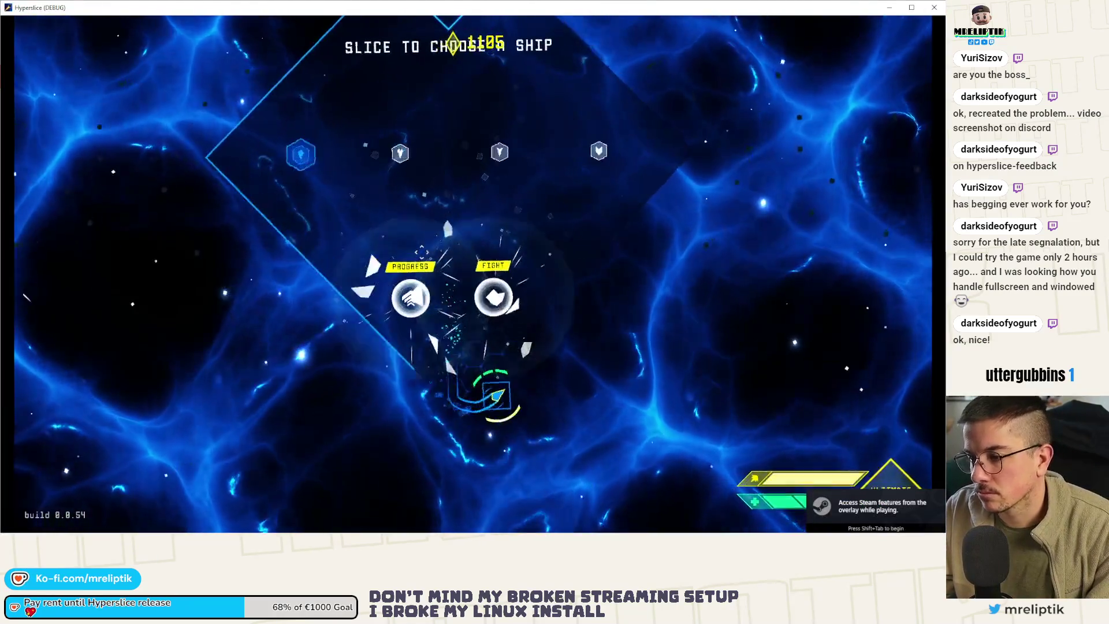
left_click(421, 252)
key("F3")
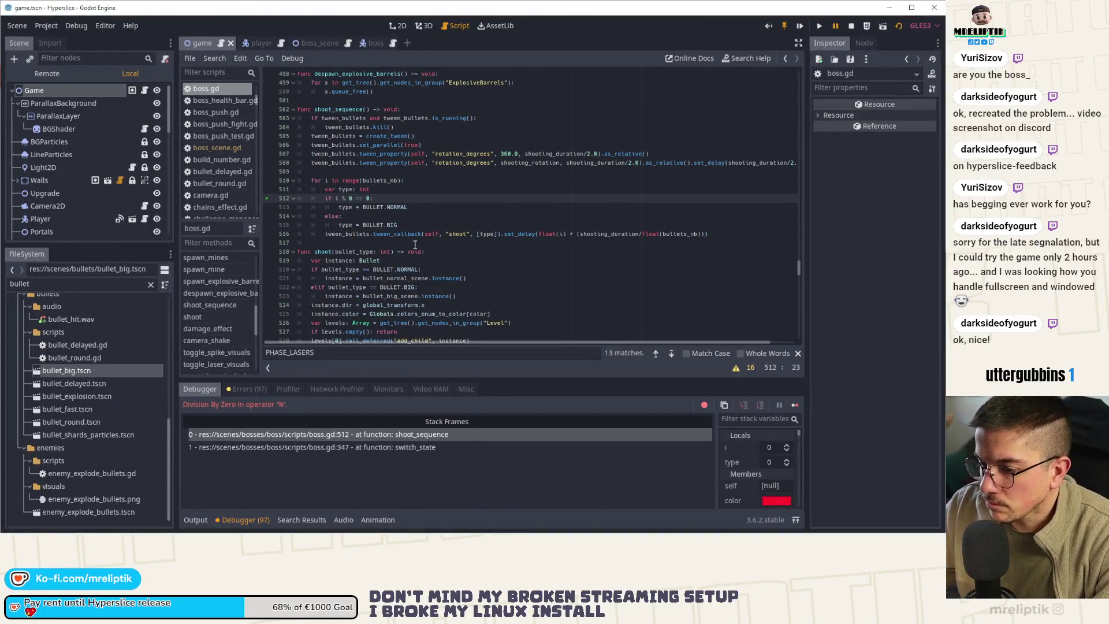
left_click(797, 405)
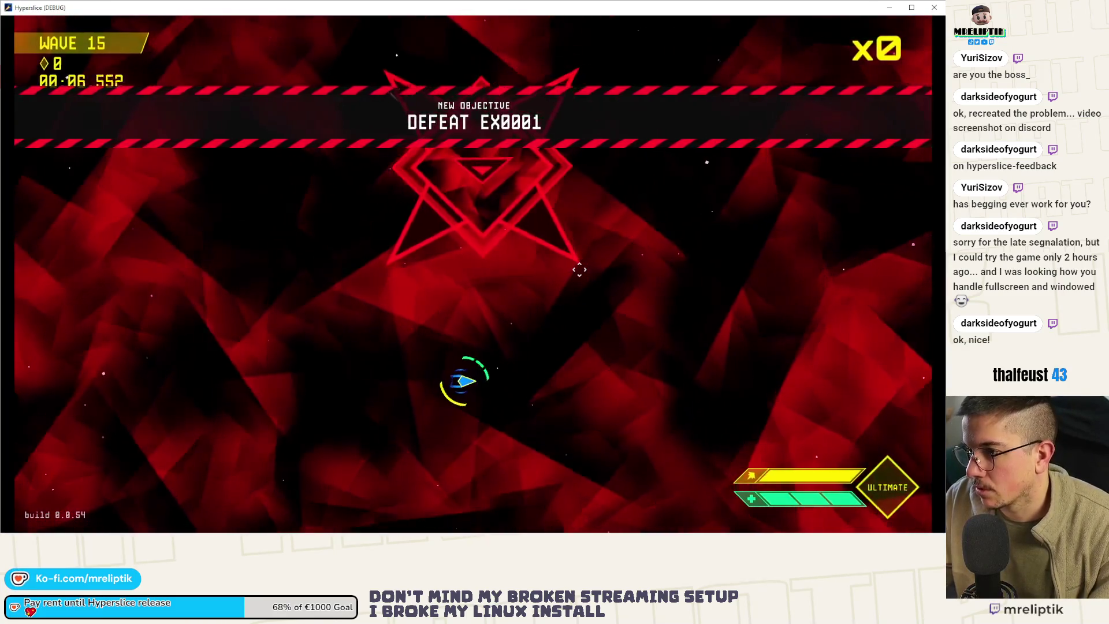
key("Escape")
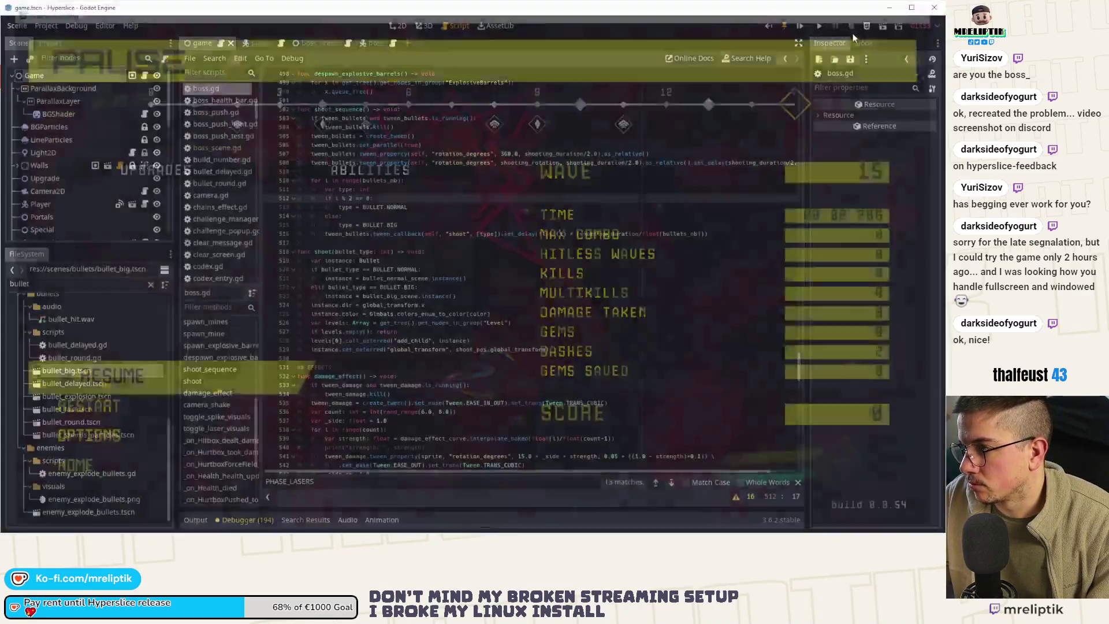
key("alt+Tab")
left_click(802, 26)
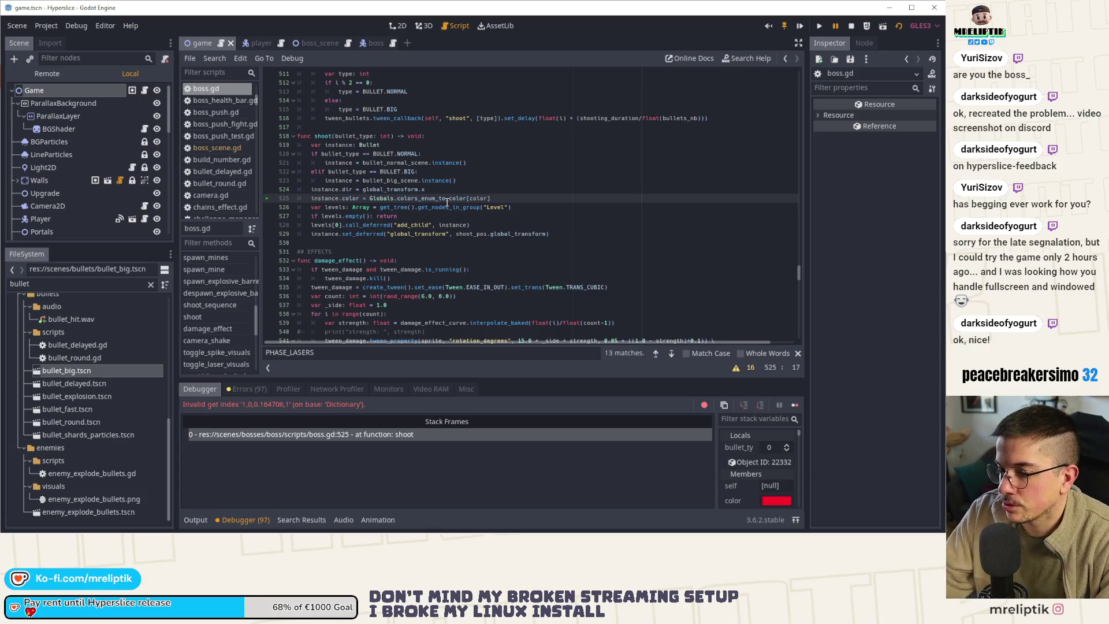
- Replace Globals.colors_enum_to_color[color] with color on line 525, then stop and relaunch the game
left_click(373, 198)
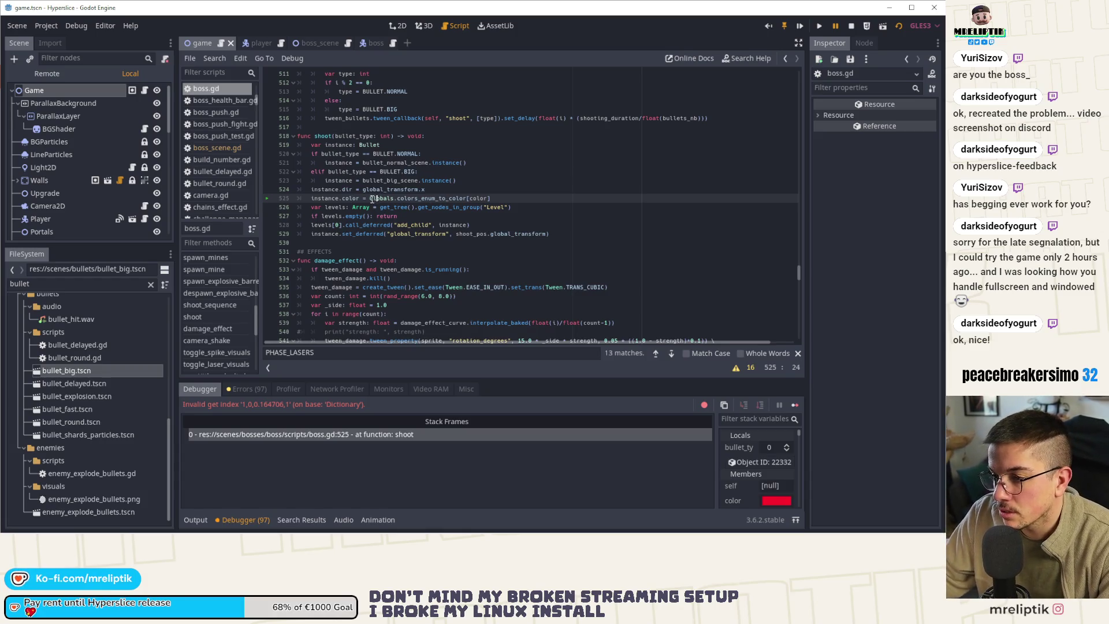
left_click(366, 43)
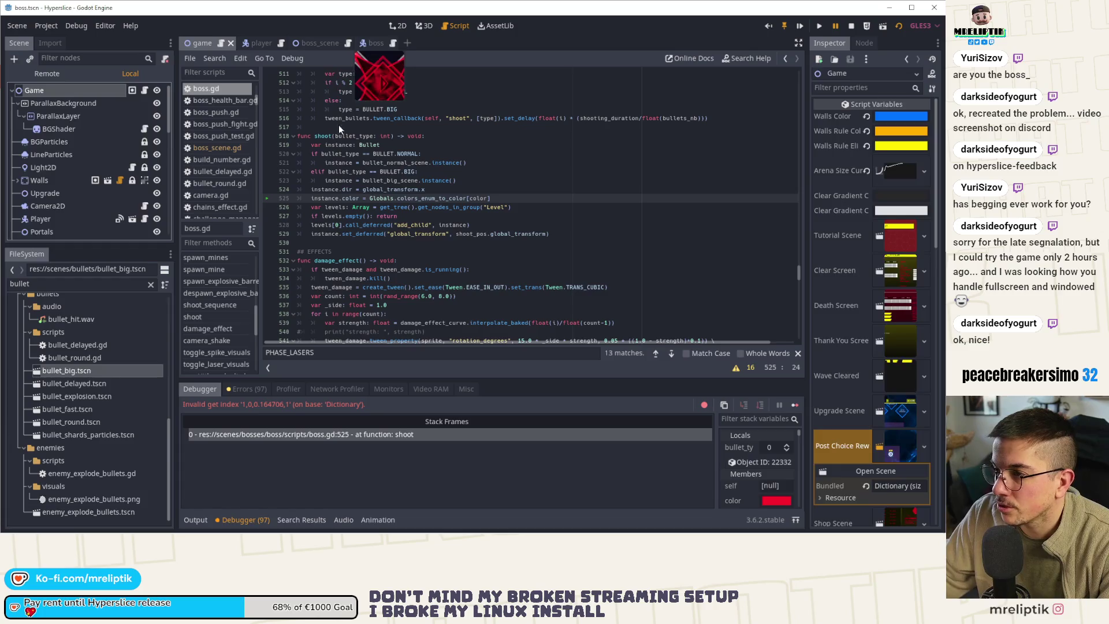
left_click(32, 90)
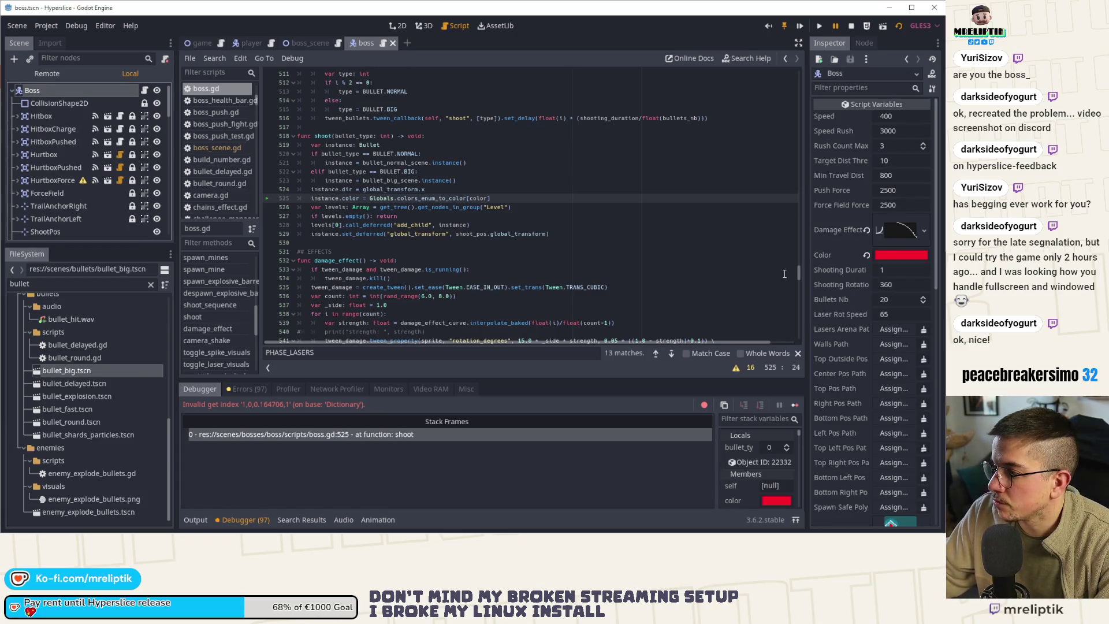
left_click_drag(372, 199, 541, 199)
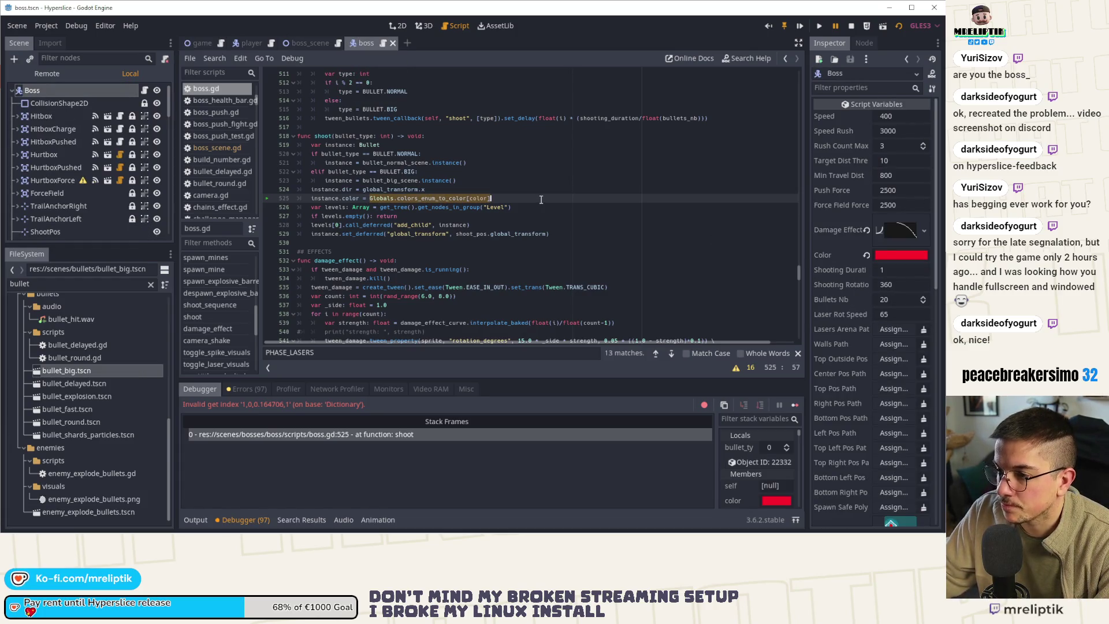
type("color = color")
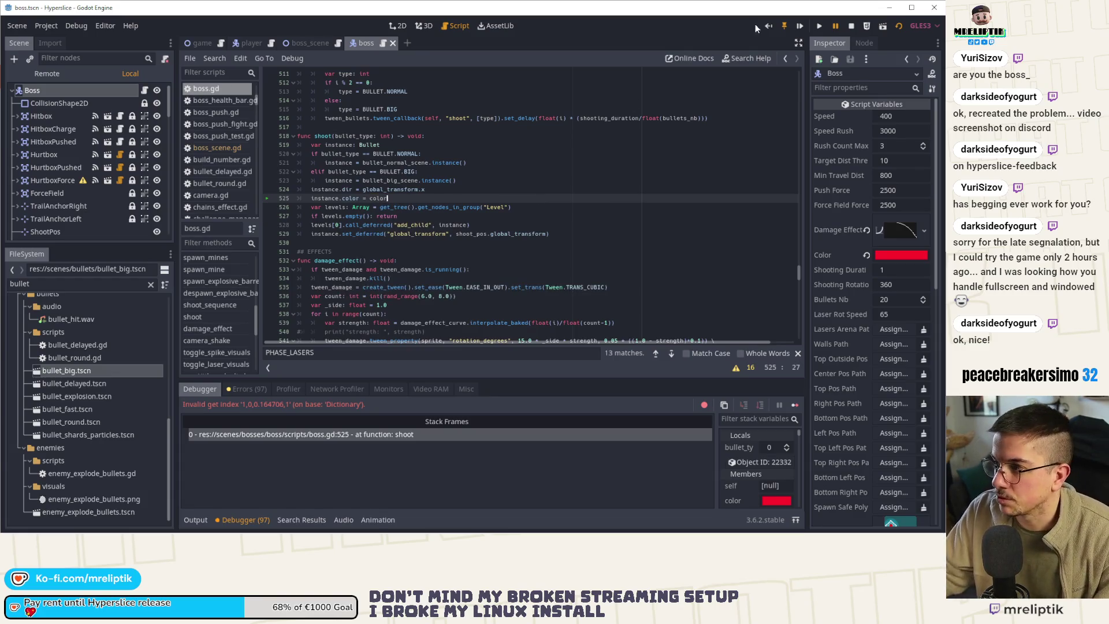
left_click(850, 25)
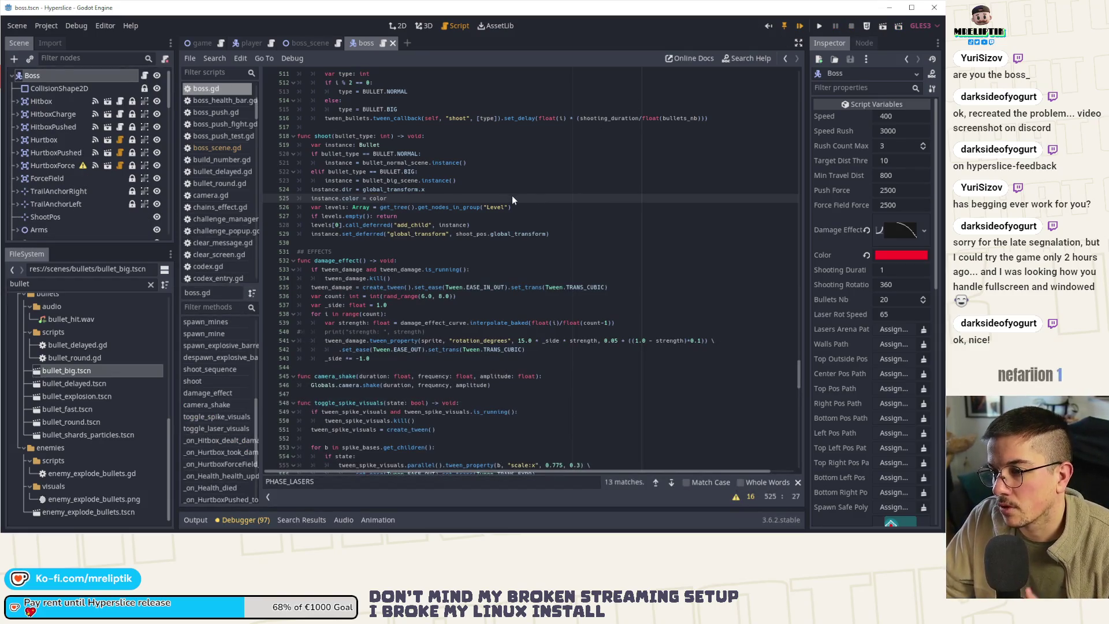
key("F5")
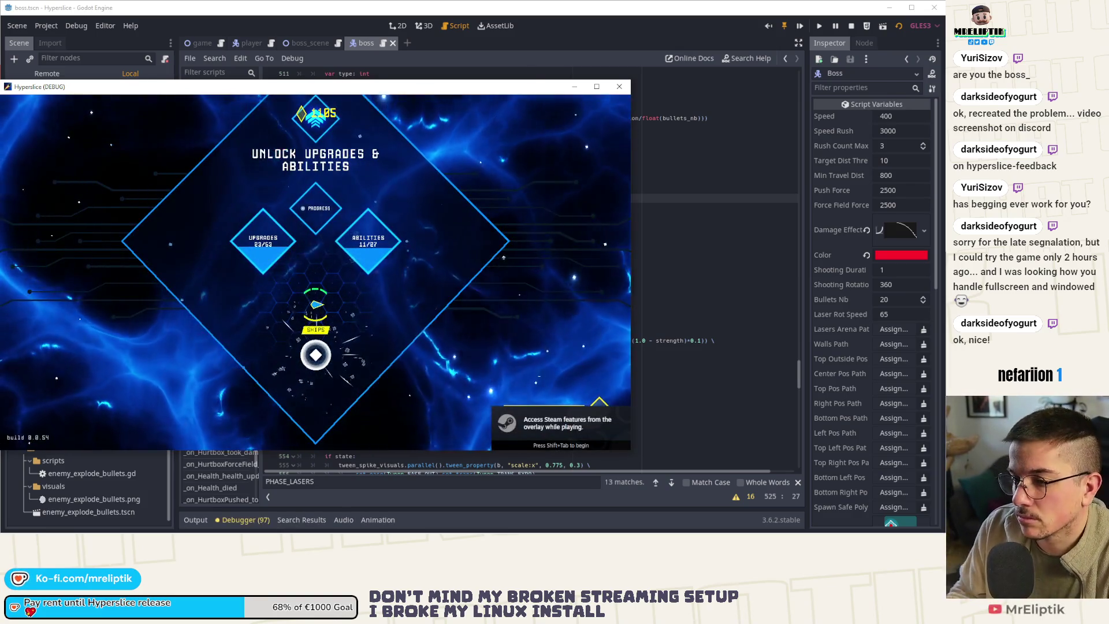
- Start a run, fight the wave-15 boss's red bullets, then quit with F8
left_click(315, 355)
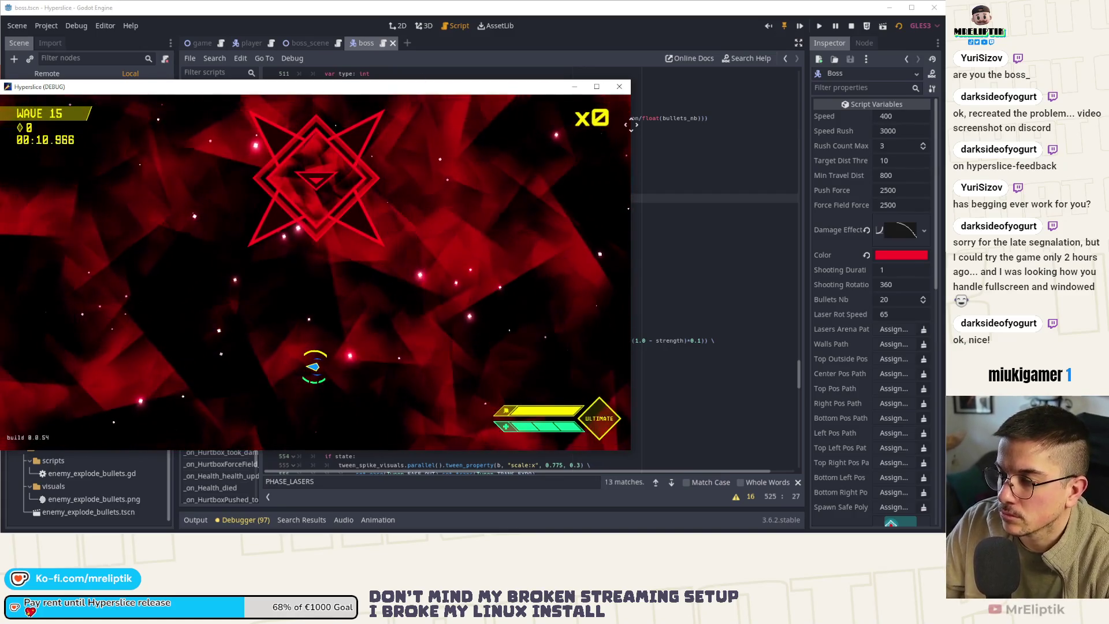
key("F8")
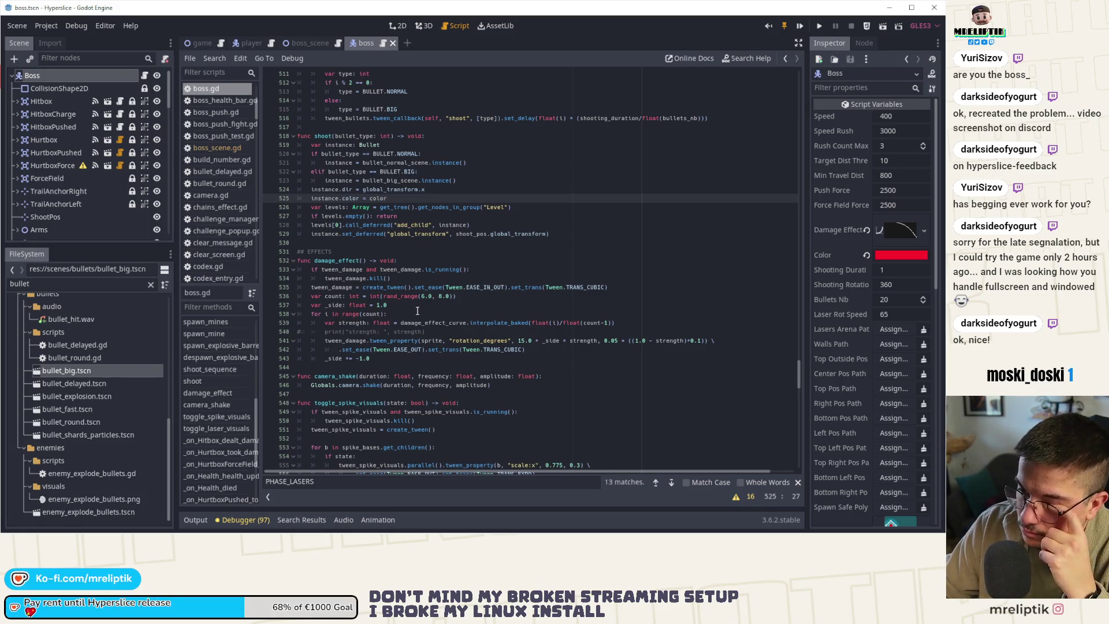
- Nudge the ShootPos node left from x 175 to 122, then return to boss.gd
left_click(398, 26)
scroll(55, 216, "down", 2)
scroll(66, 204, "down", 8)
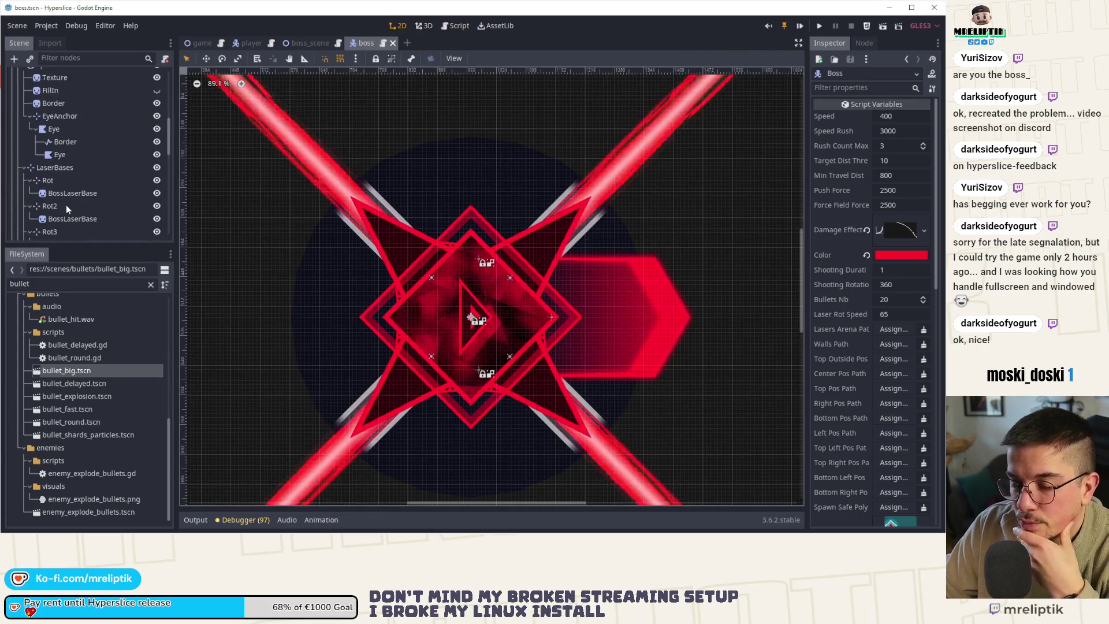
scroll(66, 205, "down", 5)
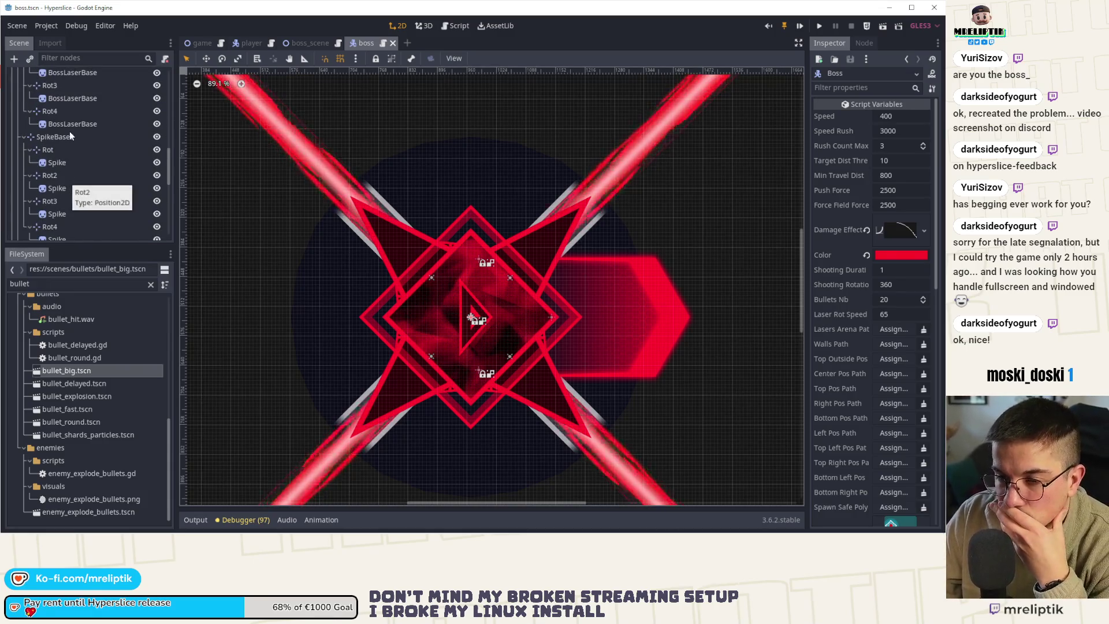
scroll(72, 168, "down", 3)
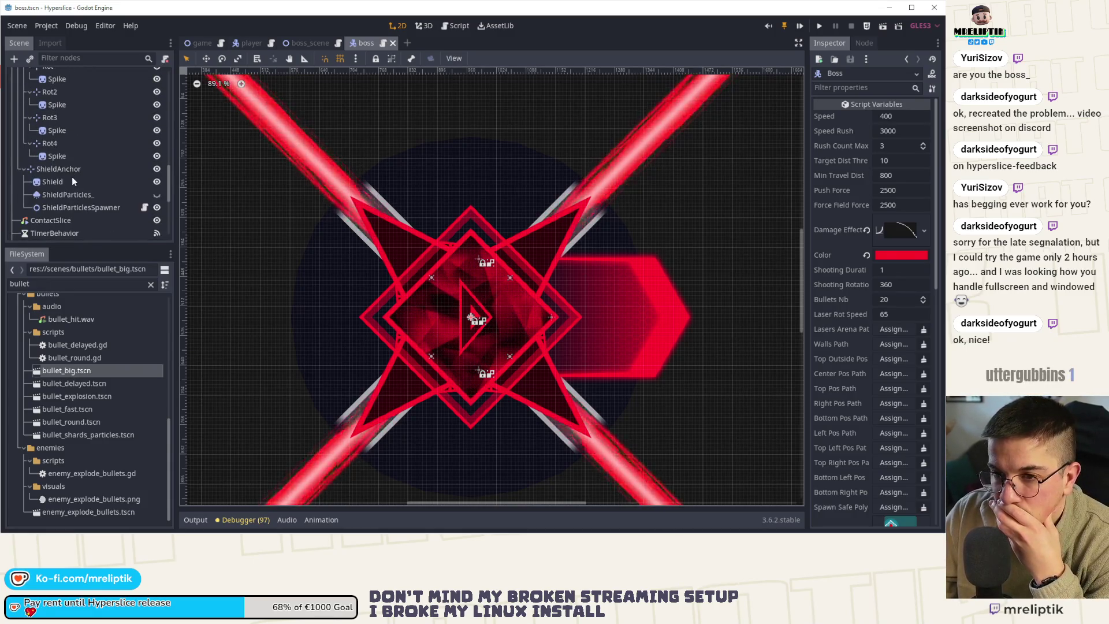
scroll(72, 177, "up", 15)
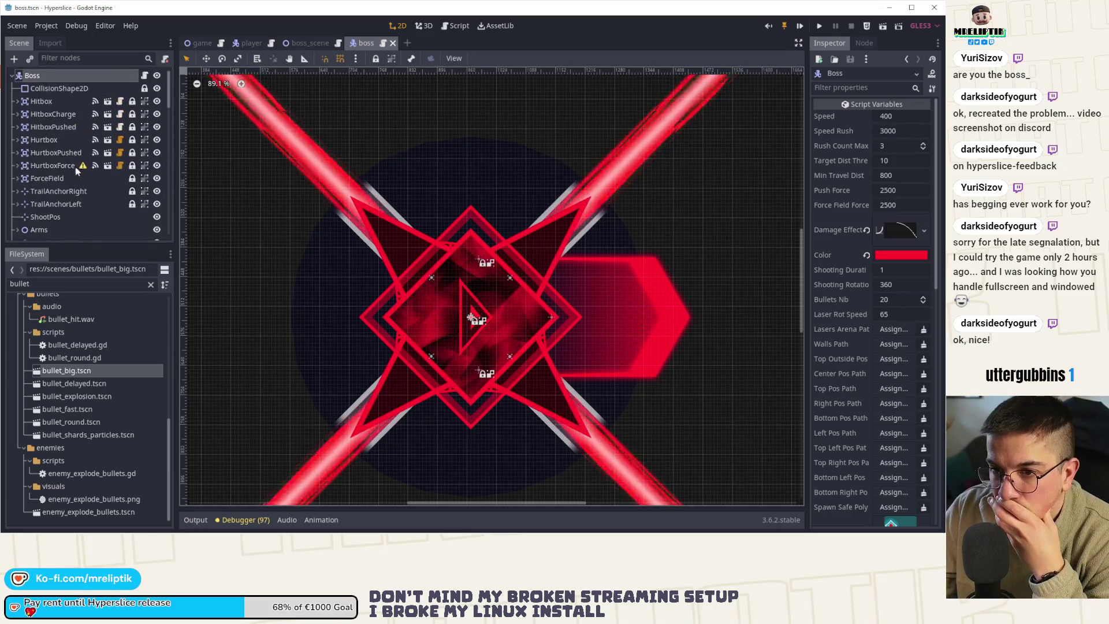
scroll(68, 141, "down", 3)
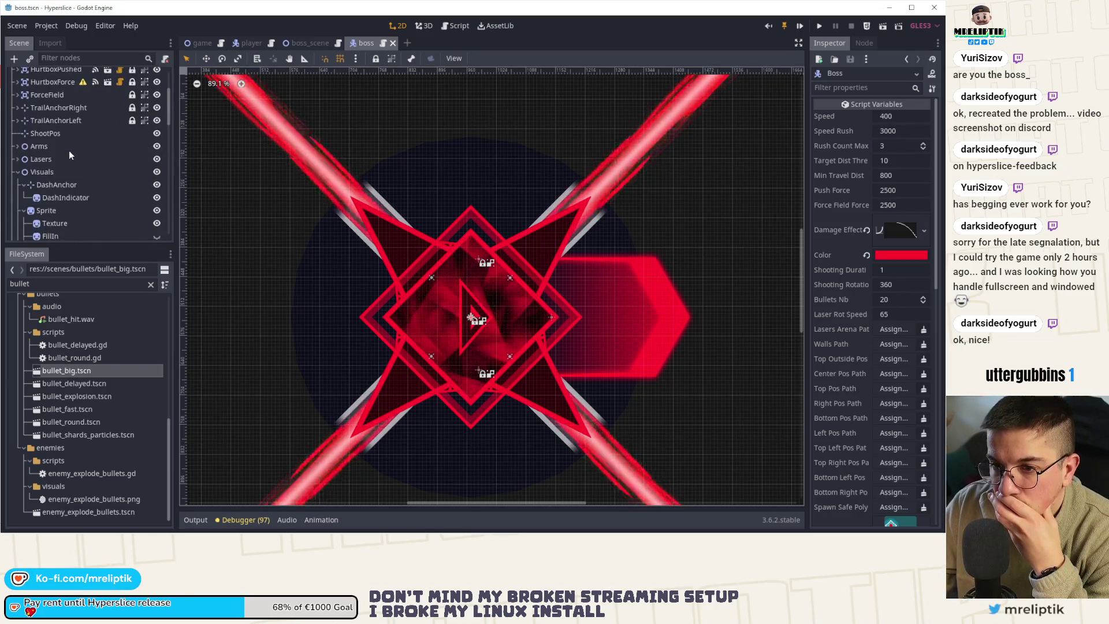
left_click(46, 132)
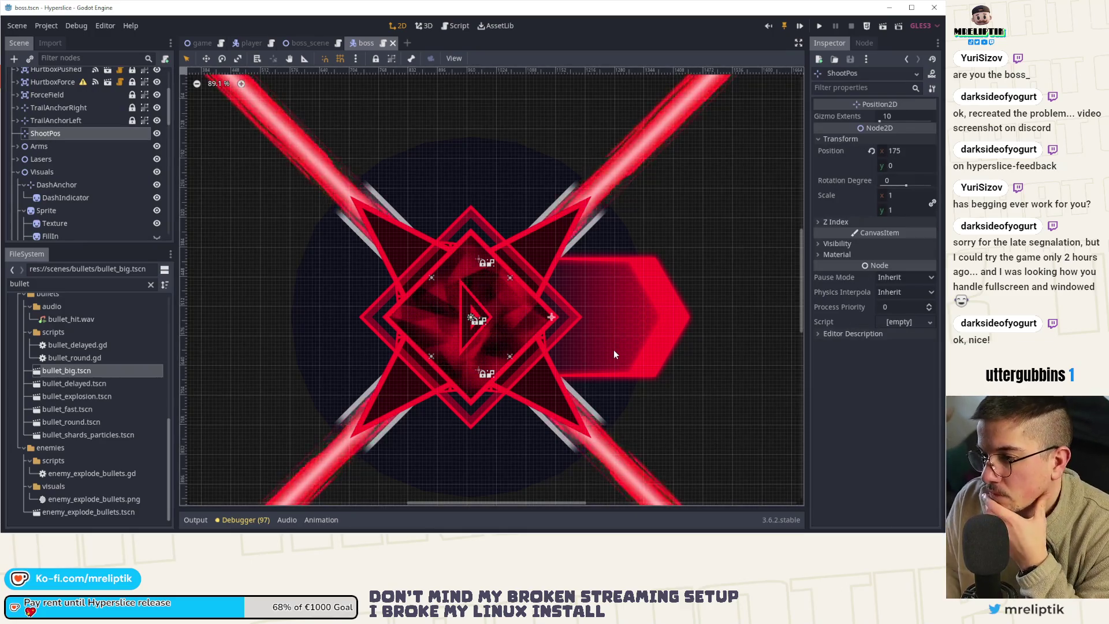
key("Left")
key("Left")
key("Left")
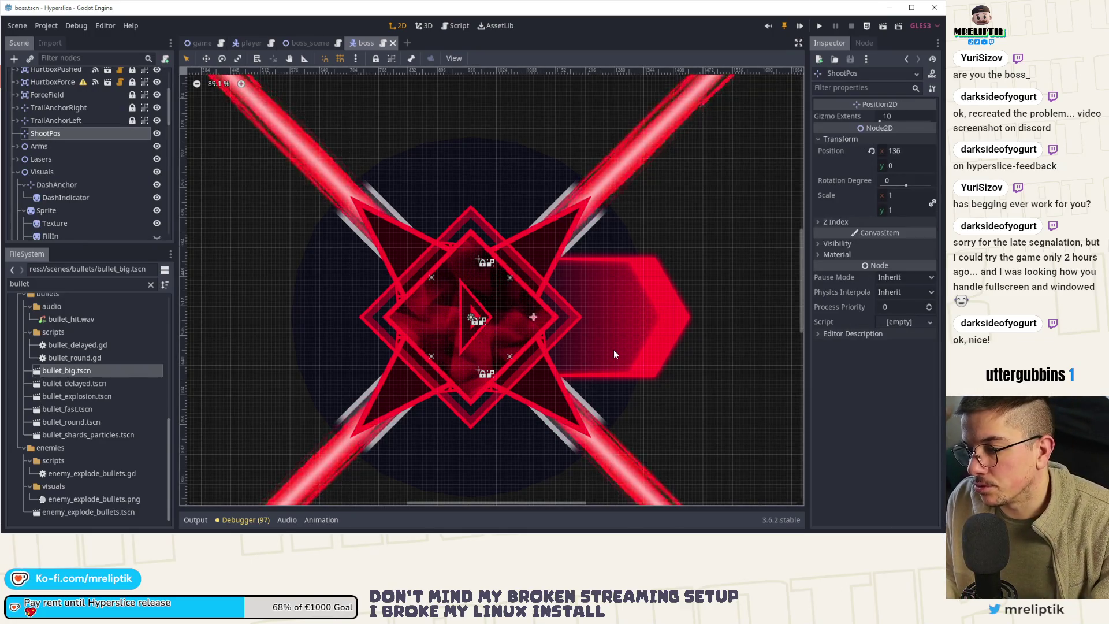
key("Left")
key("Left")
key("Left")
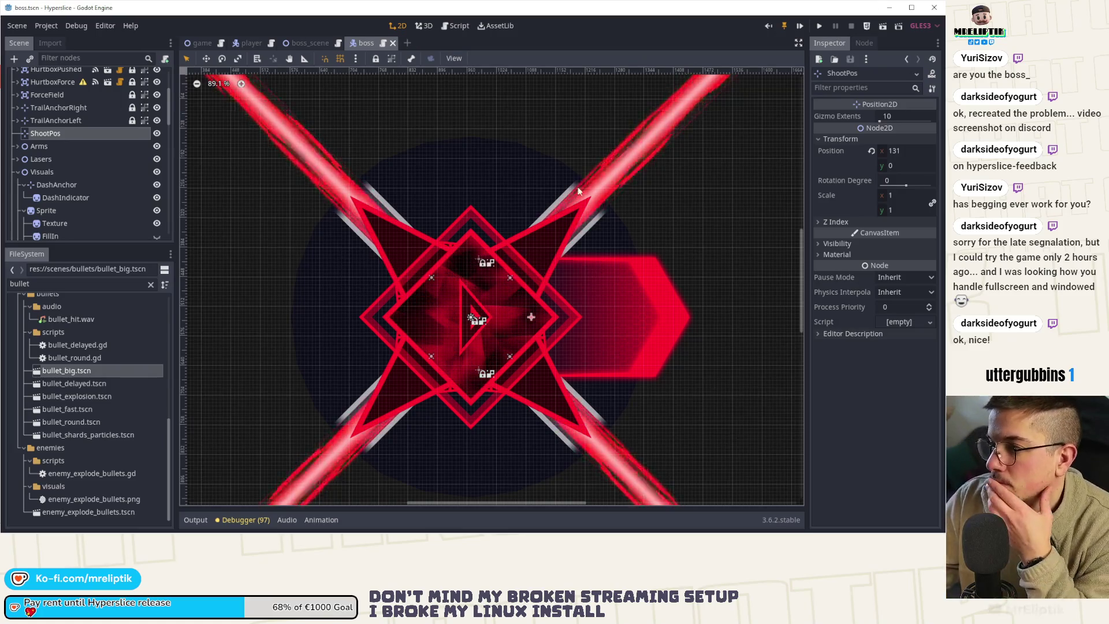
key("Left")
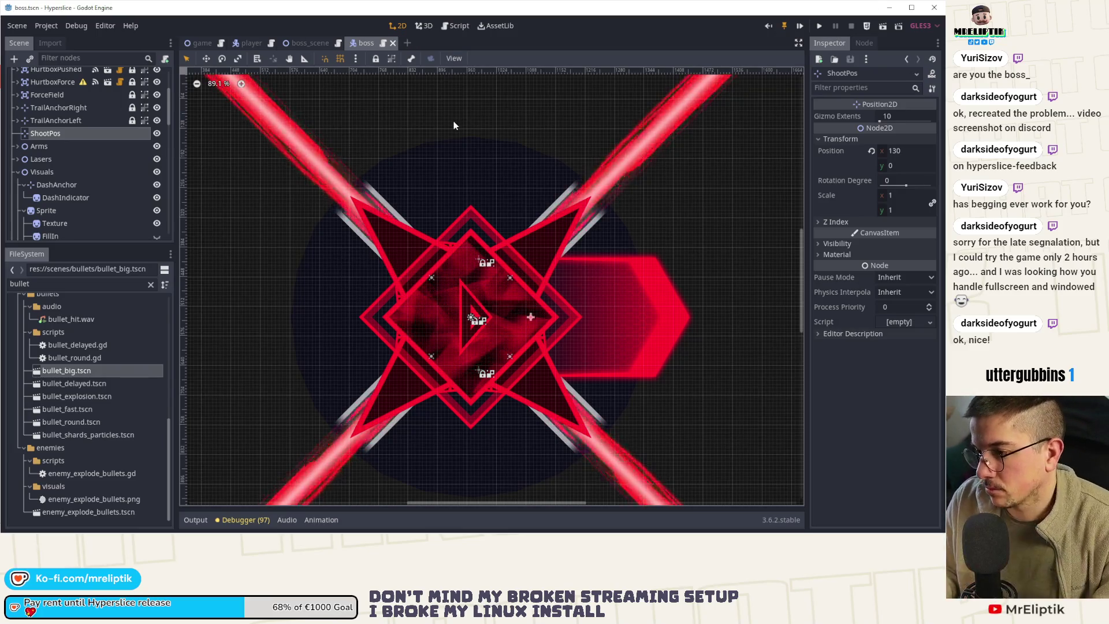
key("Left")
key("Left")
key("Left")
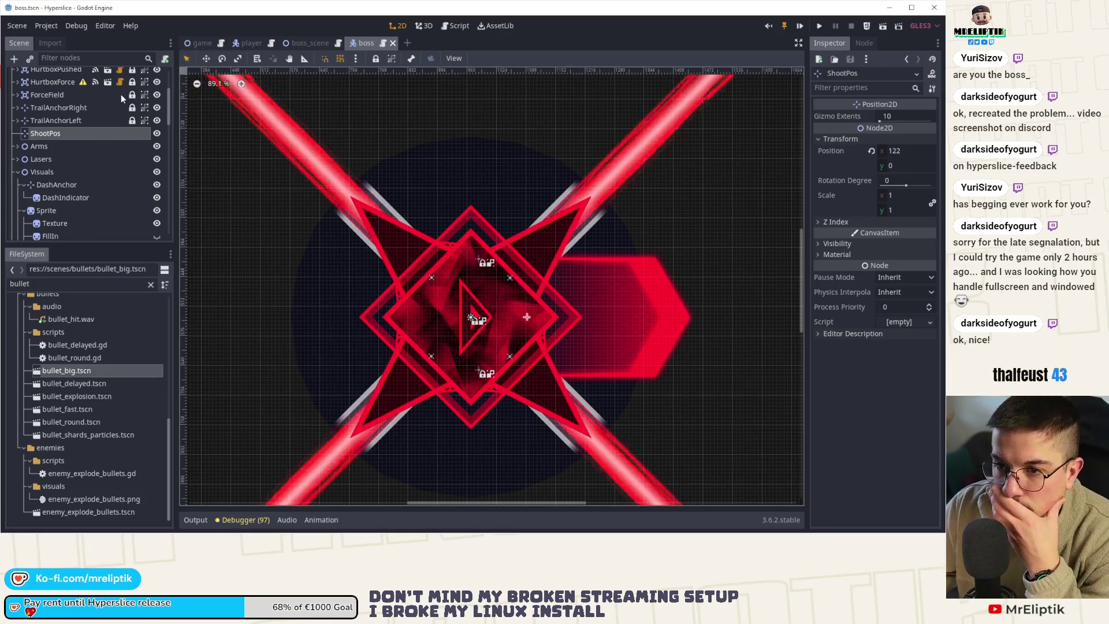
scroll(122, 98, "up", 3)
left_click(144, 75)
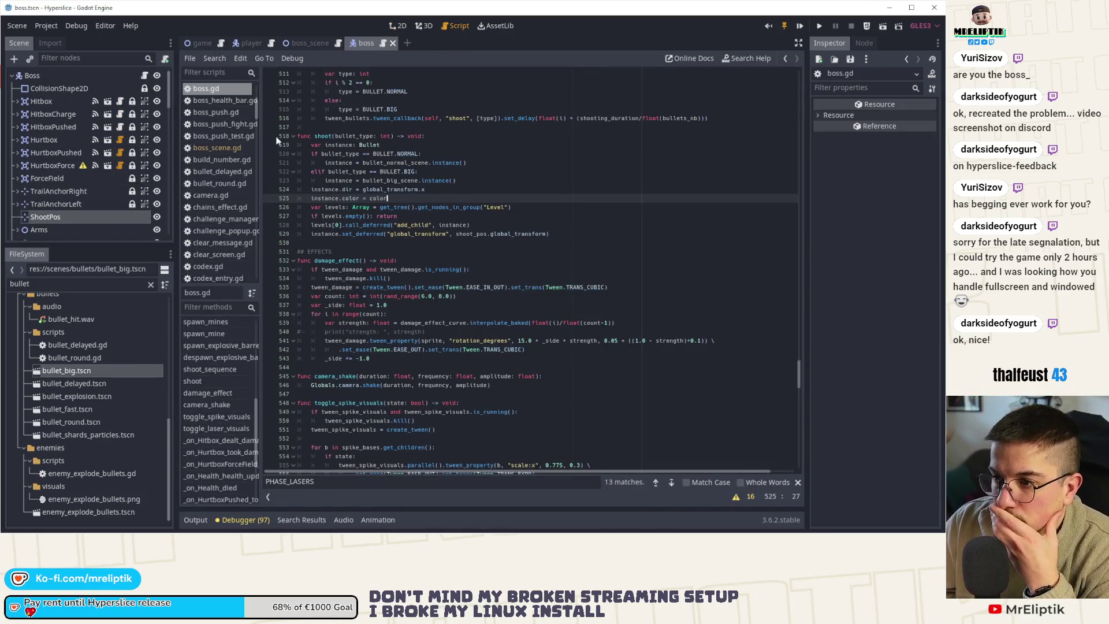
- Give the Boss node Shooting Duration 3 and Shooting Rotation 1080 in the Inspector
left_click(43, 77)
scroll(828, 300, "down", 3)
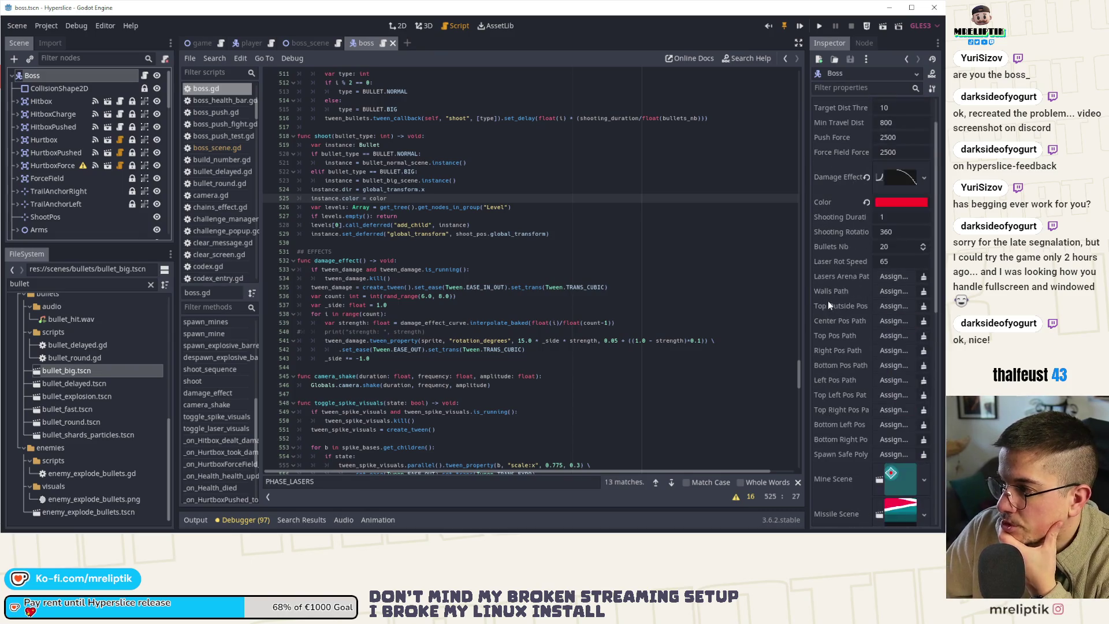
left_click(912, 232)
left_click(903, 202)
left_click(905, 217)
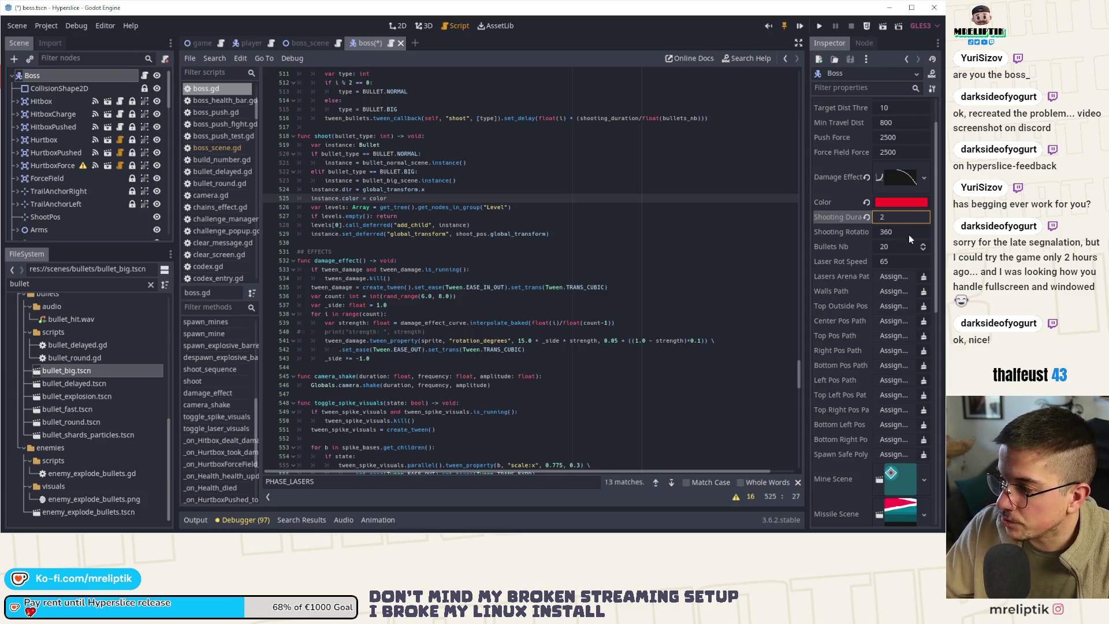
left_click(912, 231)
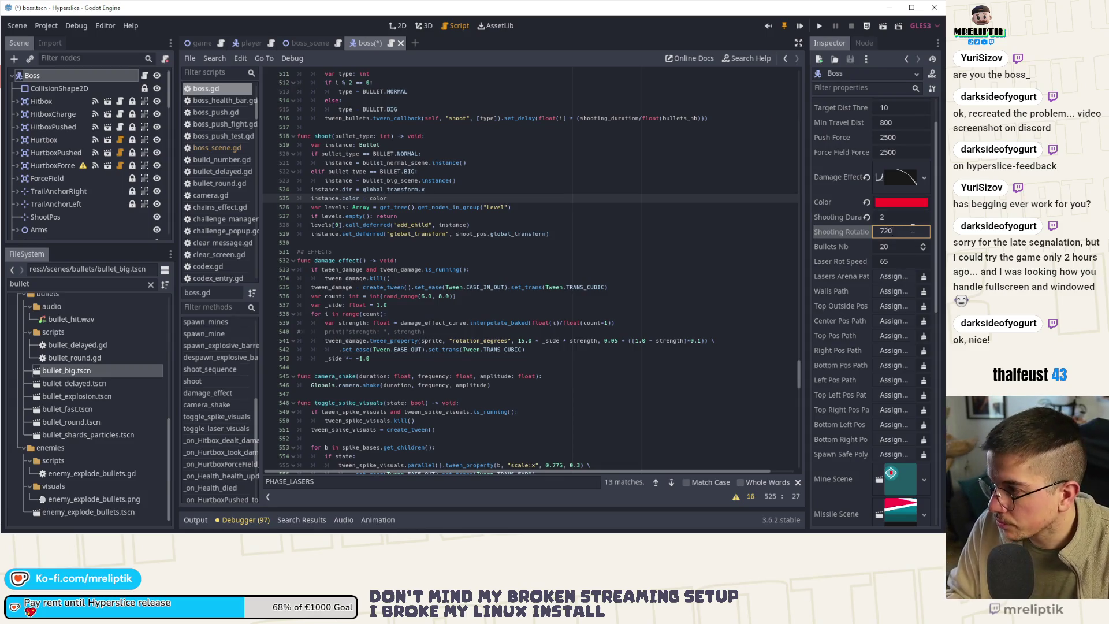
left_click(913, 218)
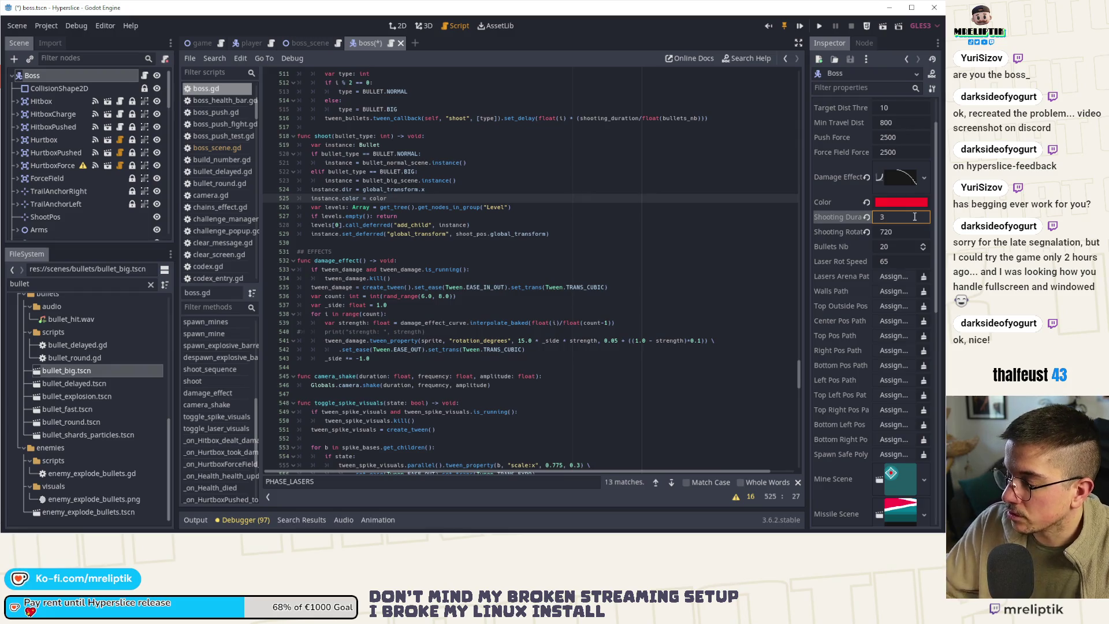
left_click(913, 232)
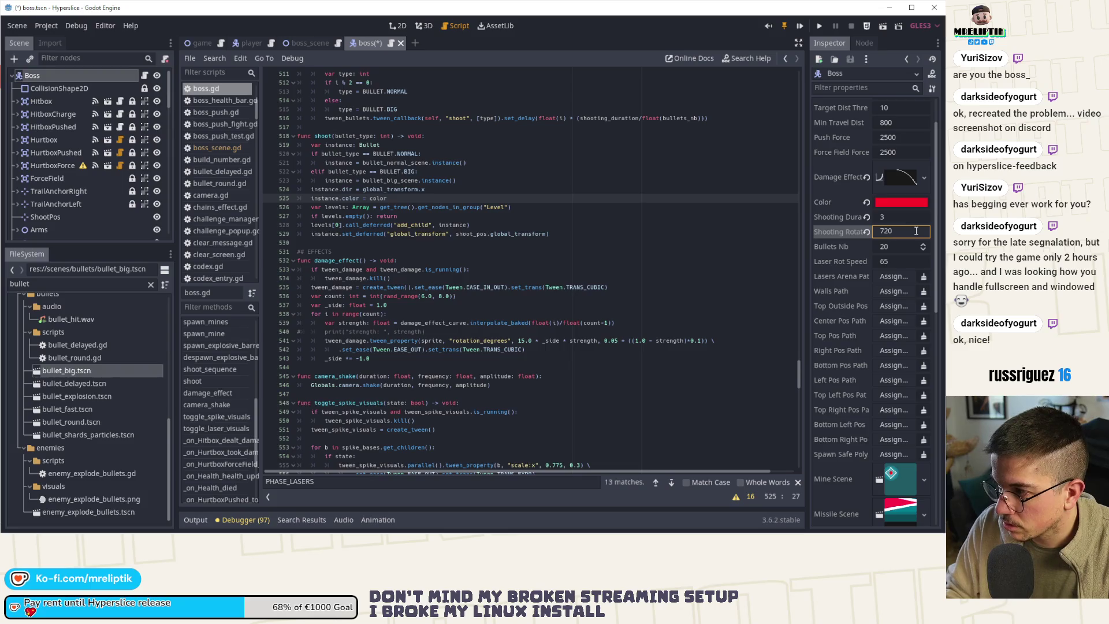
key("BackSpace")
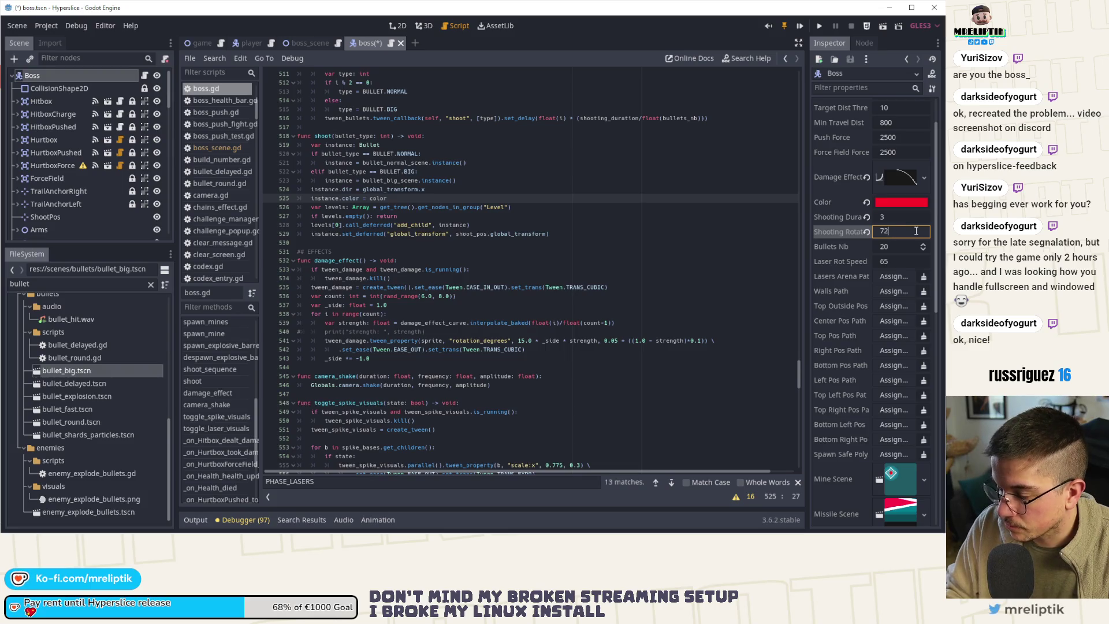
type("1080")
key("Tab")
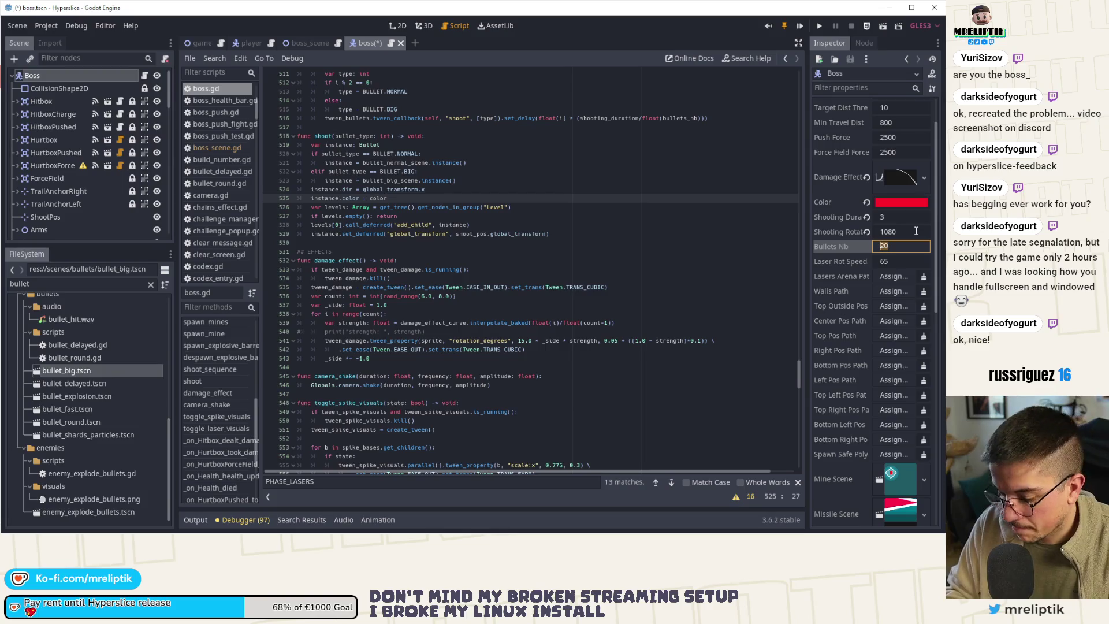
- Set Bullets Nb to 60 and save boss.tscn
type("60")
key("Return")
key("ctrl+s")
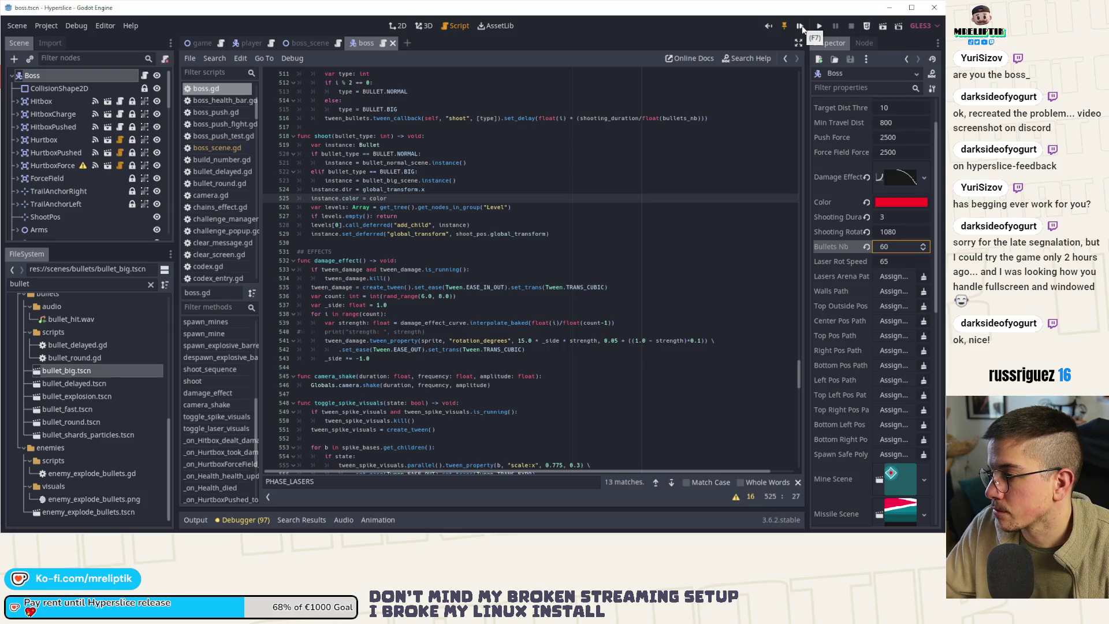
scroll(316, 200, "down", 4)
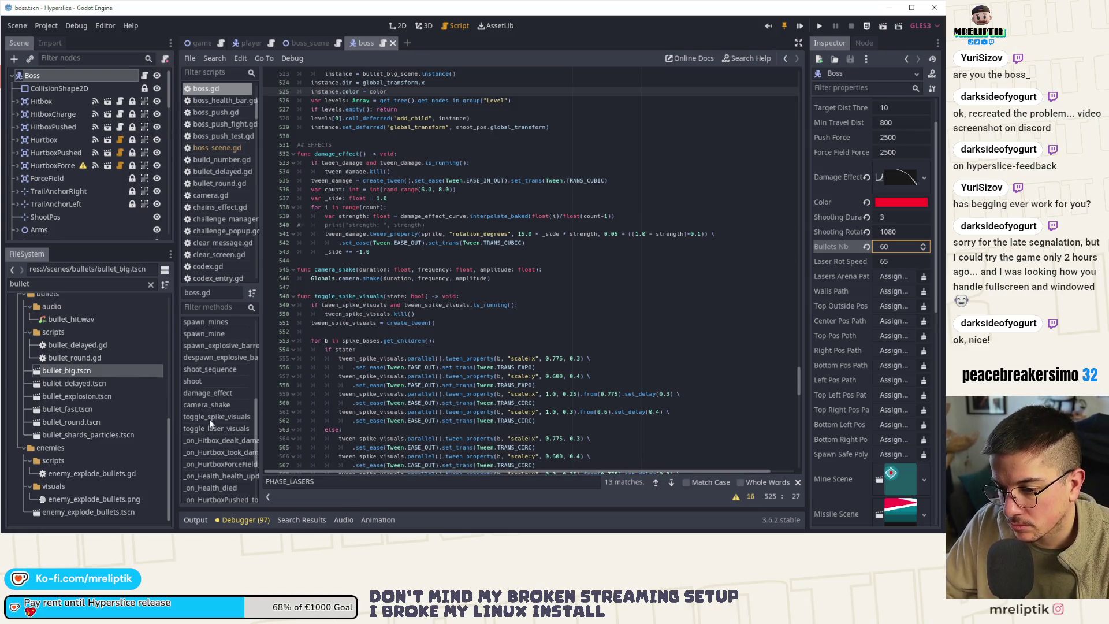
- Review the shoot, switch_rush_state and switch_state functions, down to the bullets-phase timer start line
scroll(494, 298, "down", 7)
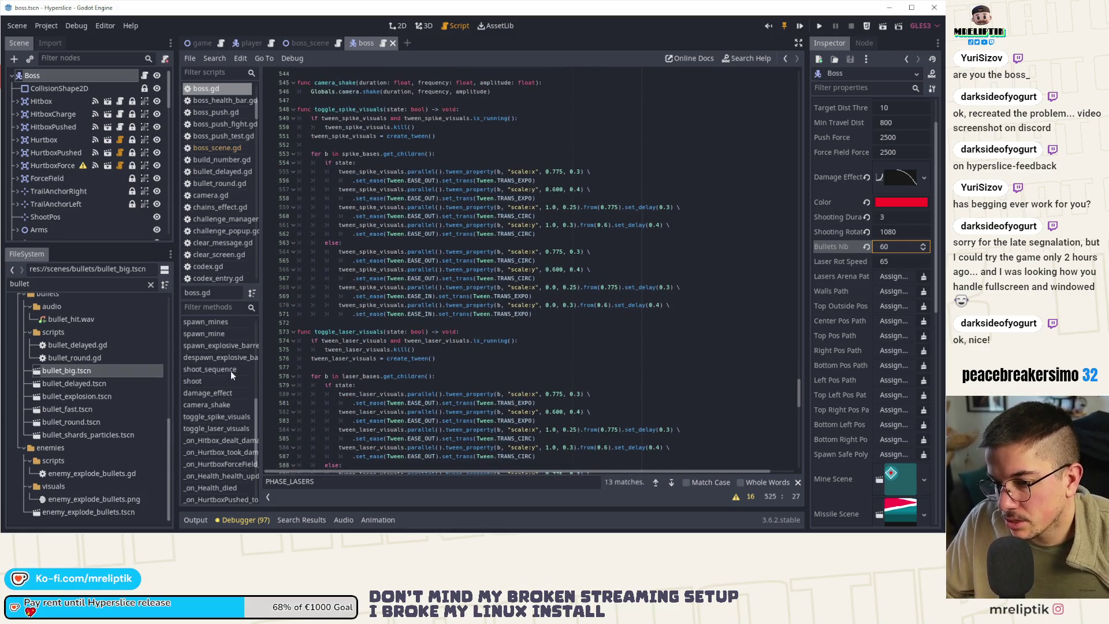
scroll(213, 426, "up", 4)
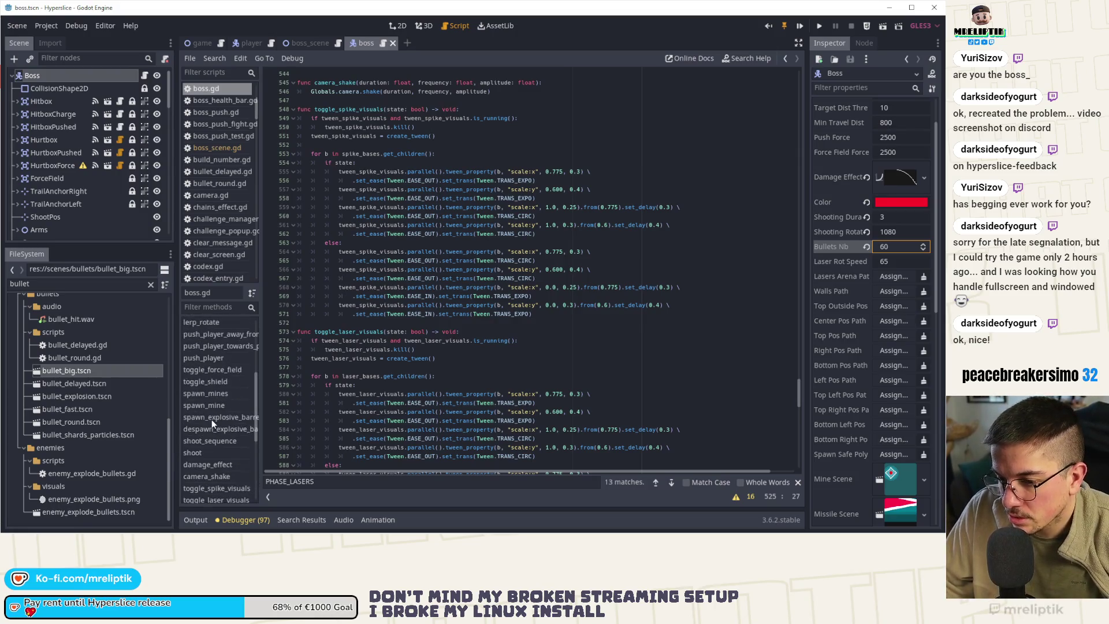
left_click(210, 454)
scroll(218, 397, "up", 3)
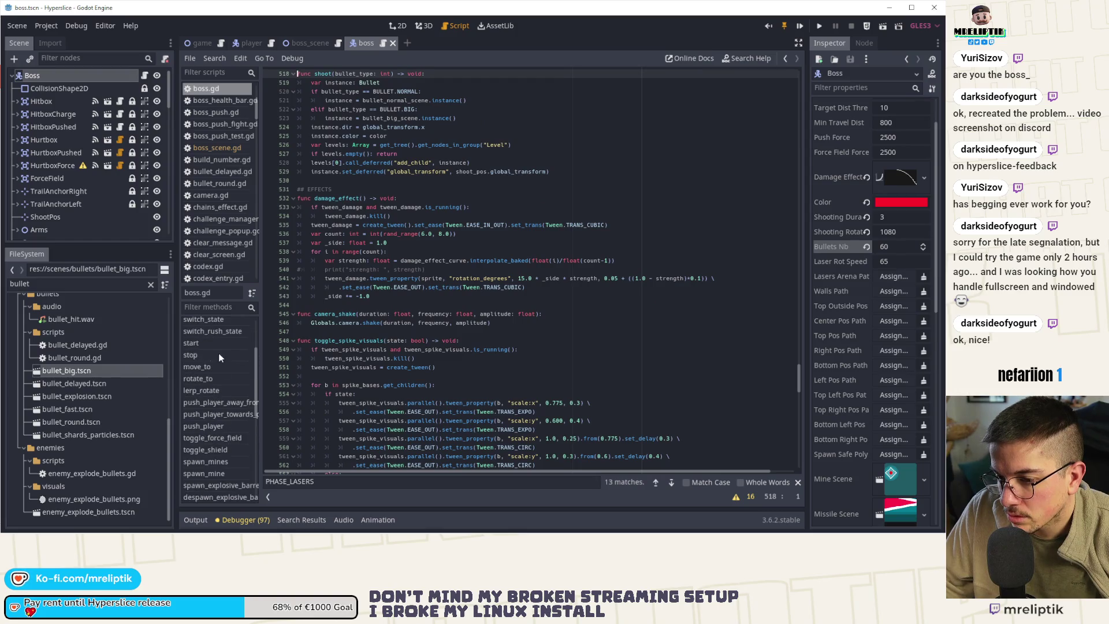
scroll(213, 359, "up", 3)
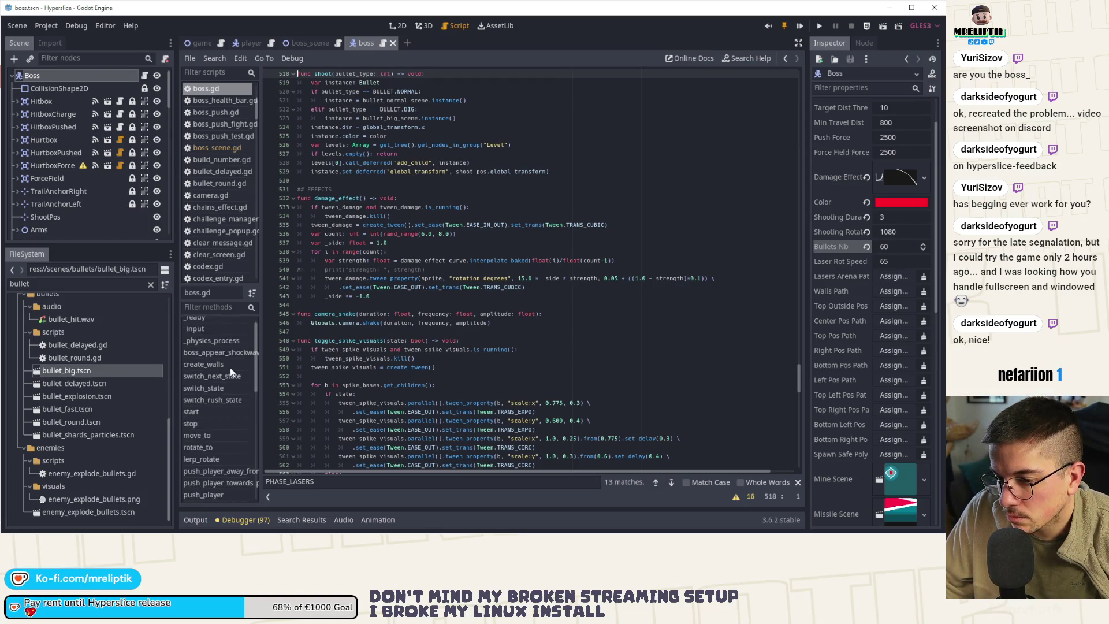
left_click(222, 400)
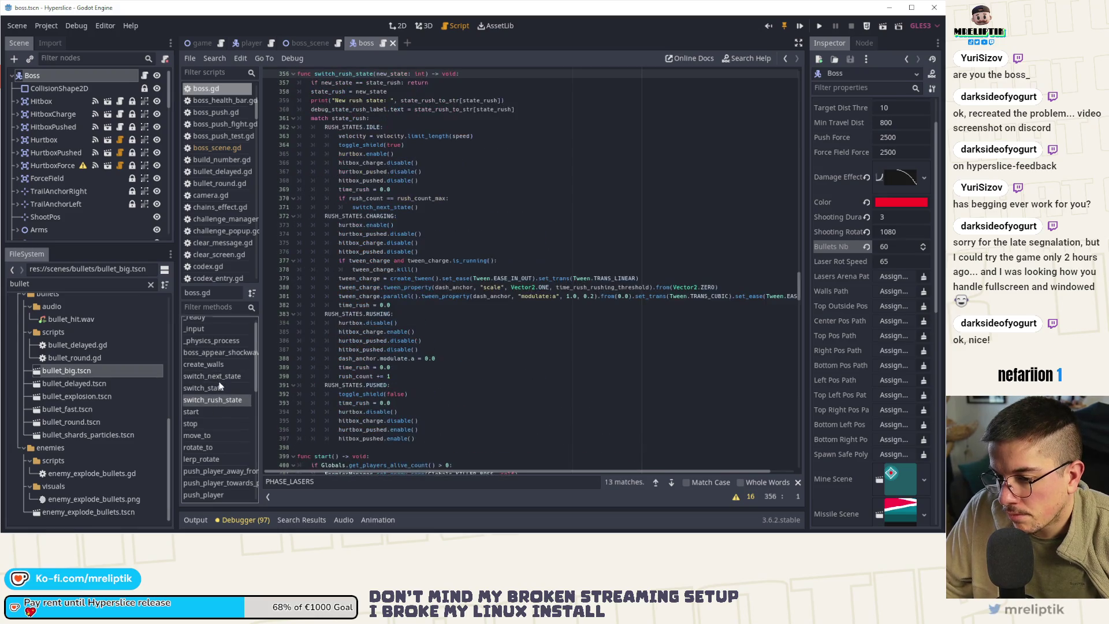
left_click(220, 388)
scroll(392, 323, "down", 10)
scroll(392, 324, "down", 5)
scroll(402, 333, "down", 2)
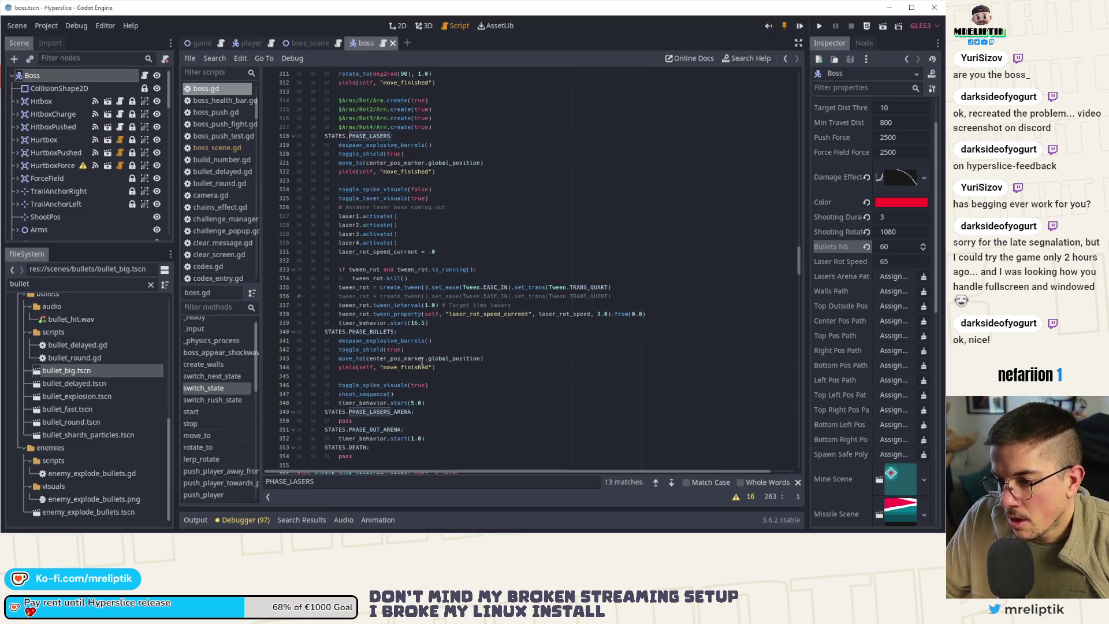
left_click(413, 404)
- Trace _on_TimerBehavior_timeout through switch_next_state and state_idx to states_order, then playtest the boss
scroll(408, 375, "down", 7)
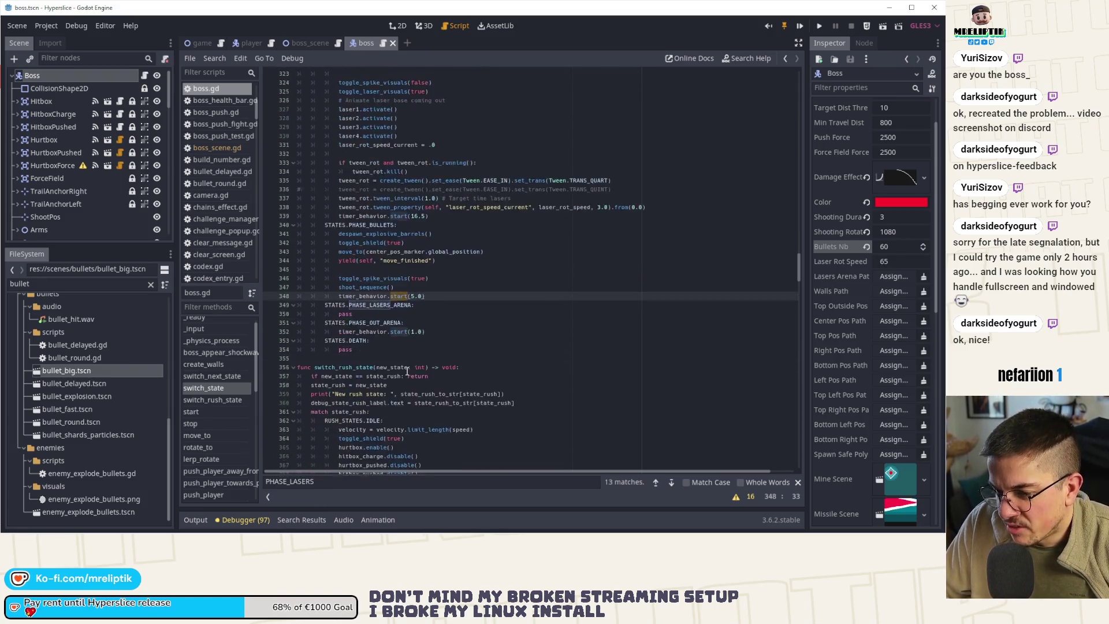
scroll(407, 371, "down", 8)
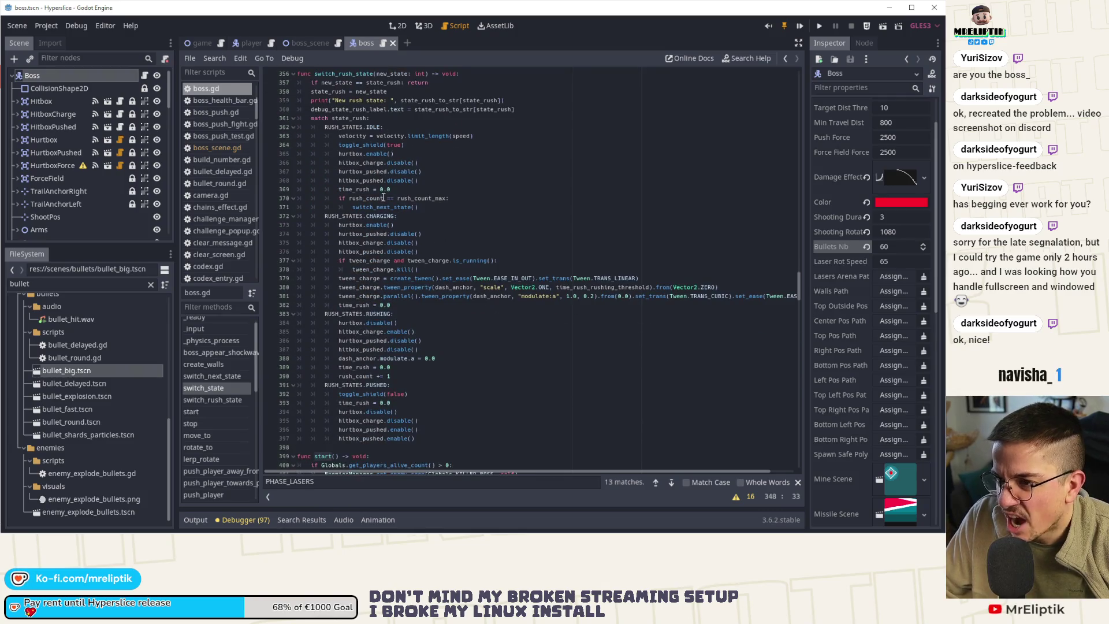
scroll(363, 380, "down", 14)
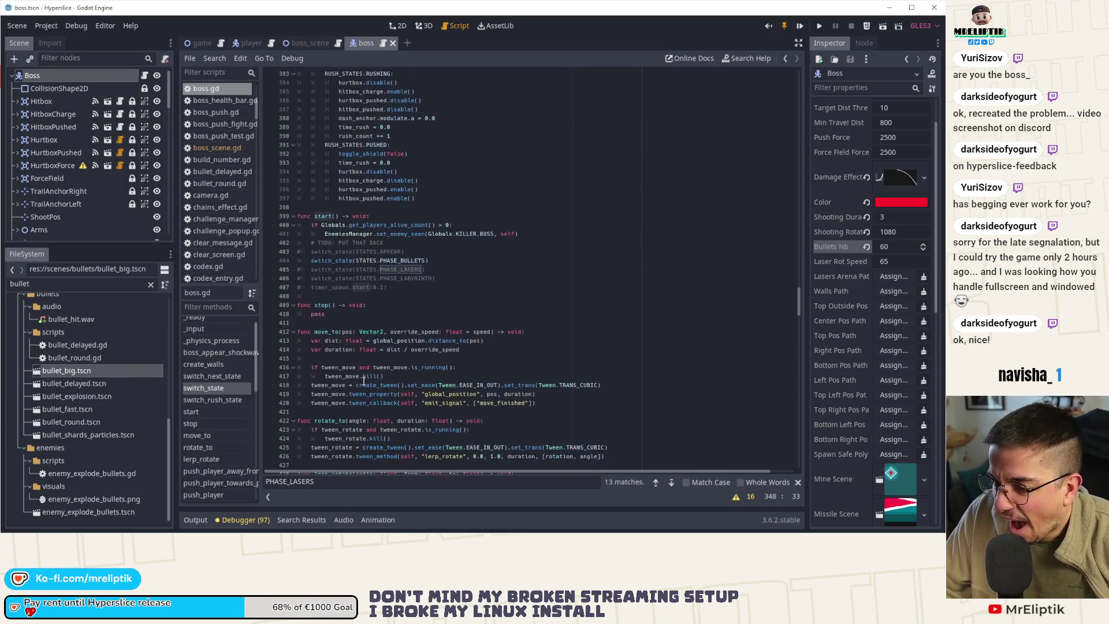
scroll(213, 451, "down", 10)
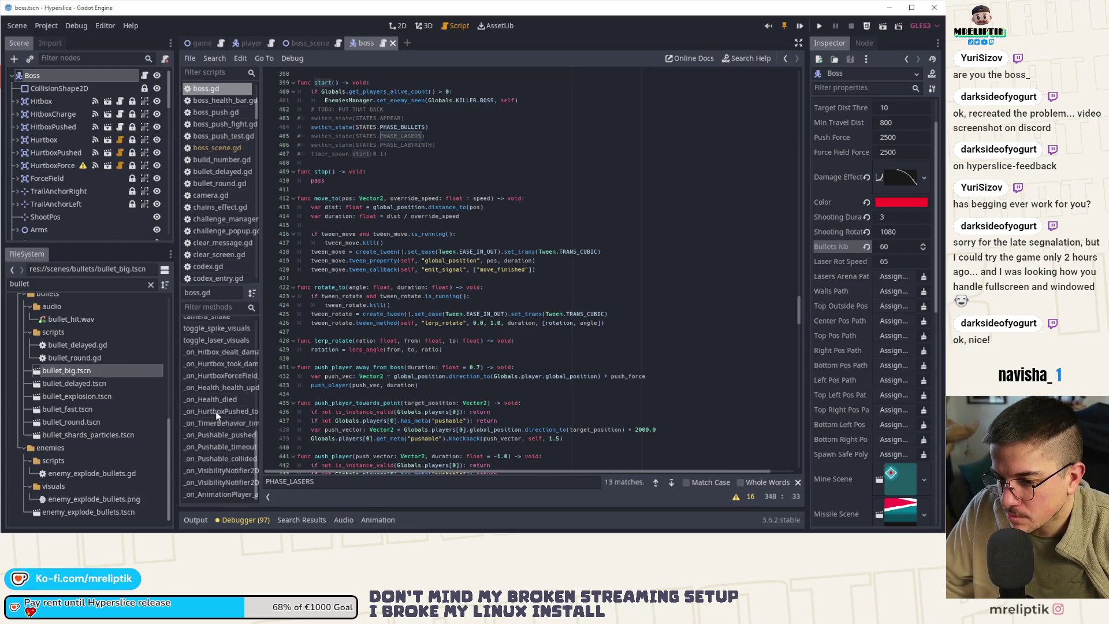
left_click(215, 422)
double_click(381, 324)
left_click(397, 307, "ctrl")
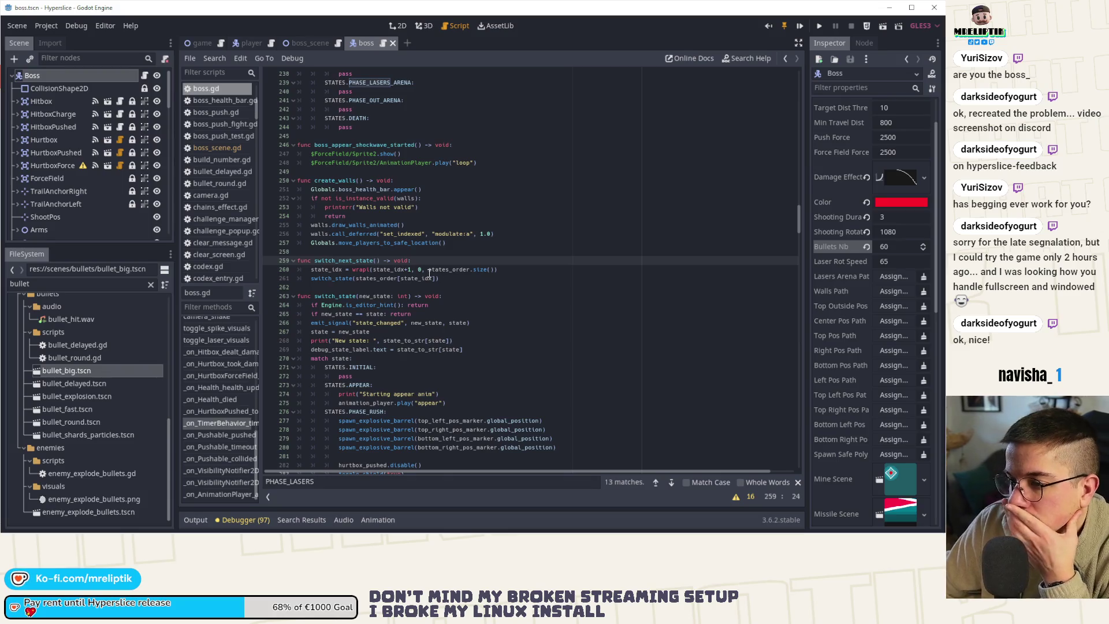
double_click(373, 280)
double_click(405, 278)
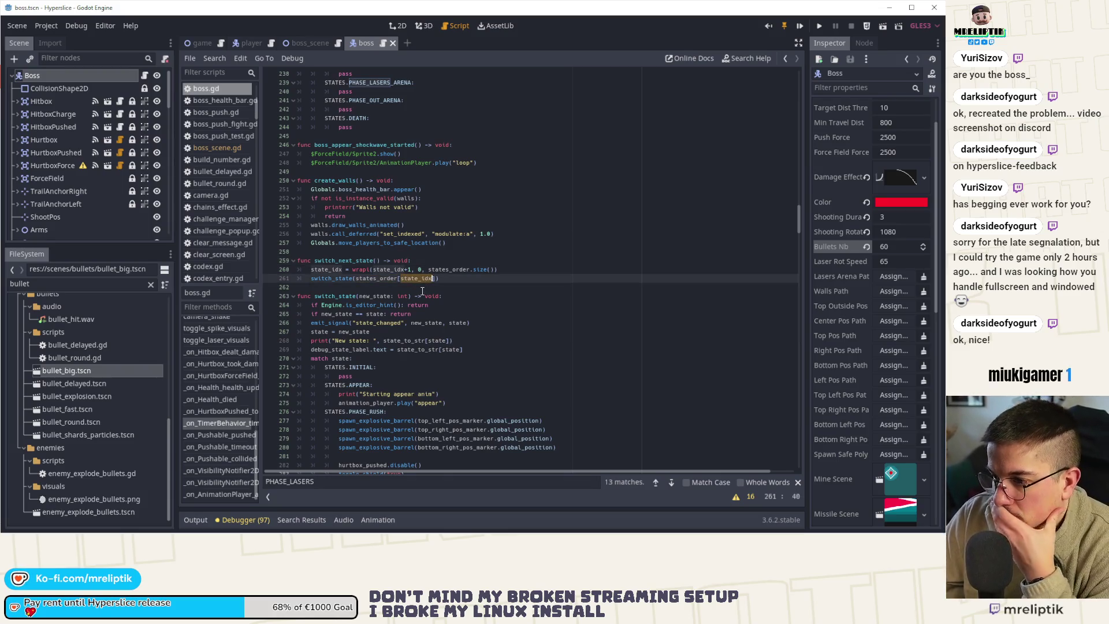
left_click(386, 278, "ctrl")
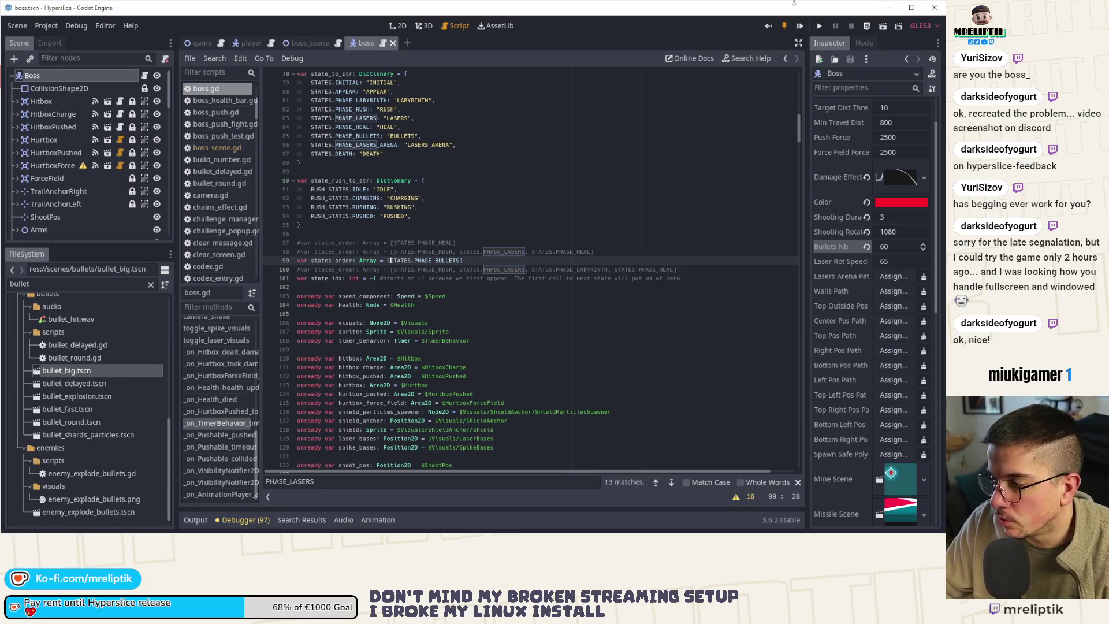
left_click(800, 27)
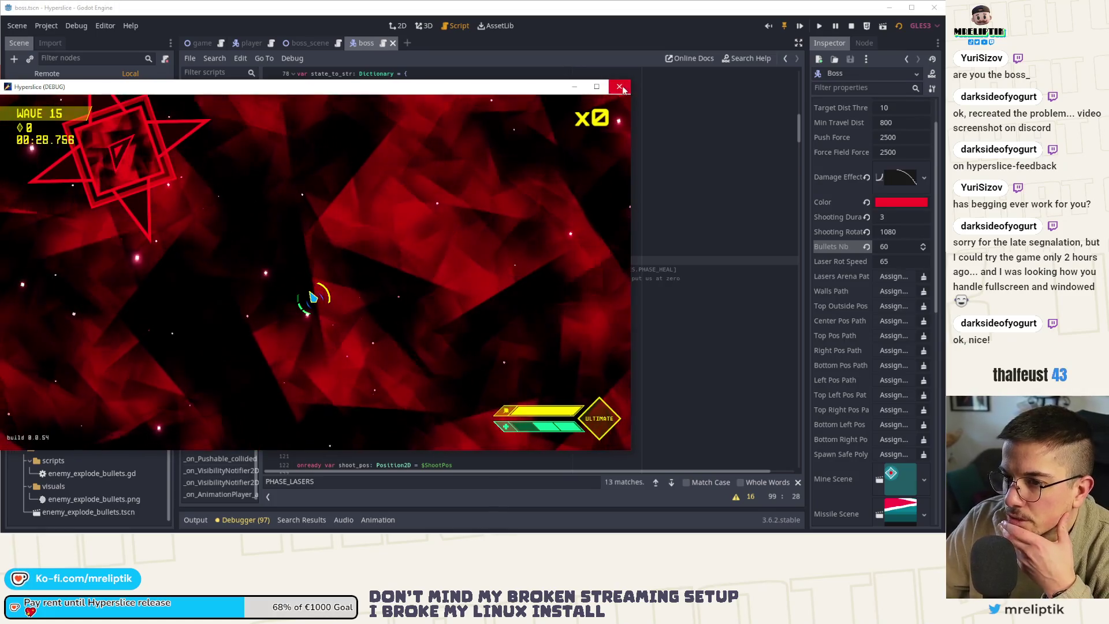
key("F8")
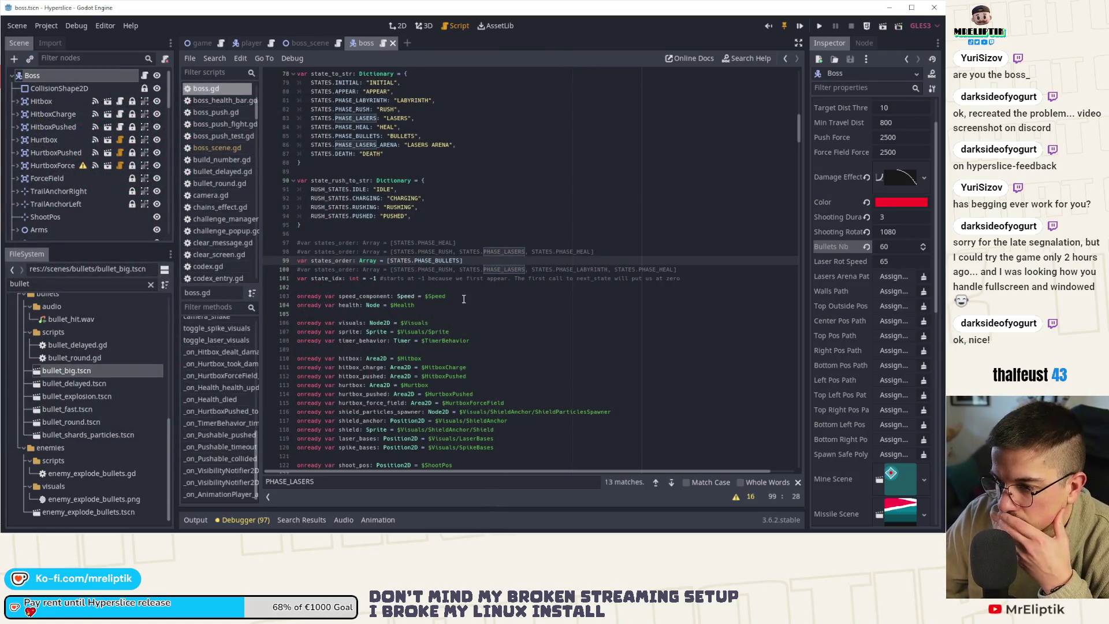
- Scroll through boss.gd and jump to the shoot function via the methods list
scroll(445, 279, "down", 2)
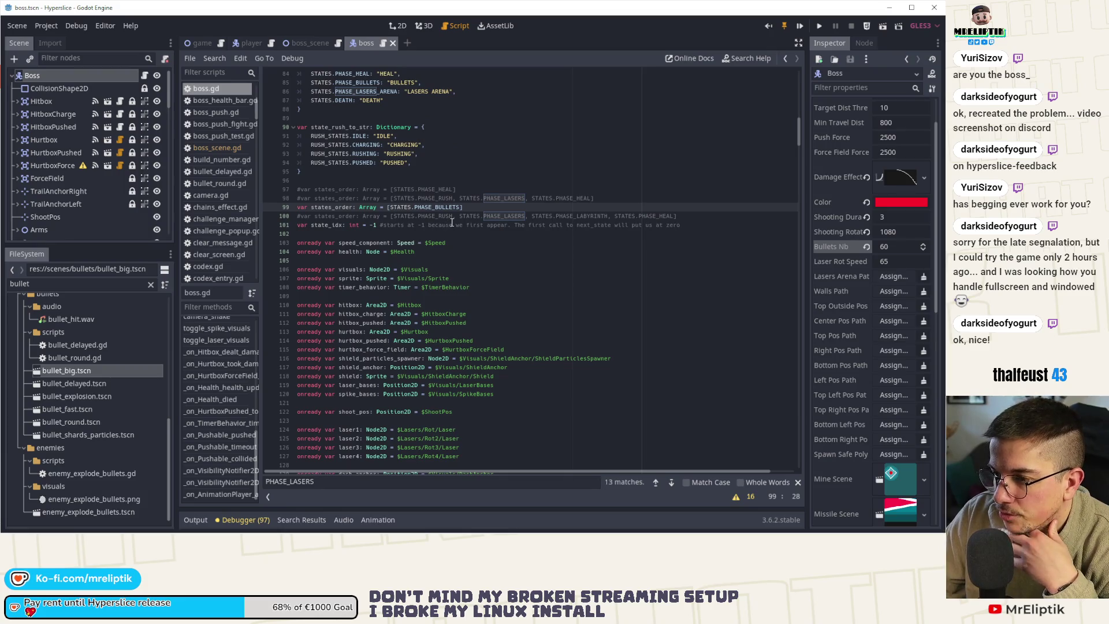
scroll(420, 215, "down", 20)
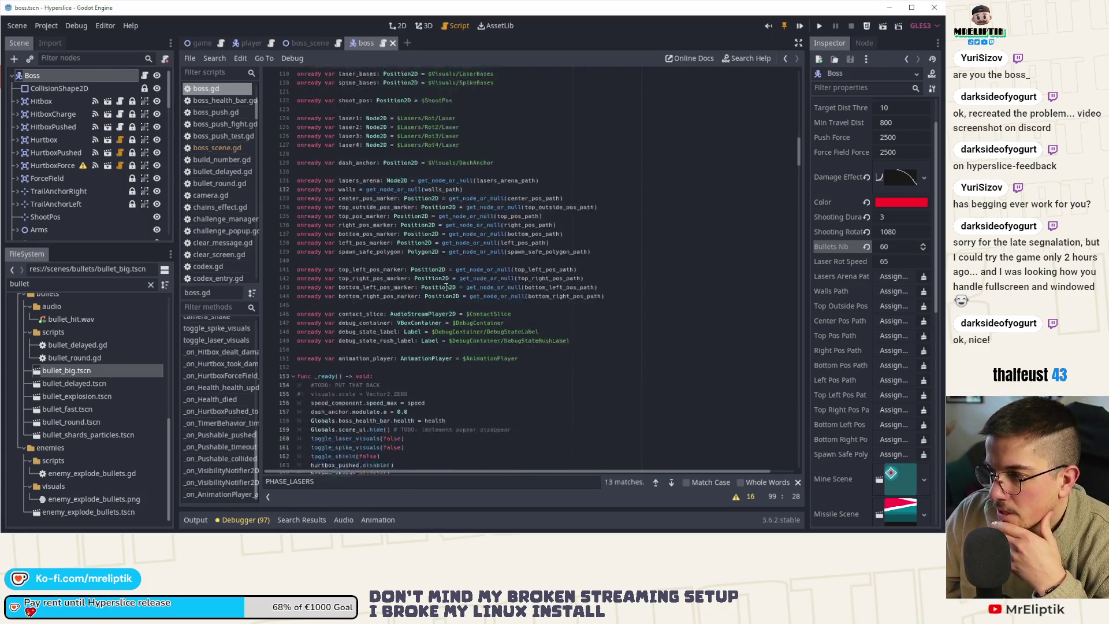
scroll(449, 302, "down", 18)
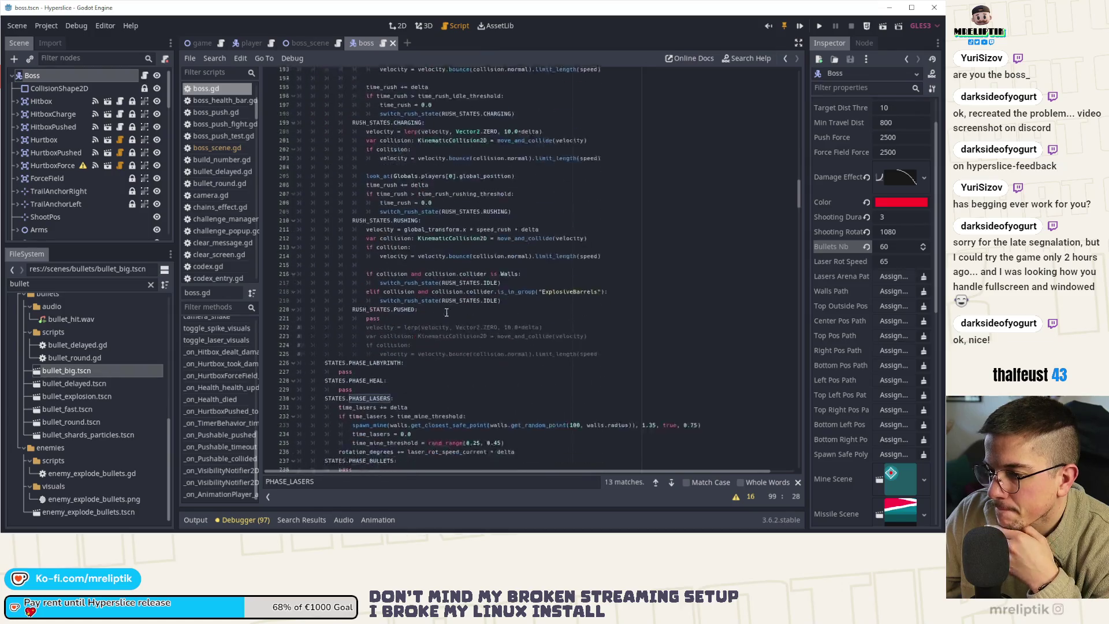
scroll(435, 340, "up", 5)
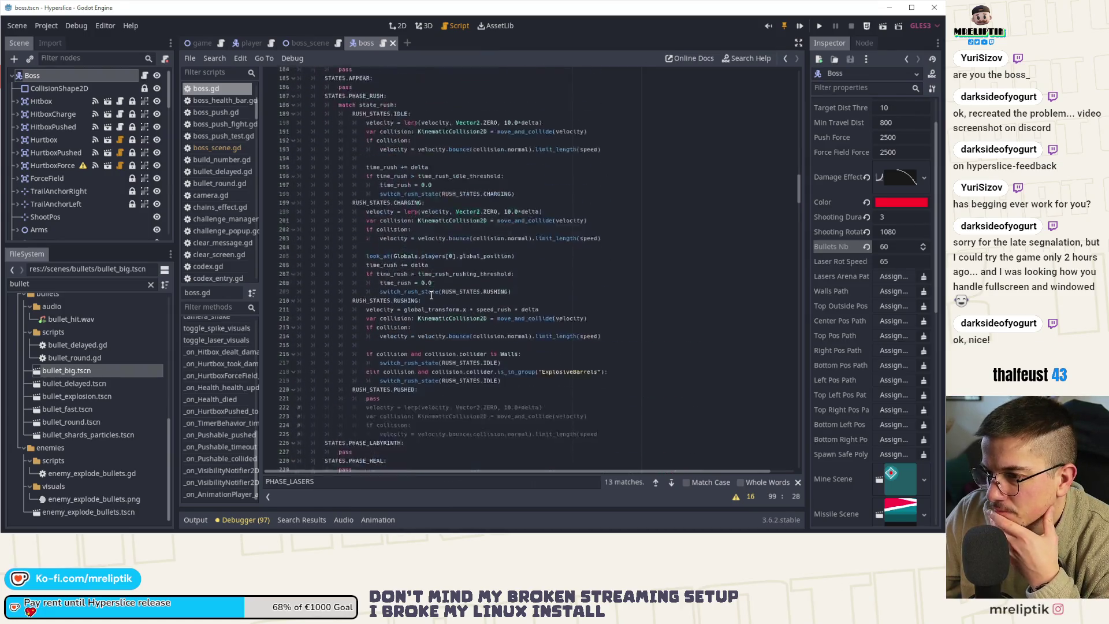
scroll(430, 306, "down", 19)
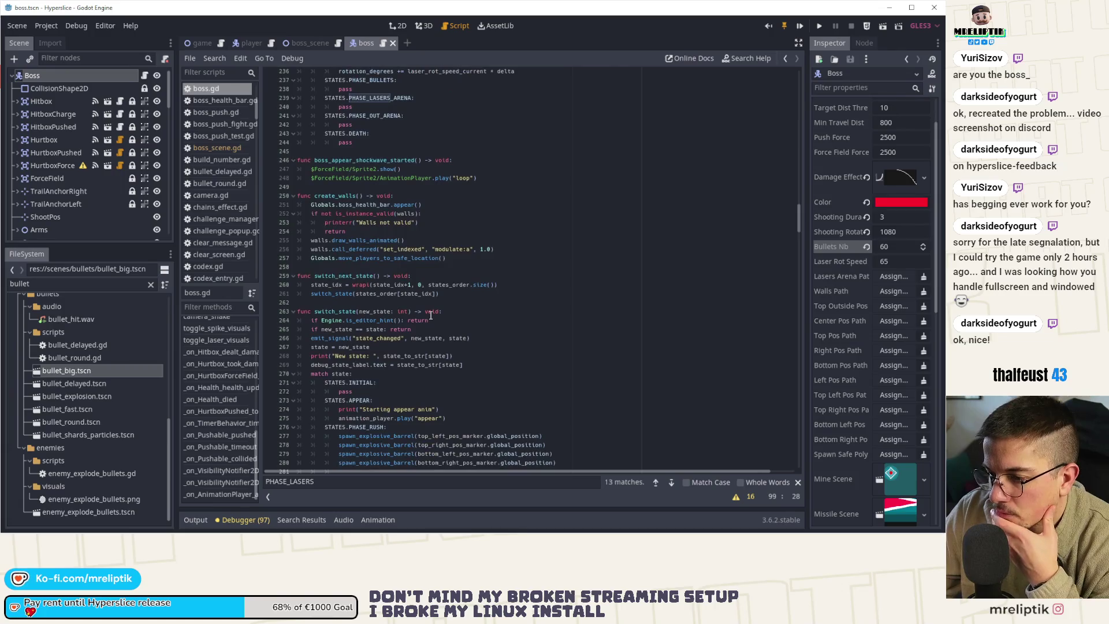
scroll(220, 389, "up", 4)
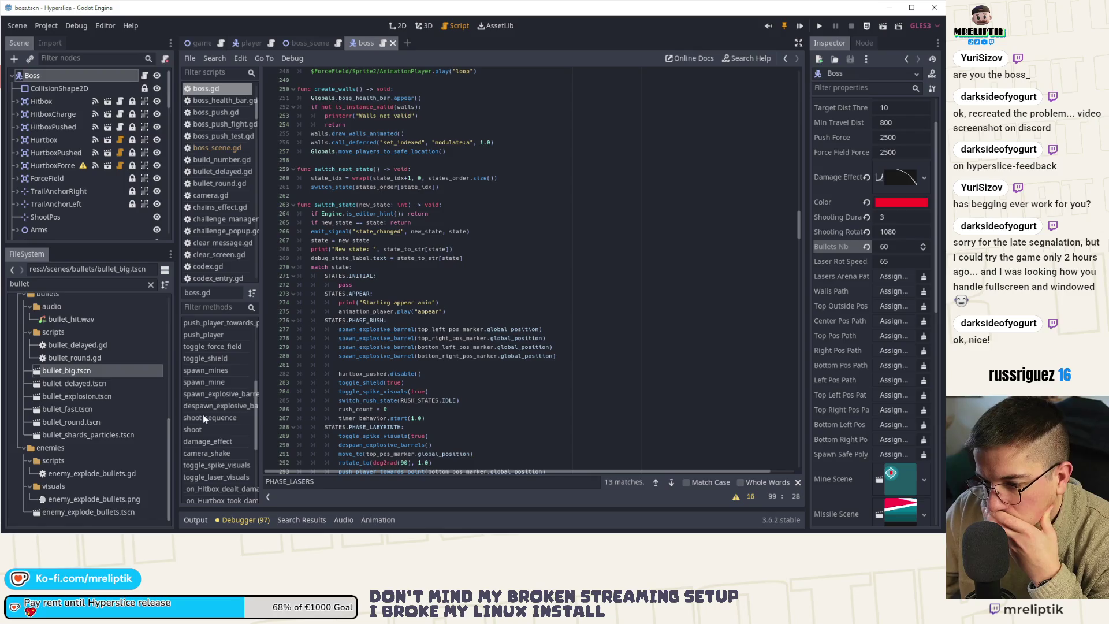
scroll(205, 431, "up", 2)
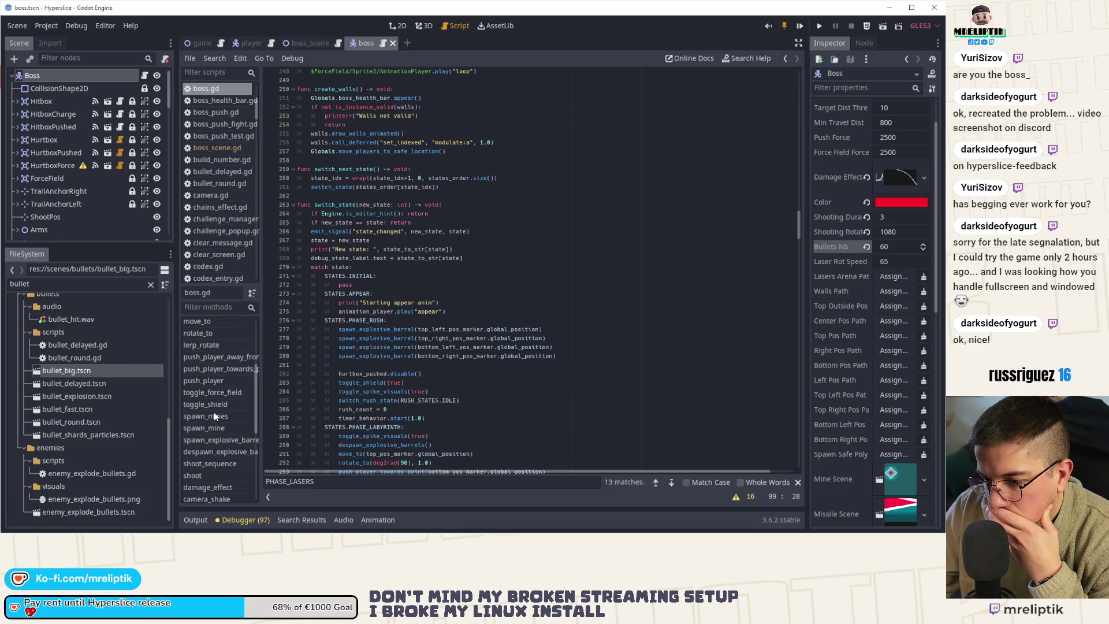
left_click(201, 476)
scroll(341, 373, "down", 2)
scroll(488, 208, "up", 5)
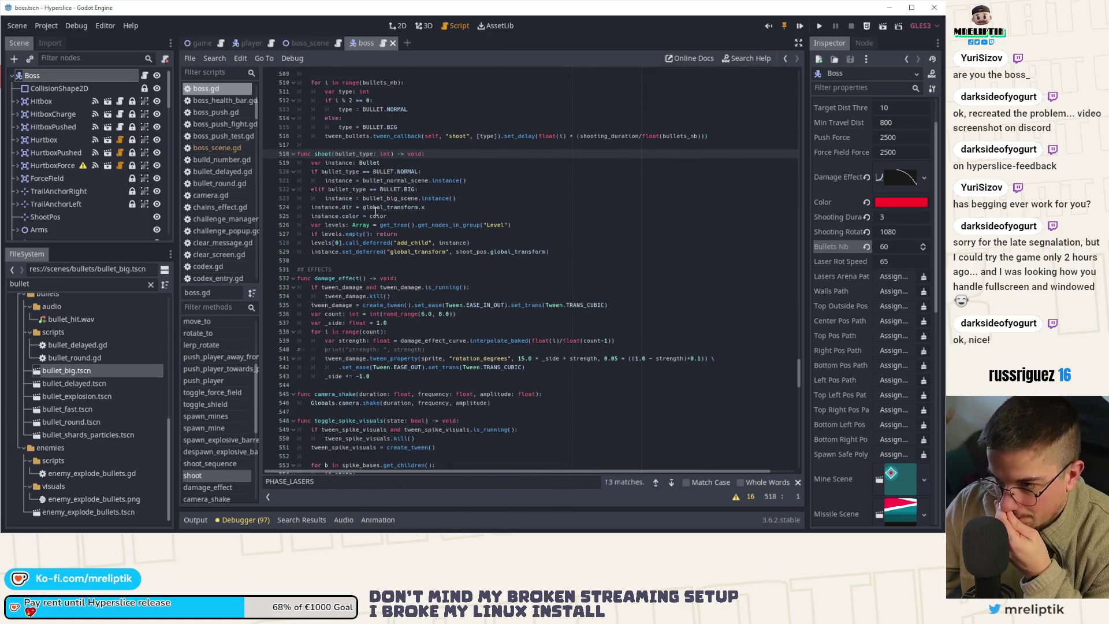
scroll(410, 212, "up", 4)
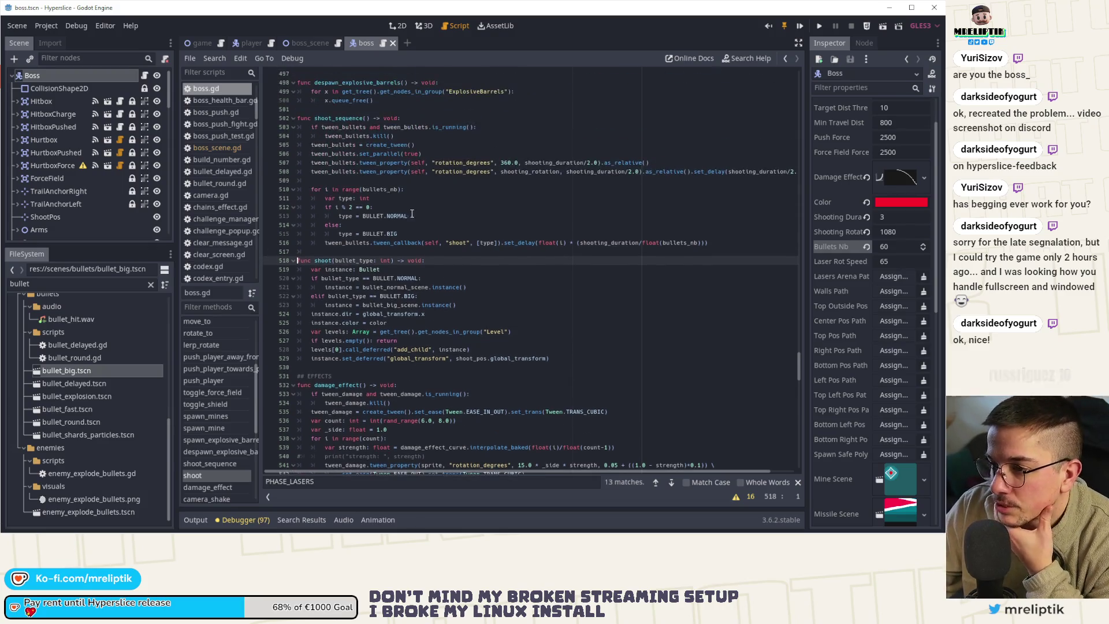
- Inspect shoot_sequence's rotation tweens, highlighting shooting_duration and the set_parallel call on line 506
left_click(408, 163)
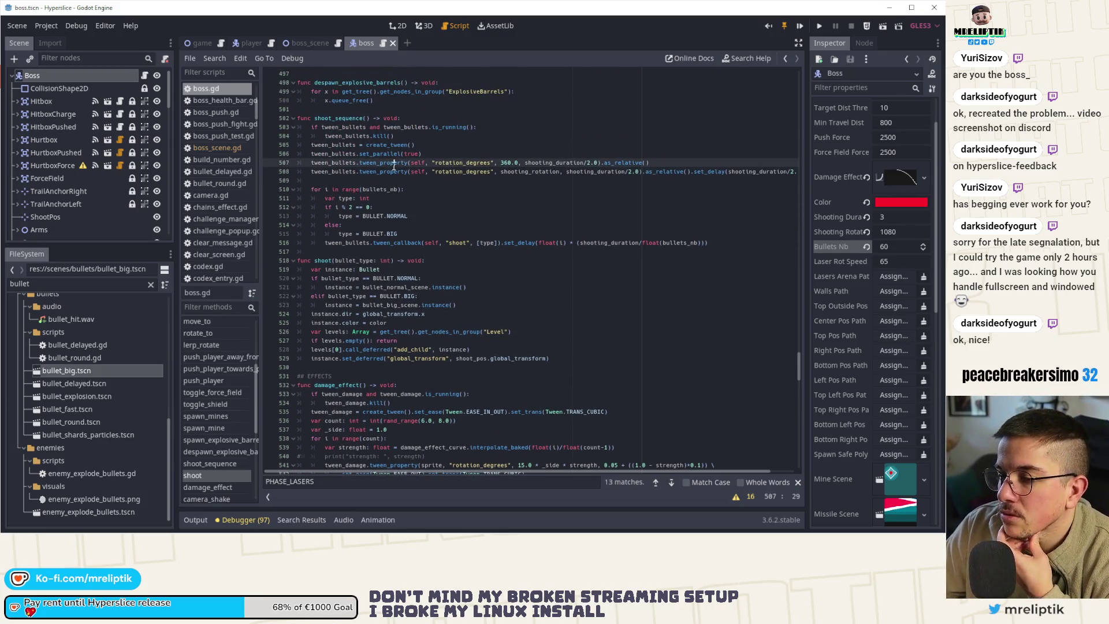
scroll(481, 180, "up", 1)
double_click(553, 190)
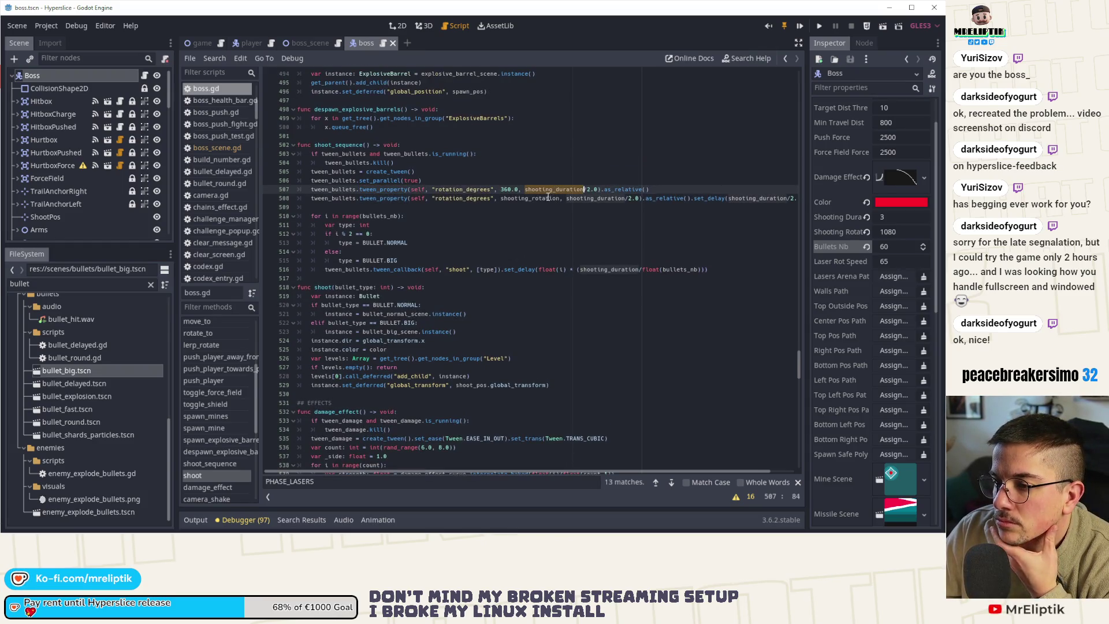
double_click(391, 269)
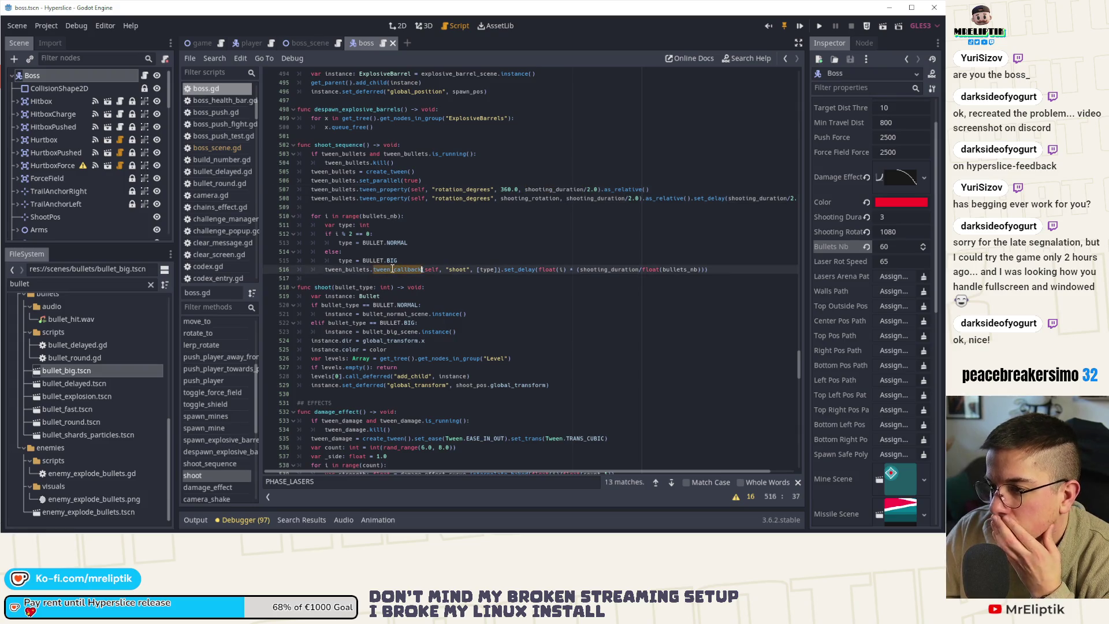
double_click(381, 180)
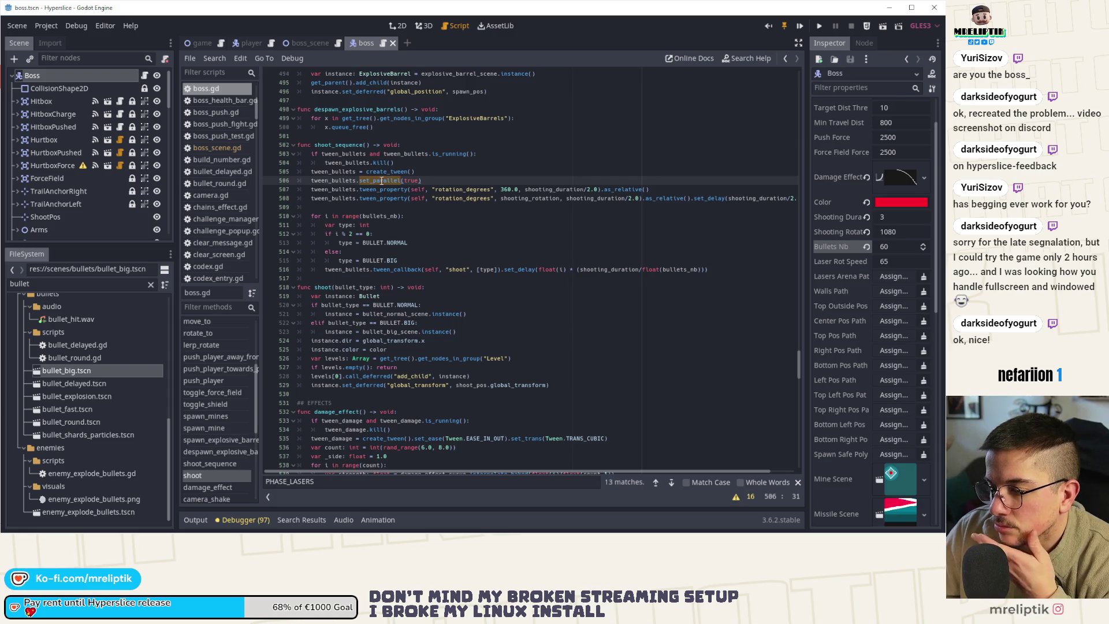
left_click(360, 190)
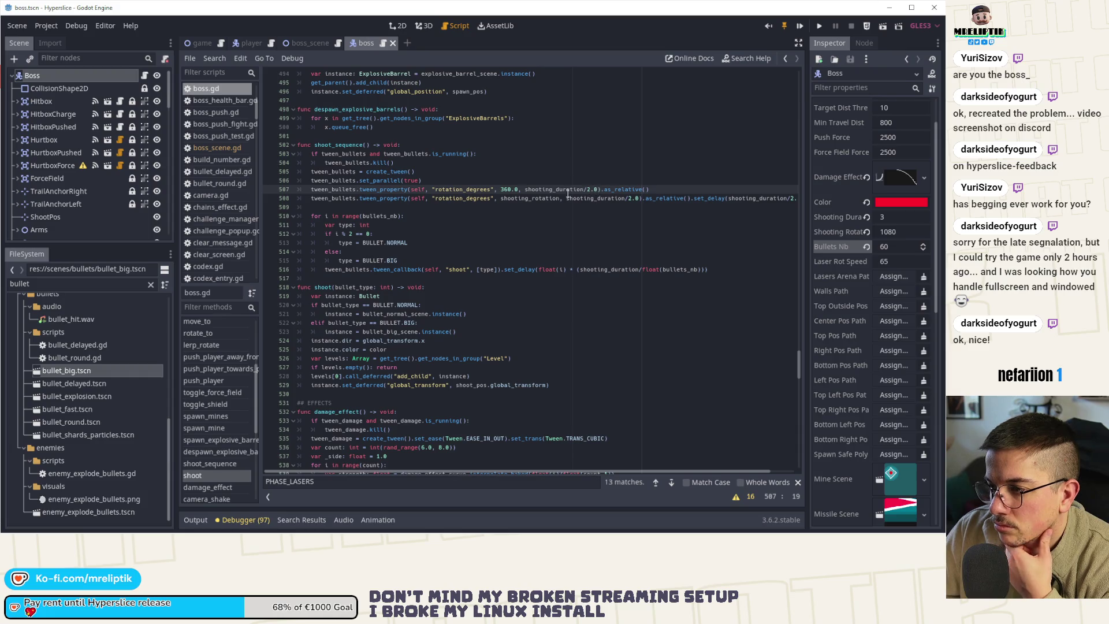
- Make the 360.0-degree spin last shooting_duration/3.0, prefix the second tween with chain(), and save boss.gd
key("Down")
left_click(590, 191)
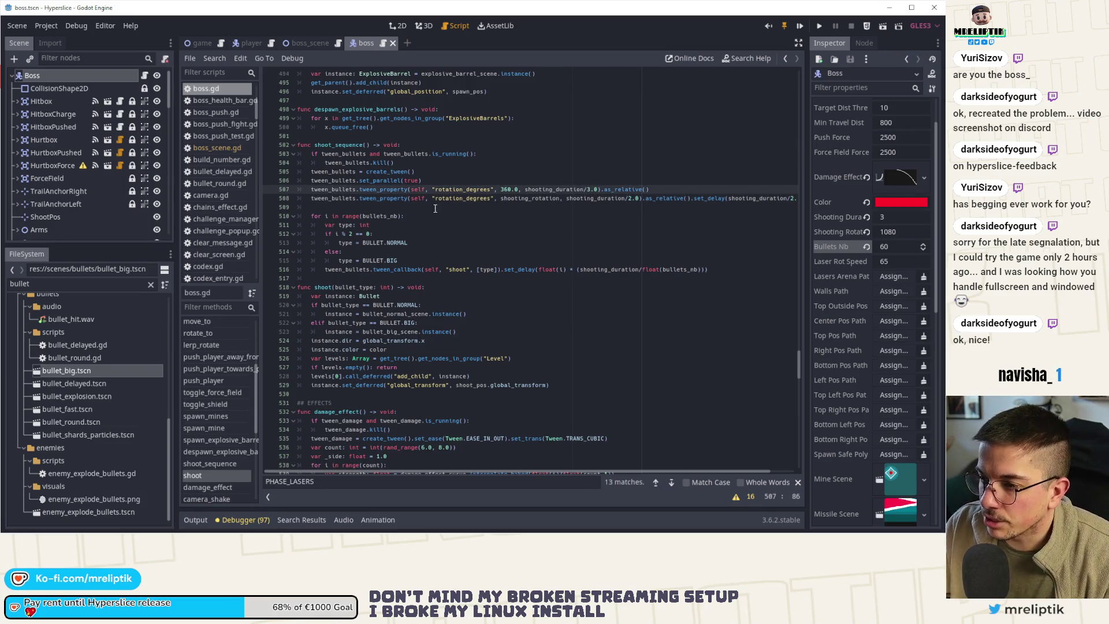
key("ctrl+z")
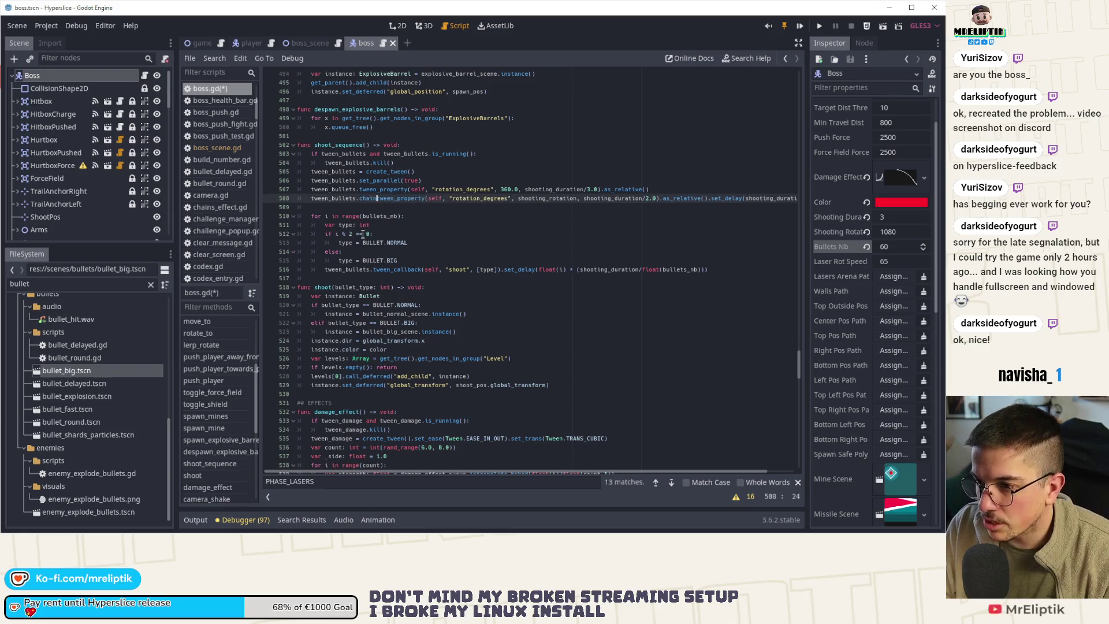
type("chain(")
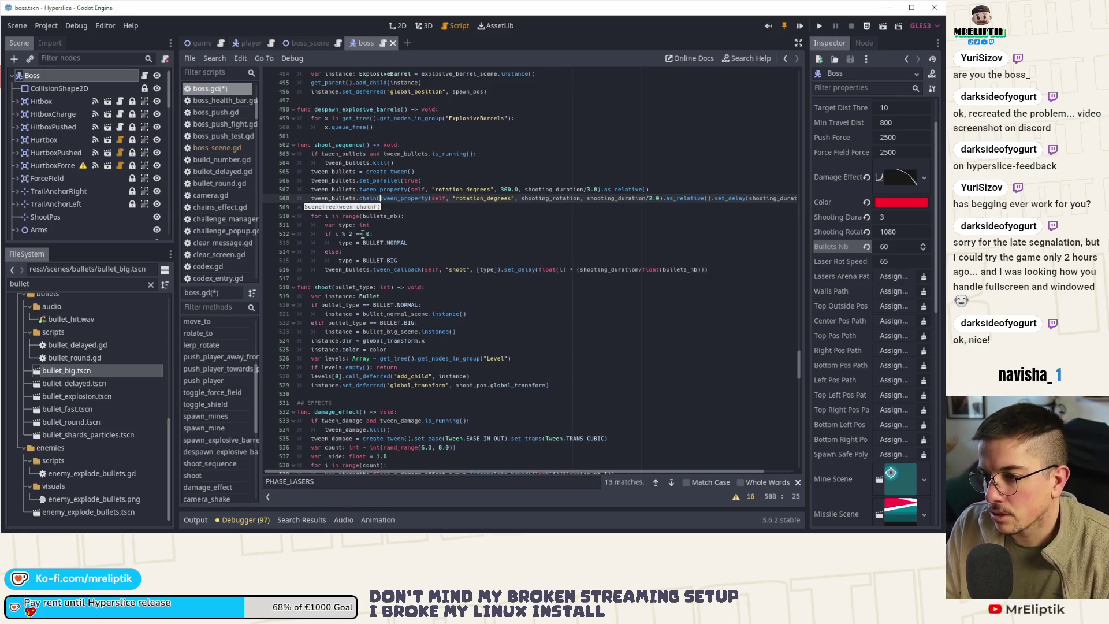
type(").")
key("ctrl+s")
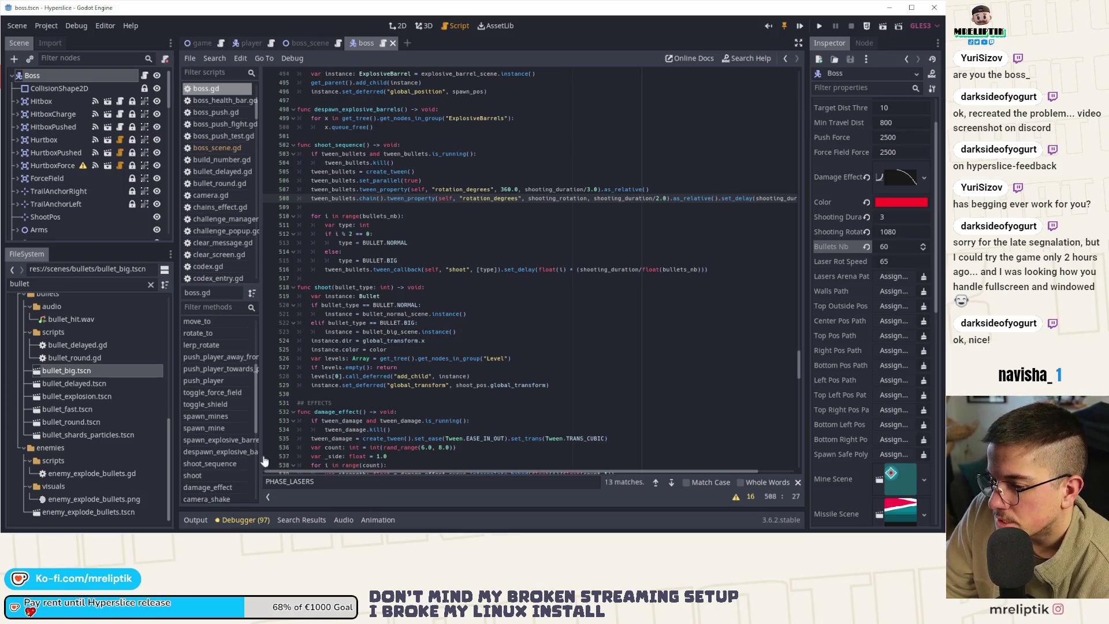
scroll(214, 464, "down", 5)
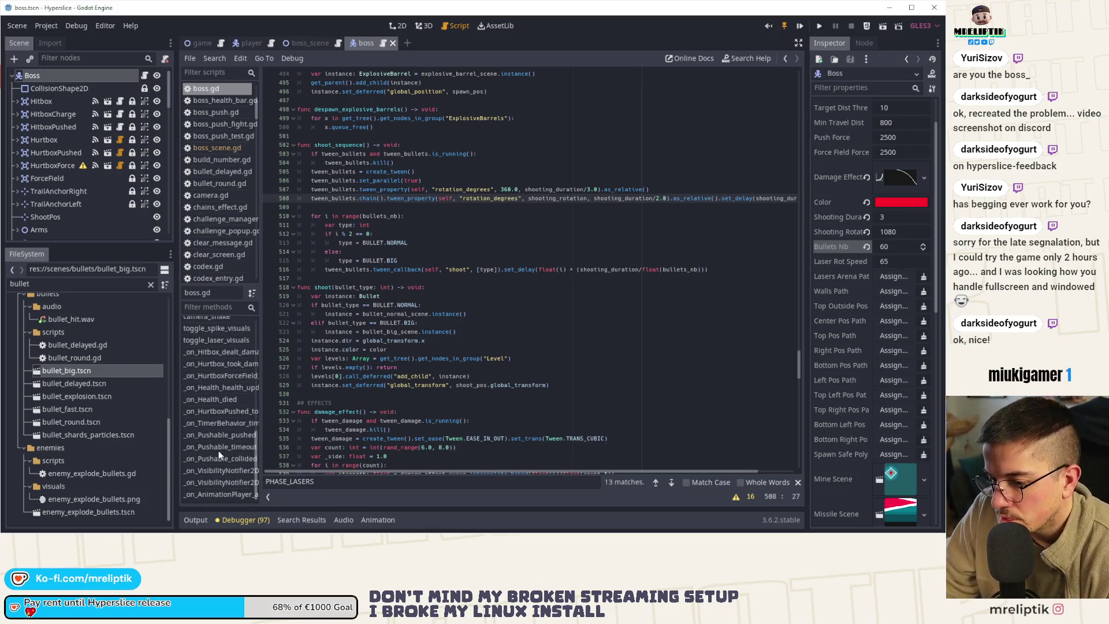
- Add a breakpoint at line 662 in _on_TimerBehavior_timeout's PHASE_BULLETS branch and run the game
left_click(210, 422)
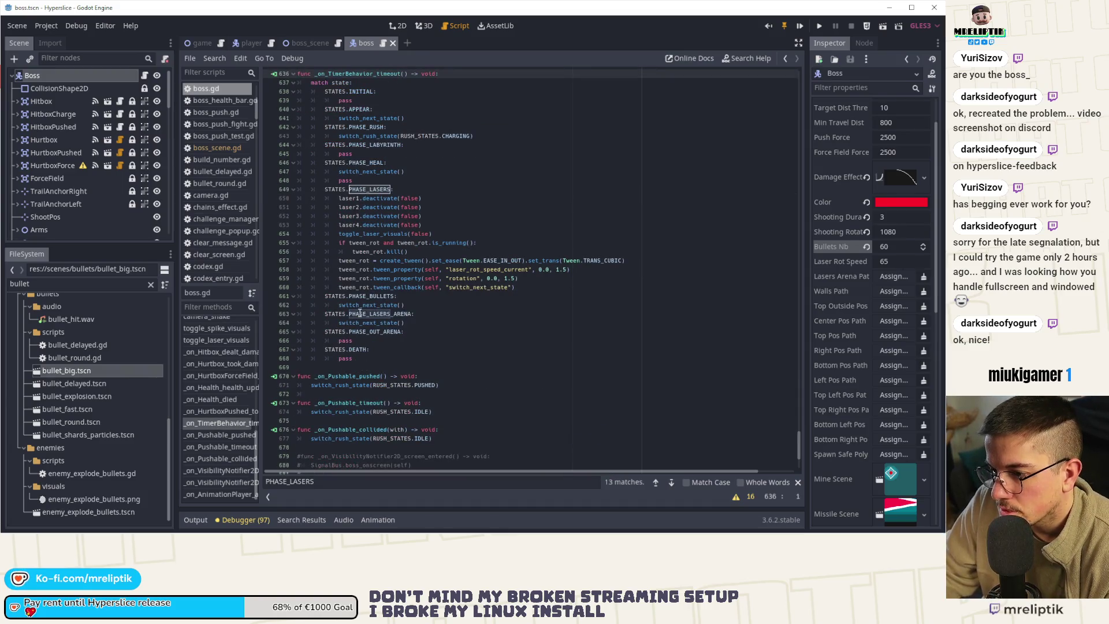
left_click(267, 305)
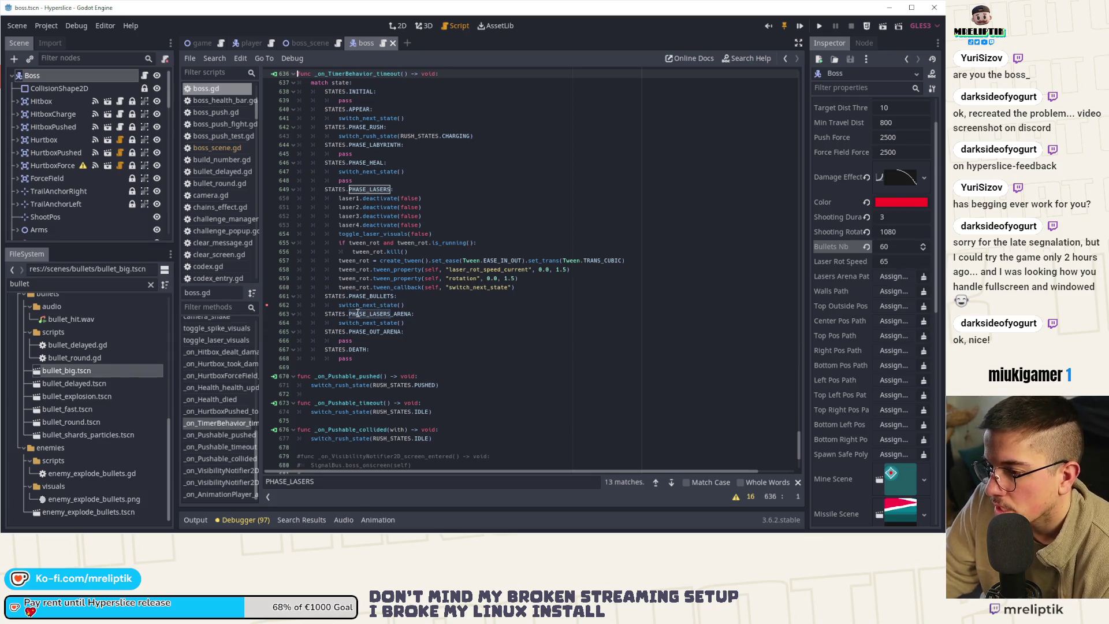
double_click(371, 296)
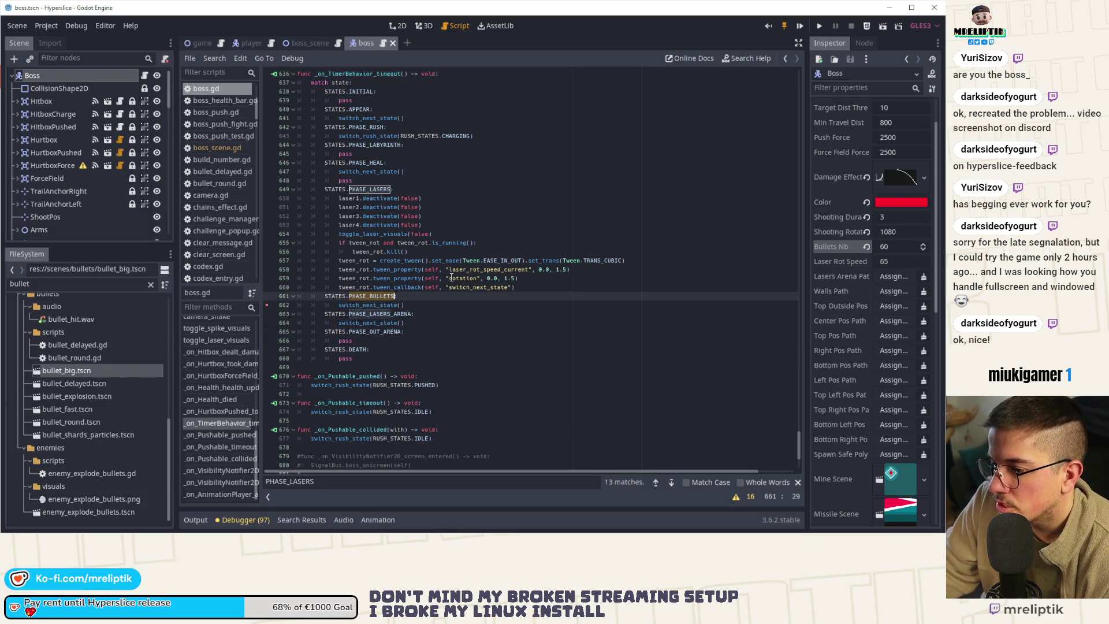
left_click(803, 26)
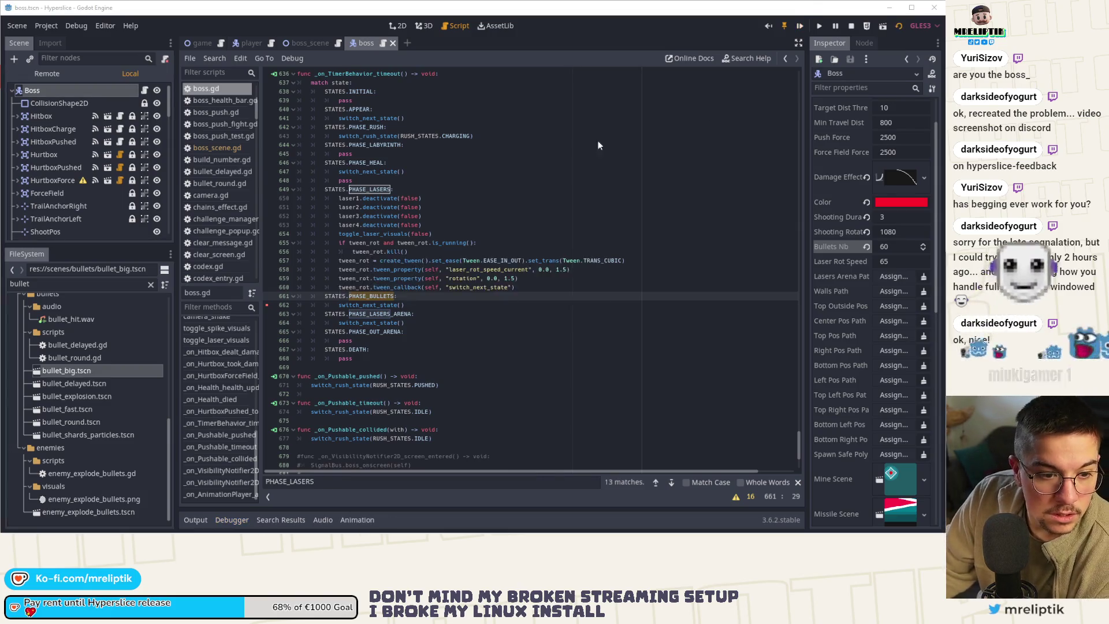
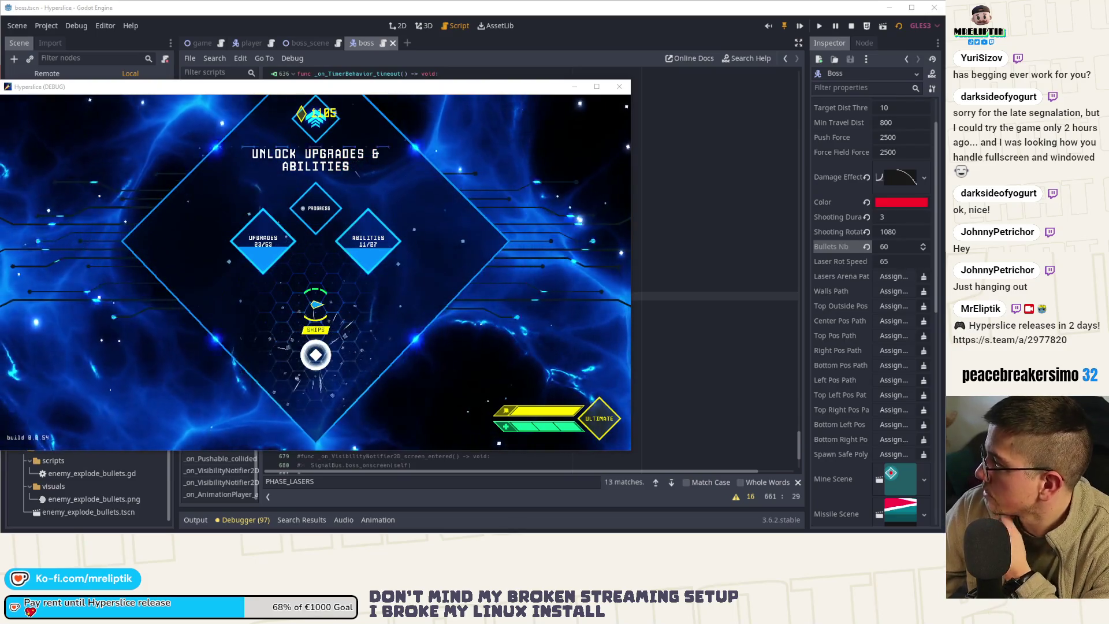
- Start a wave, step from boss.gd line 662 into switch_next_state, then resume and close Hyperslice
left_click(188, 306)
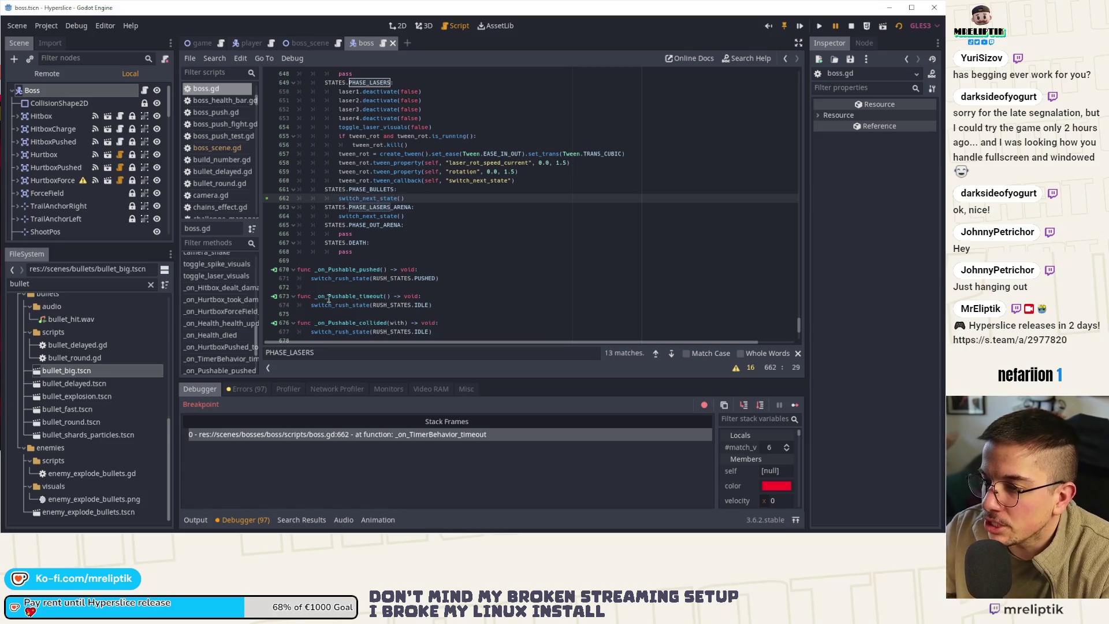
left_click(746, 407)
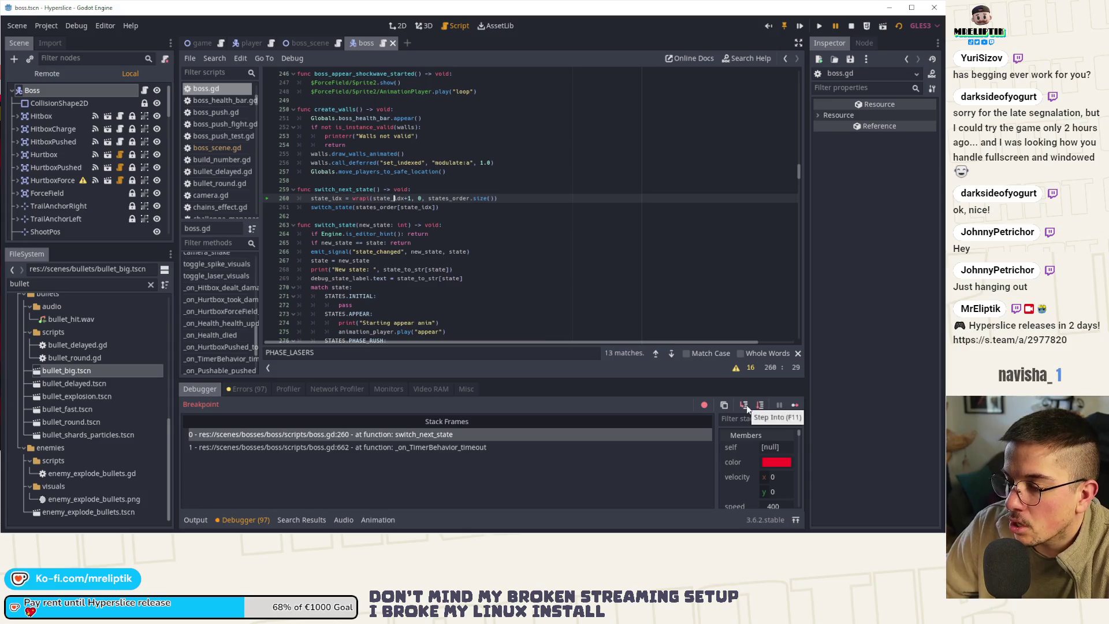
left_click(776, 404)
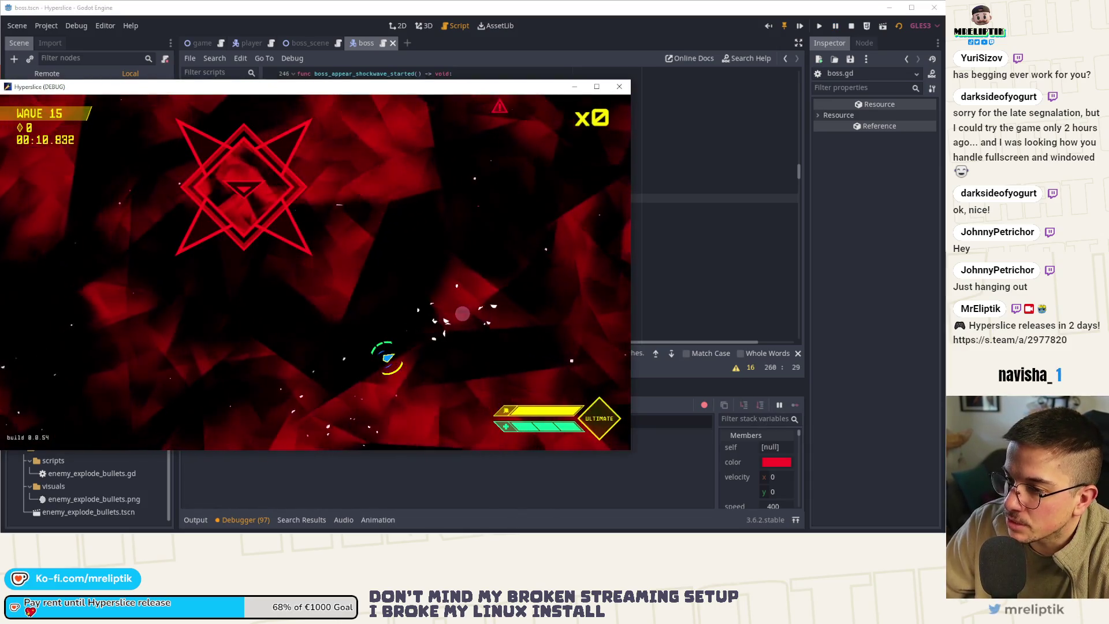
left_click(619, 87)
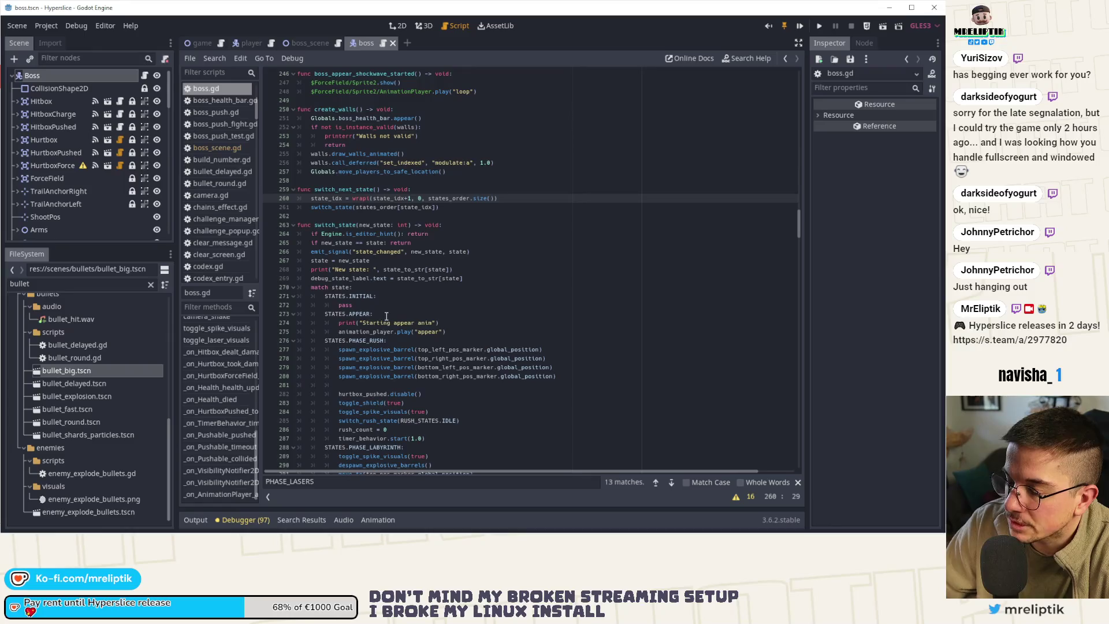
- Close the PHASE_LASERS search and review the _on_TimerBehavior_timeout function
left_click(798, 482)
scroll(535, 367, "down", 15)
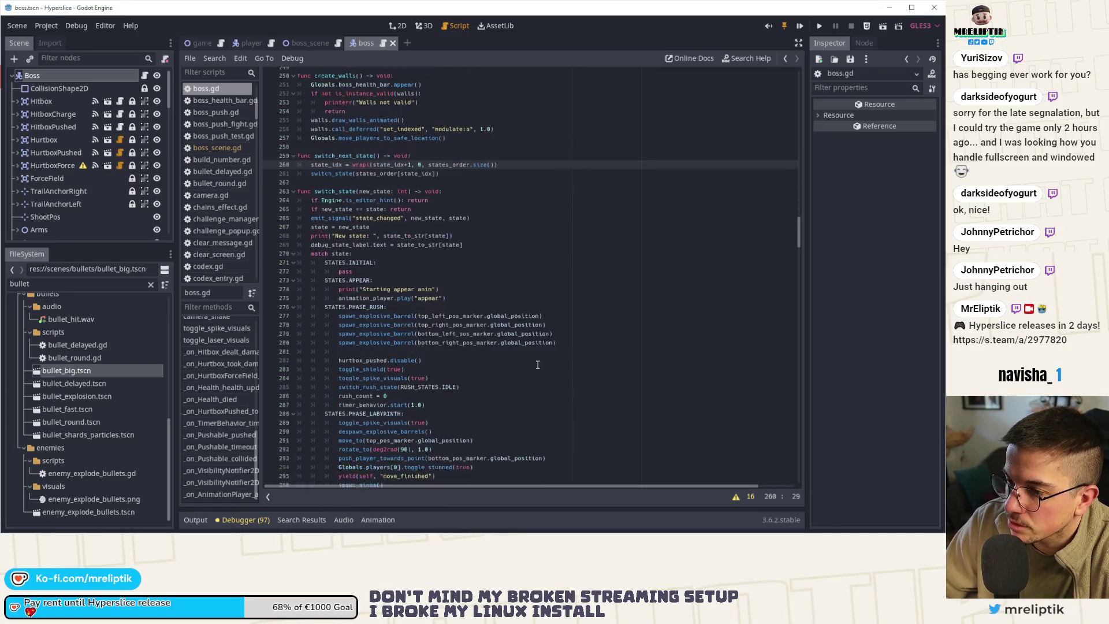
scroll(535, 368, "down", 17)
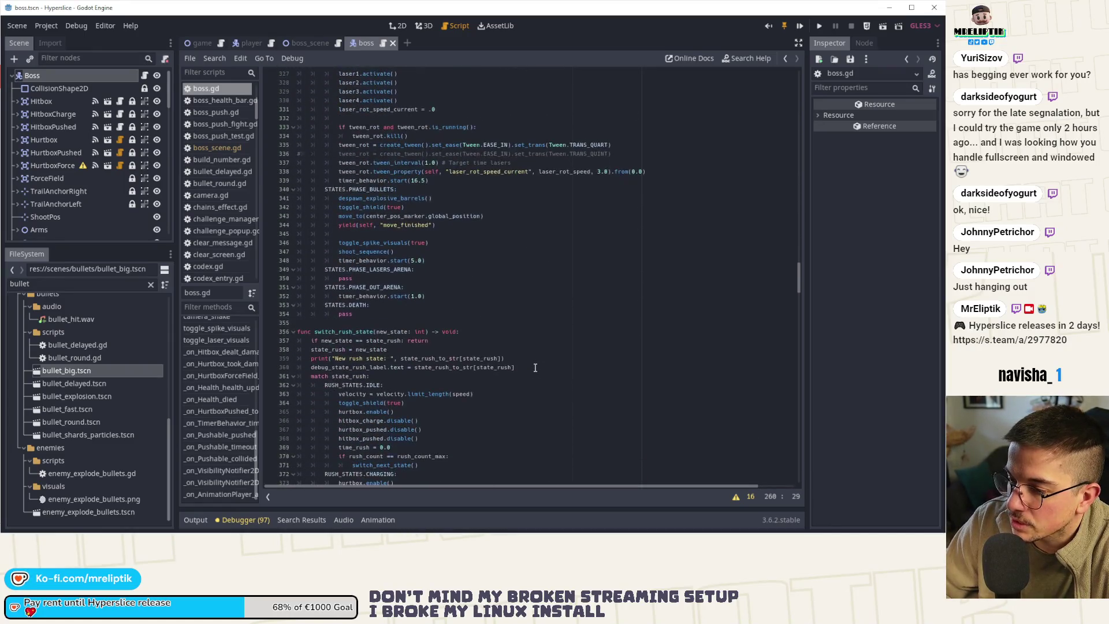
left_click(220, 423)
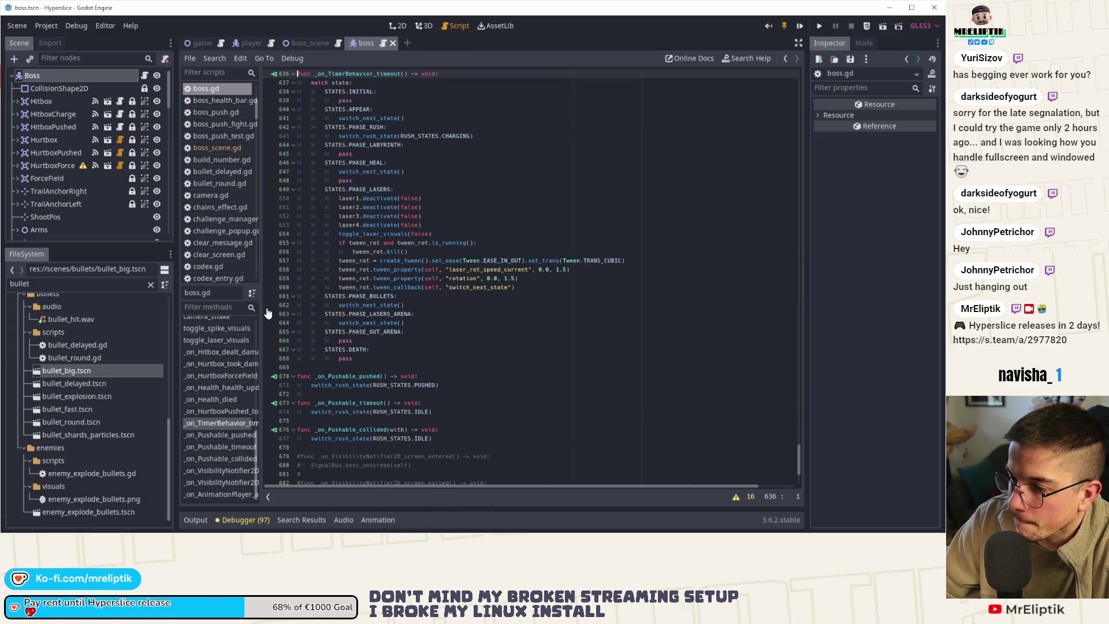
scroll(370, 310, "up", 11)
scroll(224, 391, "up", 5)
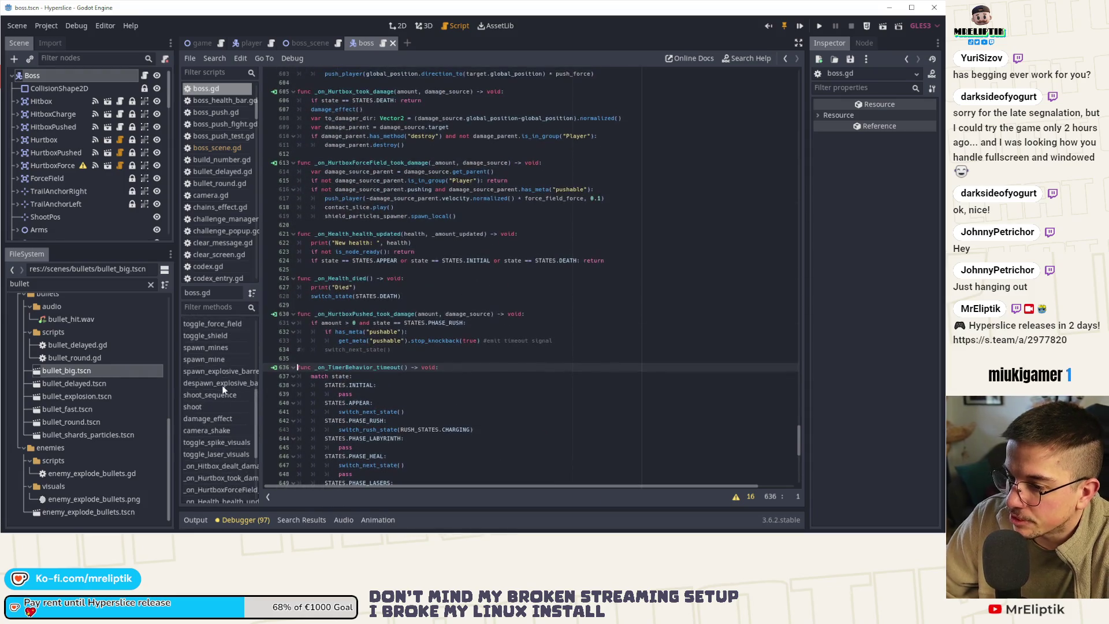
scroll(223, 390, "up", 5)
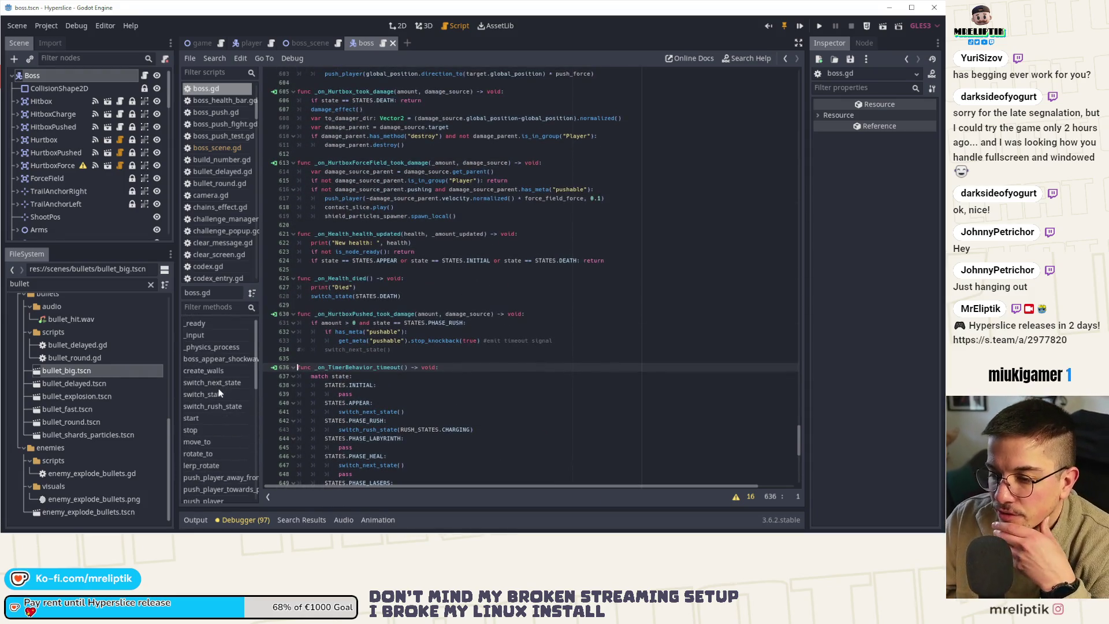
- Read through the switch_state function's code in boss.gd
left_click(224, 393)
scroll(503, 245, "down", 20)
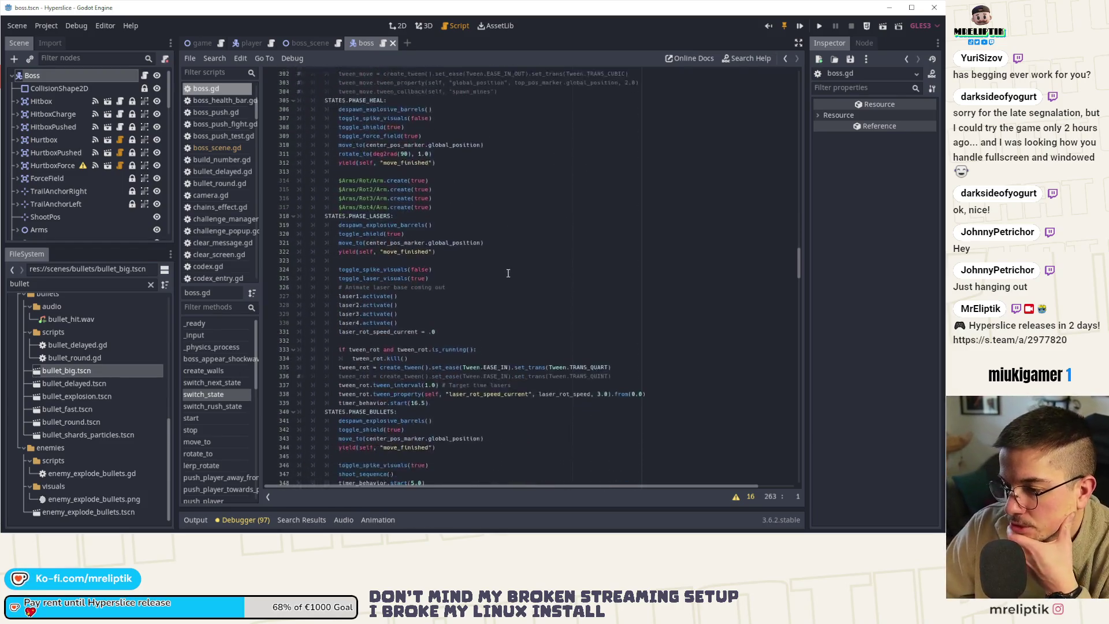
scroll(528, 253, "down", 5)
scroll(526, 419, "down", 7)
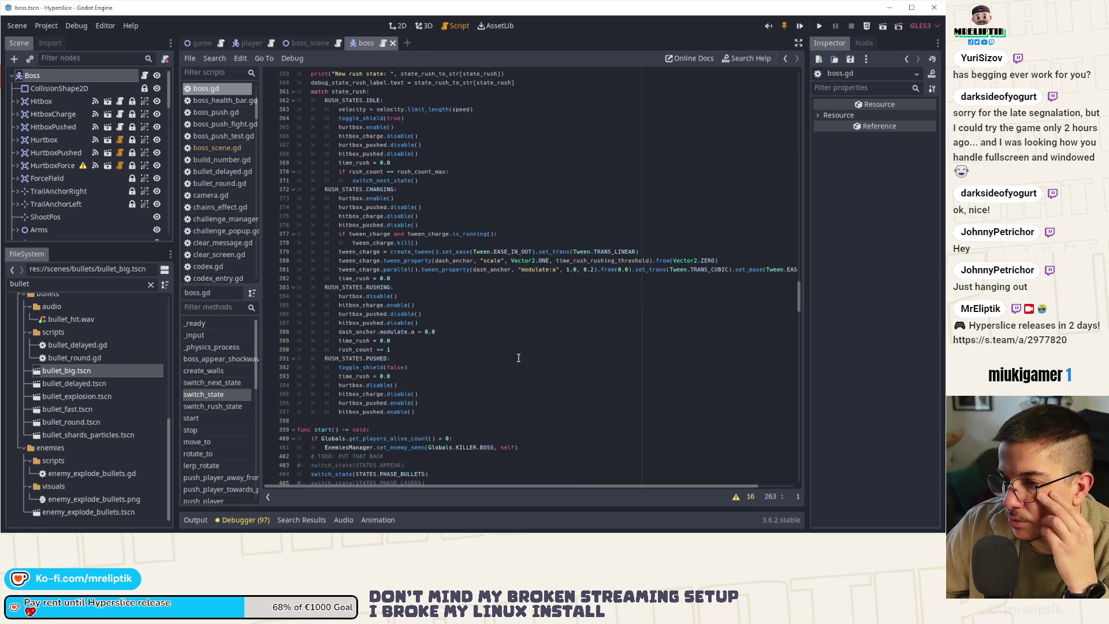
scroll(514, 359, "up", 6)
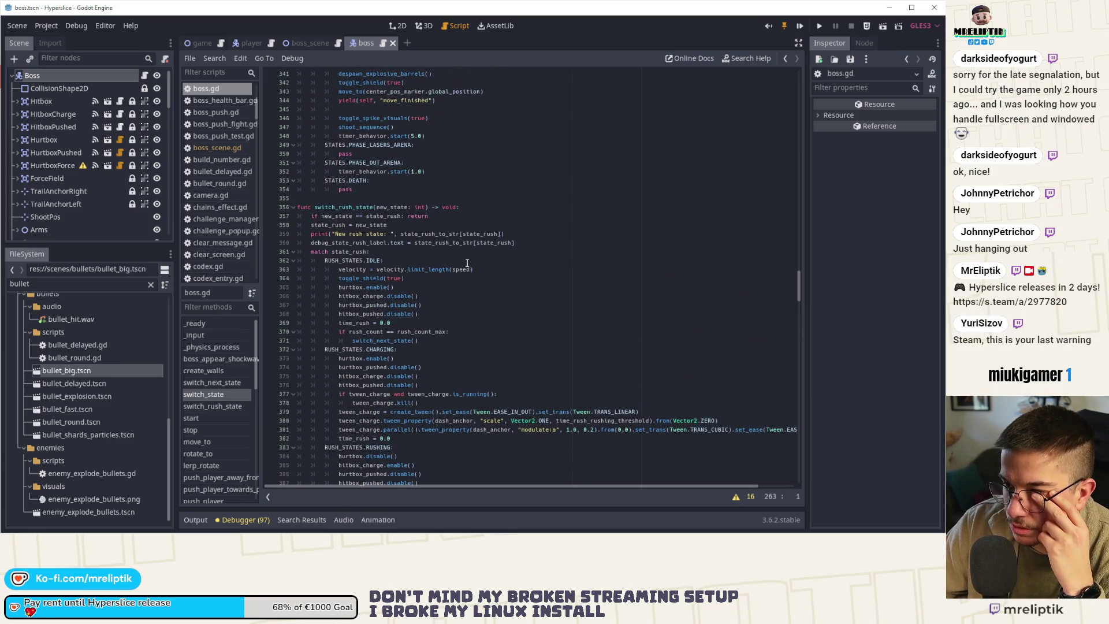
scroll(456, 270, "up", 5)
scroll(469, 271, "up", 3)
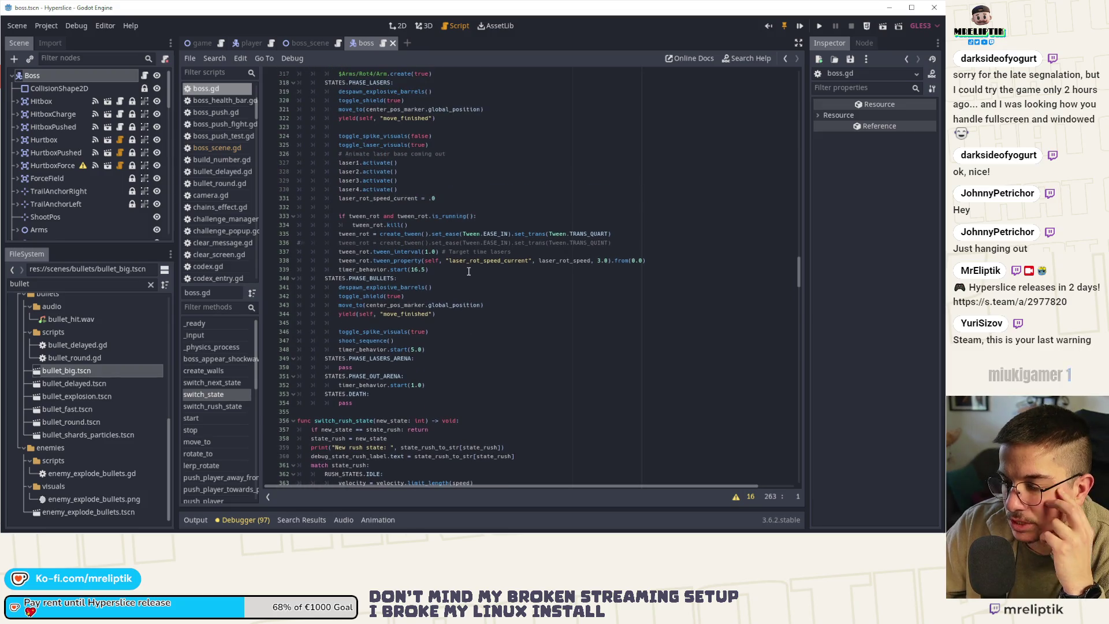
scroll(469, 300, "down", 5)
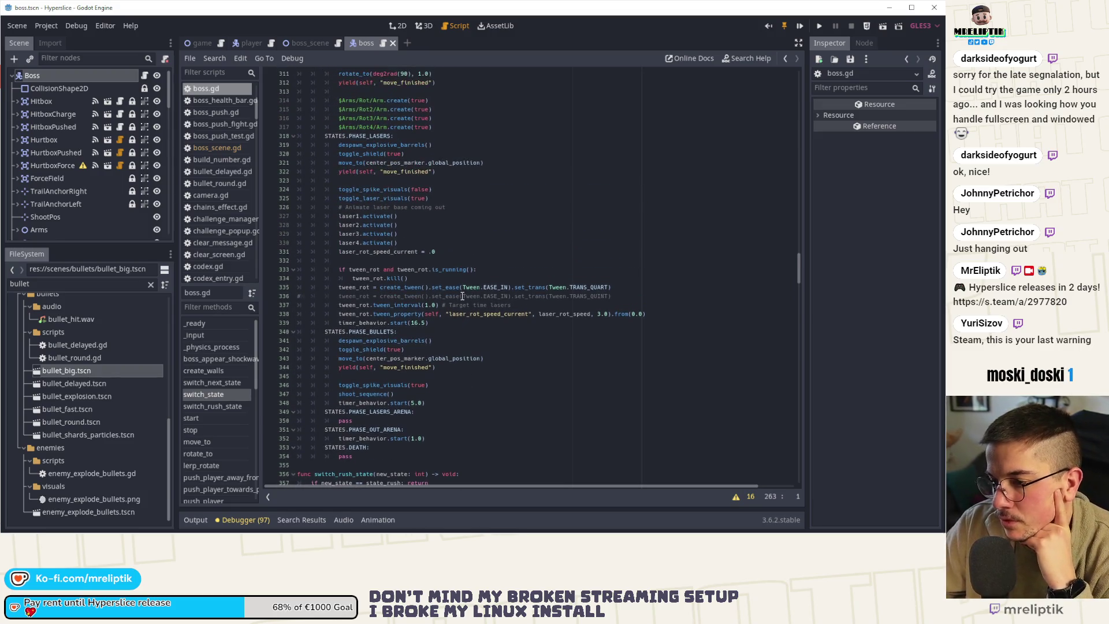
scroll(212, 414, "down", 4)
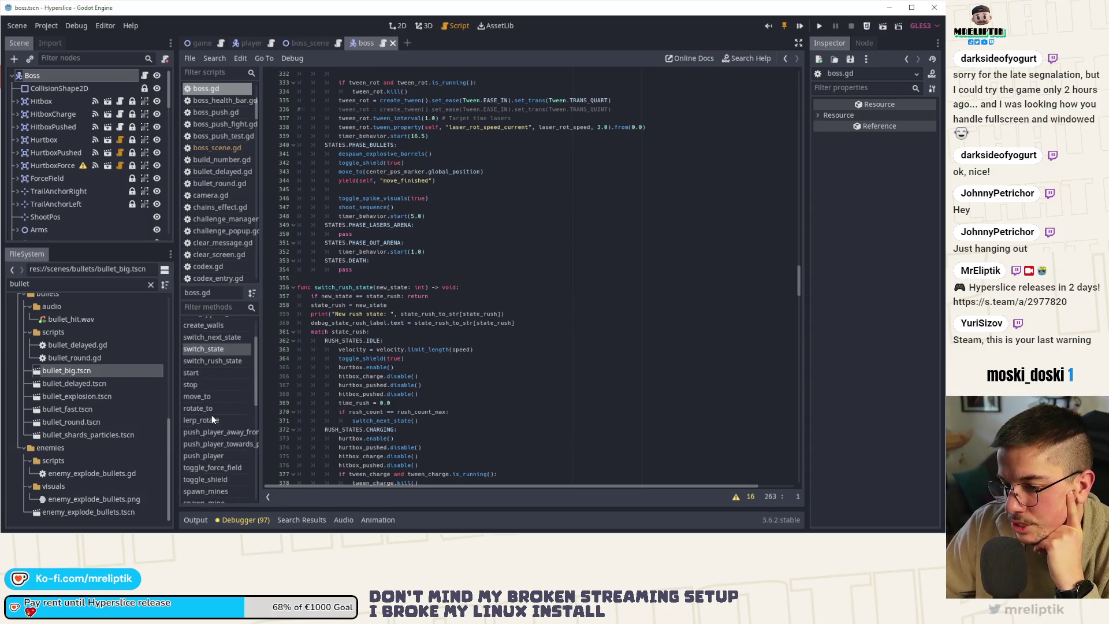
scroll(223, 450, "up", 4)
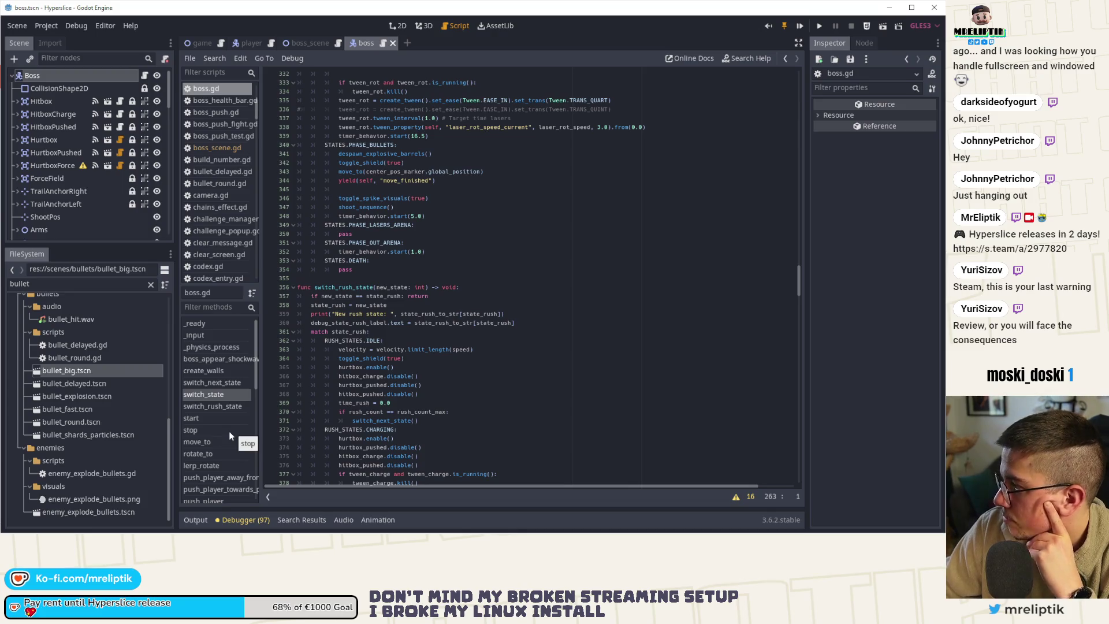
- Bring up shoot_sequence in boss.gd, around lines 502–530
scroll(222, 426, "down", 6)
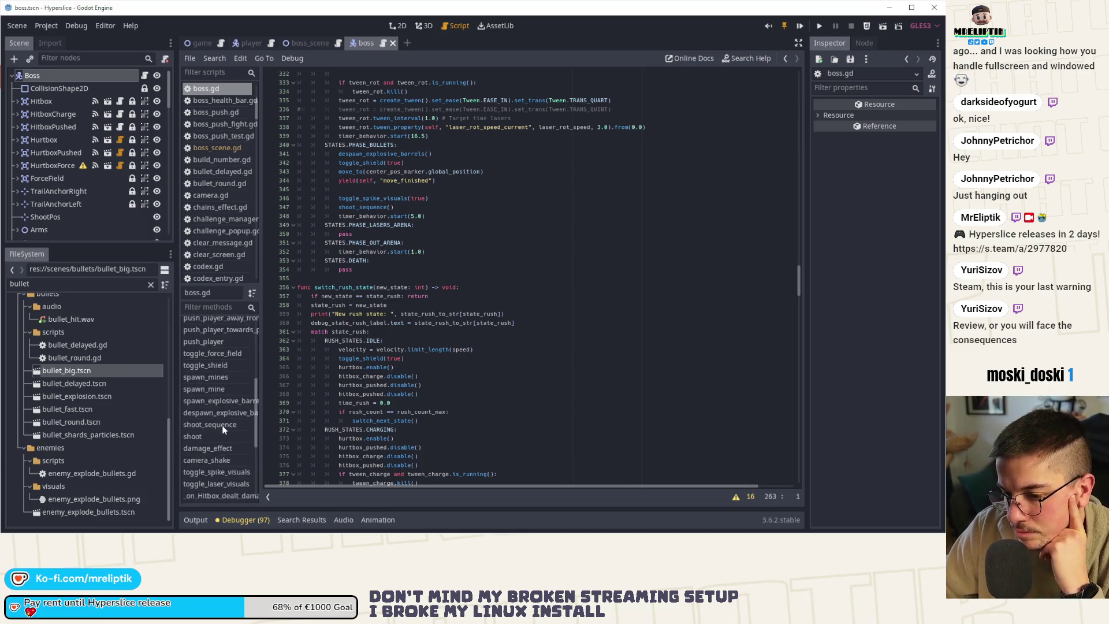
scroll(220, 387, "up", 6)
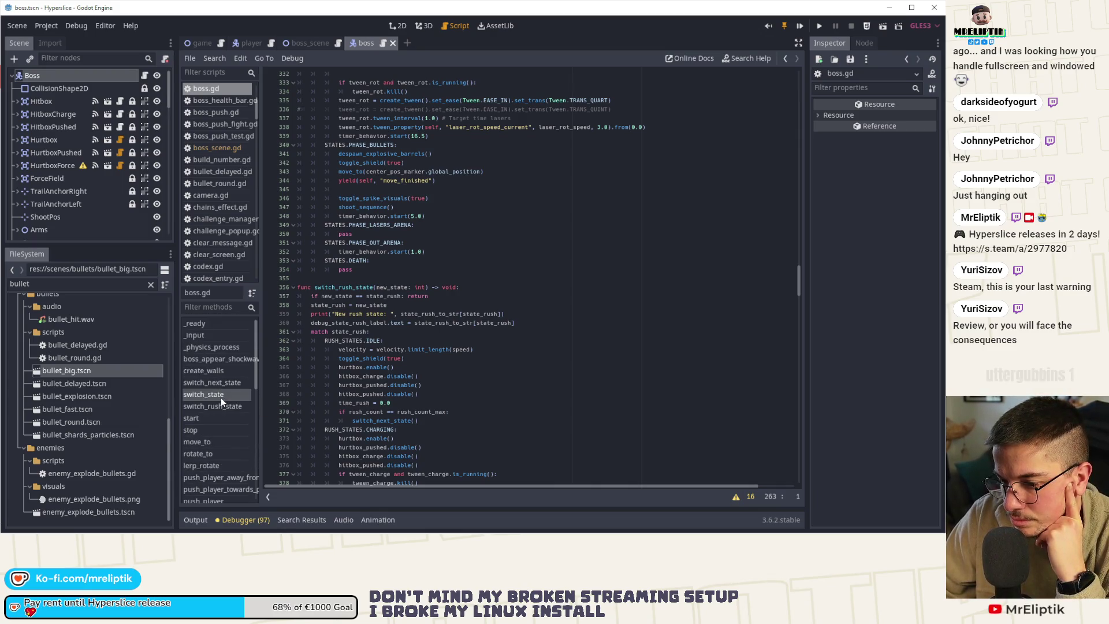
scroll(220, 404, "down", 6)
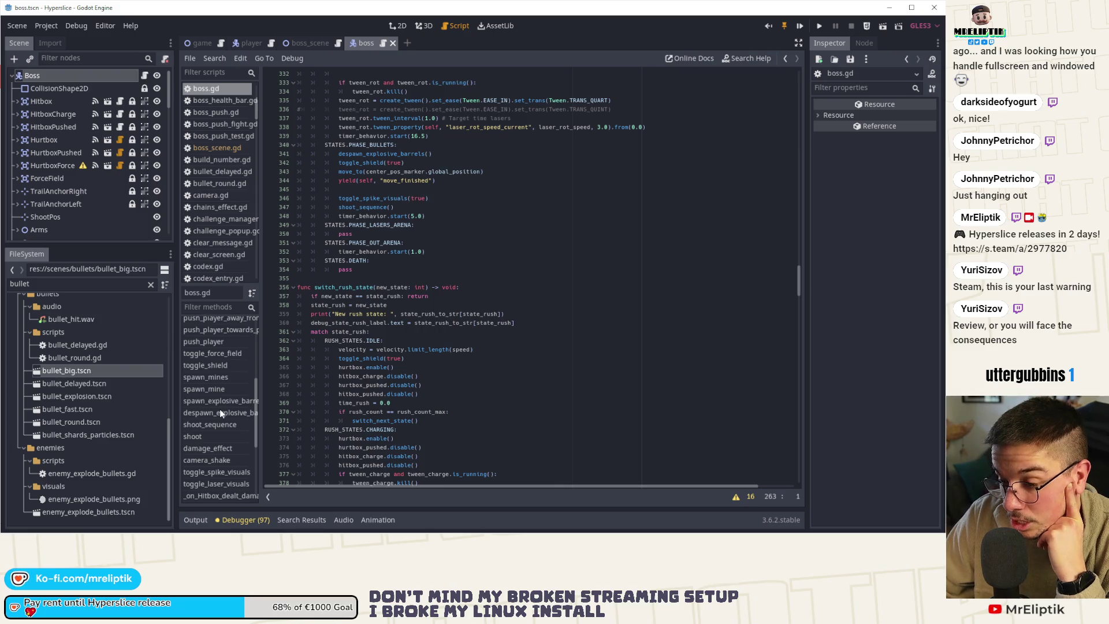
scroll(219, 409, "down", 2)
left_click(219, 378)
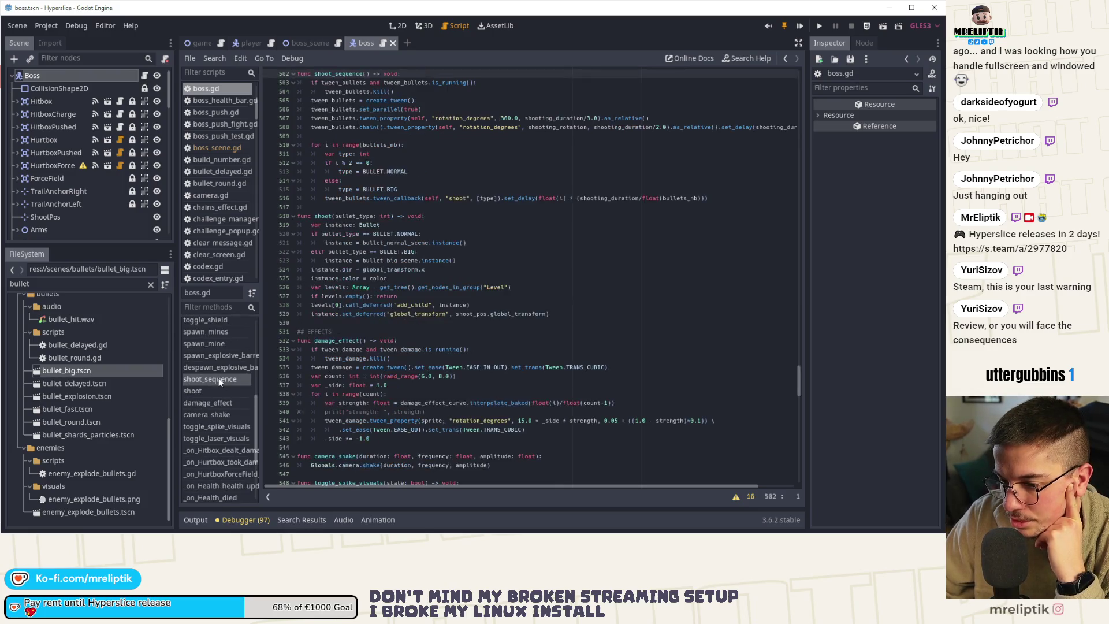
- Delete .set_delay(shooting_duration/2.0) from line 508, save boss.gd, and launch Hyperslice
scroll(439, 208, "up", 3)
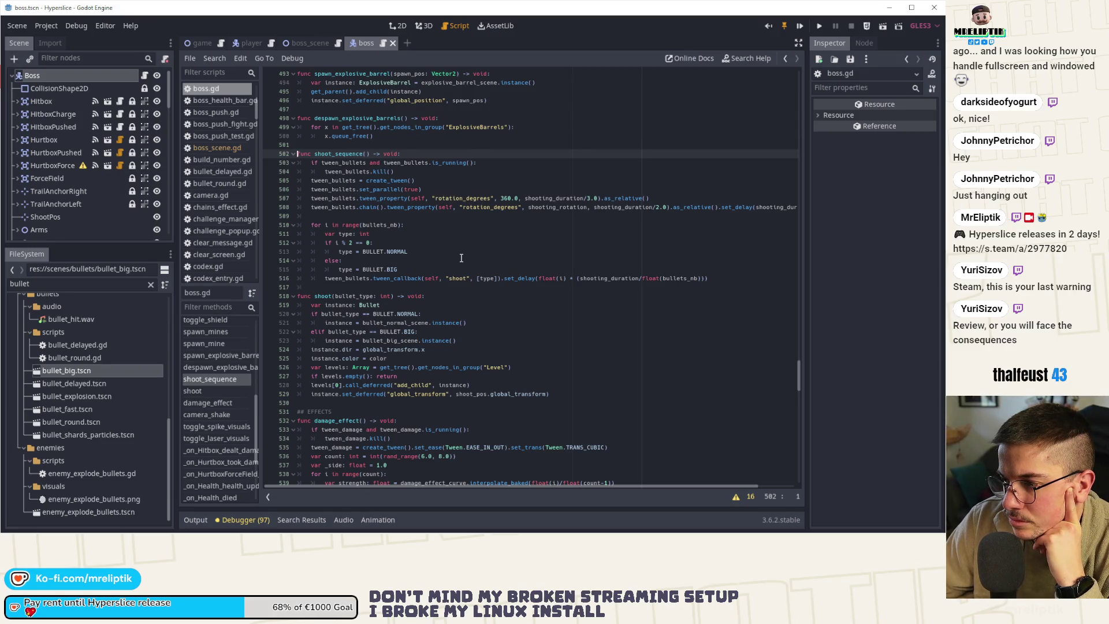
left_click_drag(721, 206, 855, 216)
key("Delete")
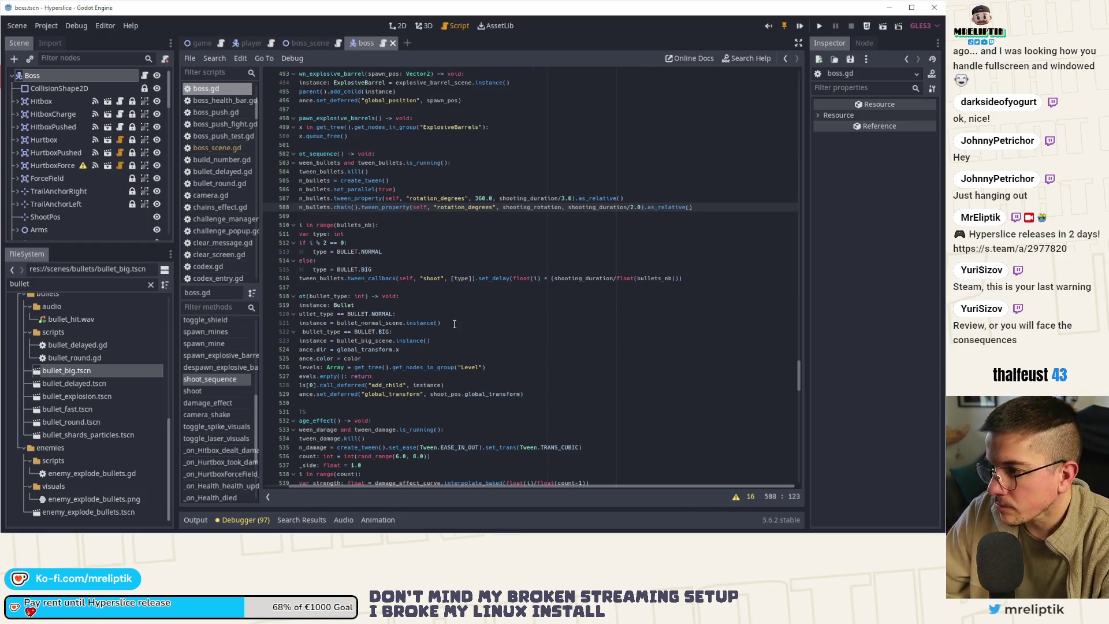
key("ctrl+s")
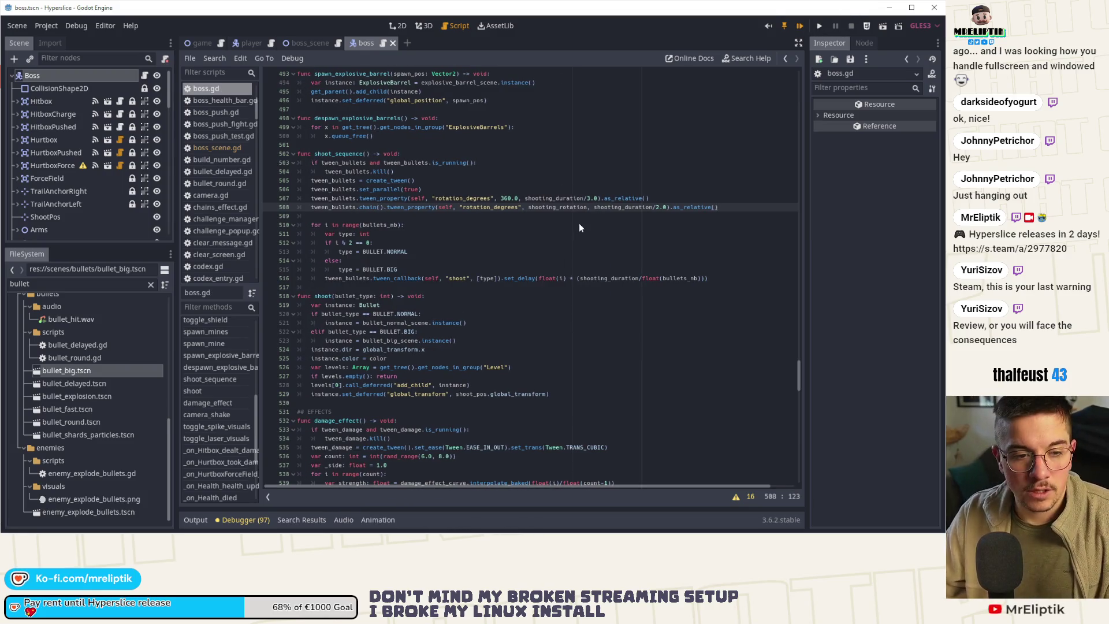
key("ctrl+shift+F5")
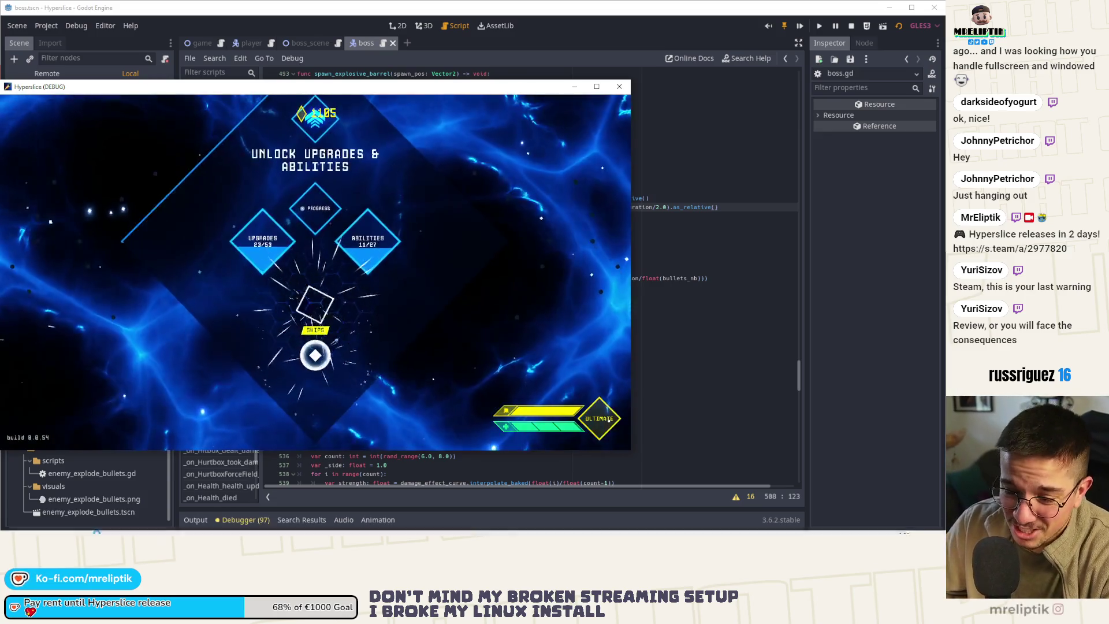
key("alt+Tab")
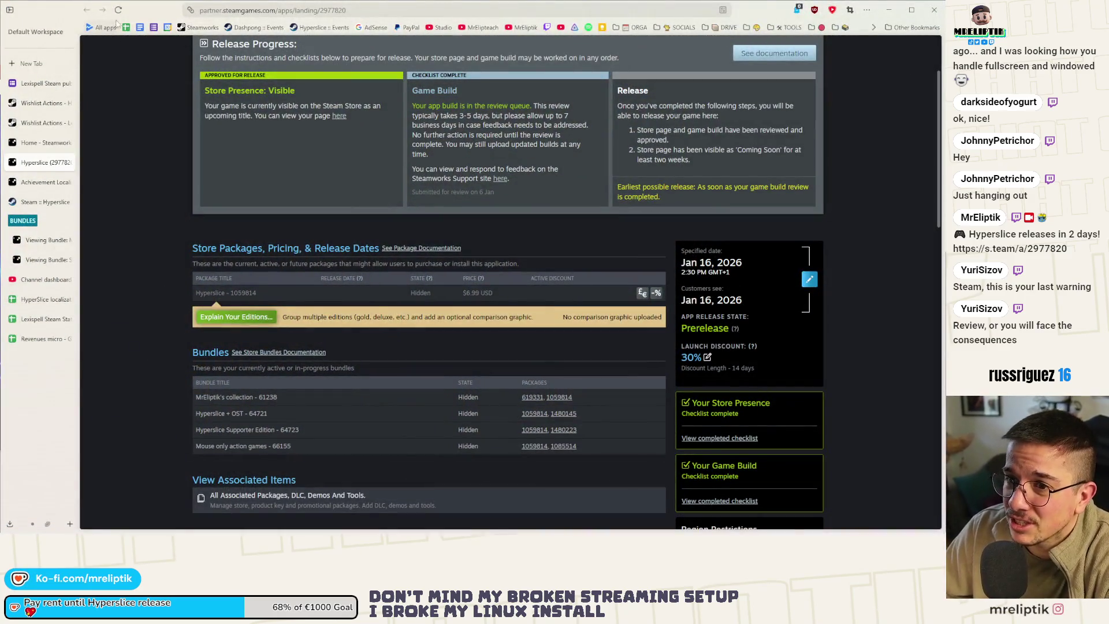
- View the solo_score leaderboard's scores under Stats & Achievements > Leaderboards, then close the Steam page
left_click(219, 294)
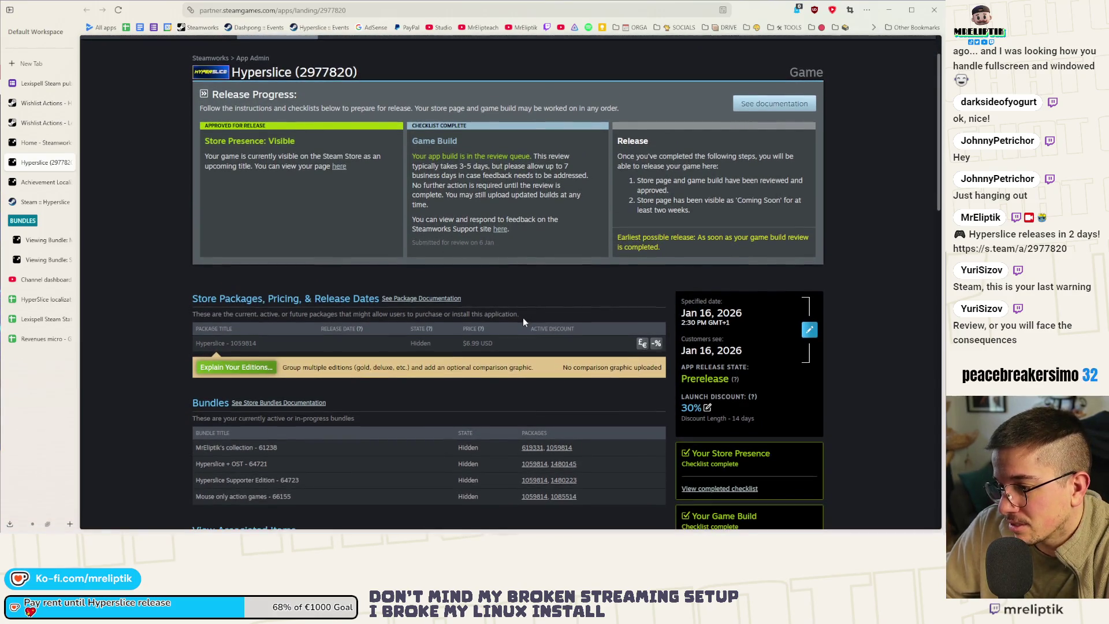
left_click(45, 182)
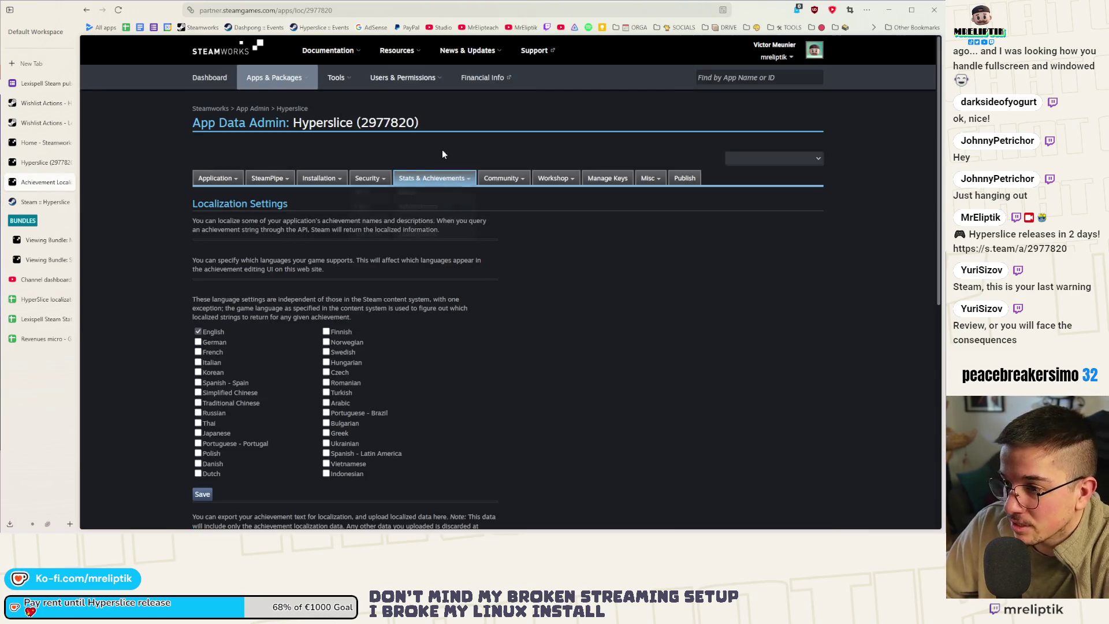
mouse_move(435, 179)
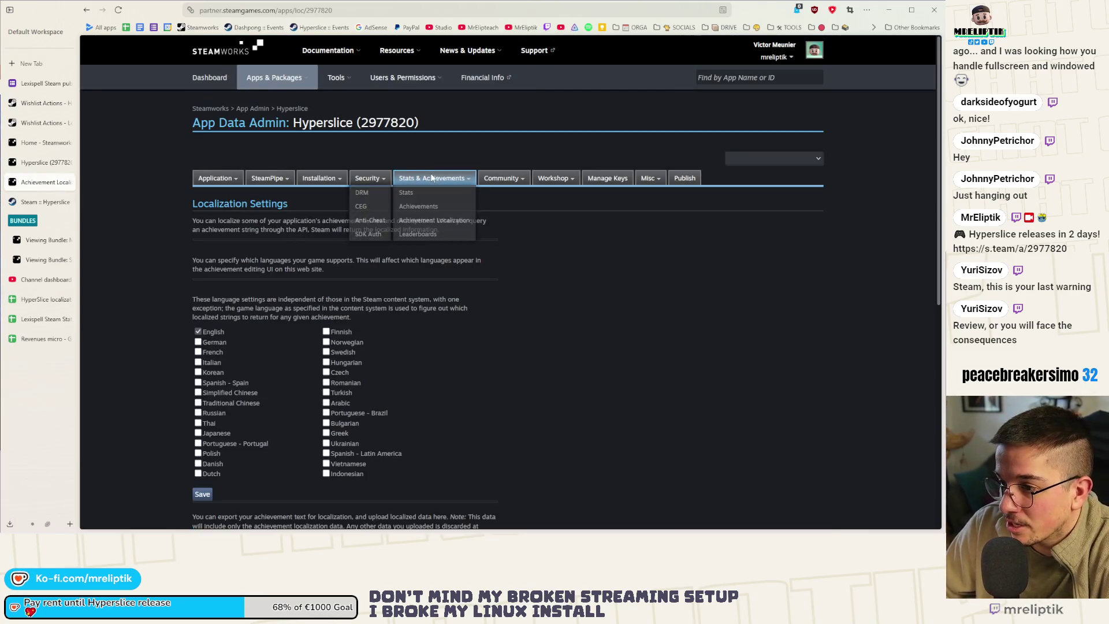
left_click(418, 234)
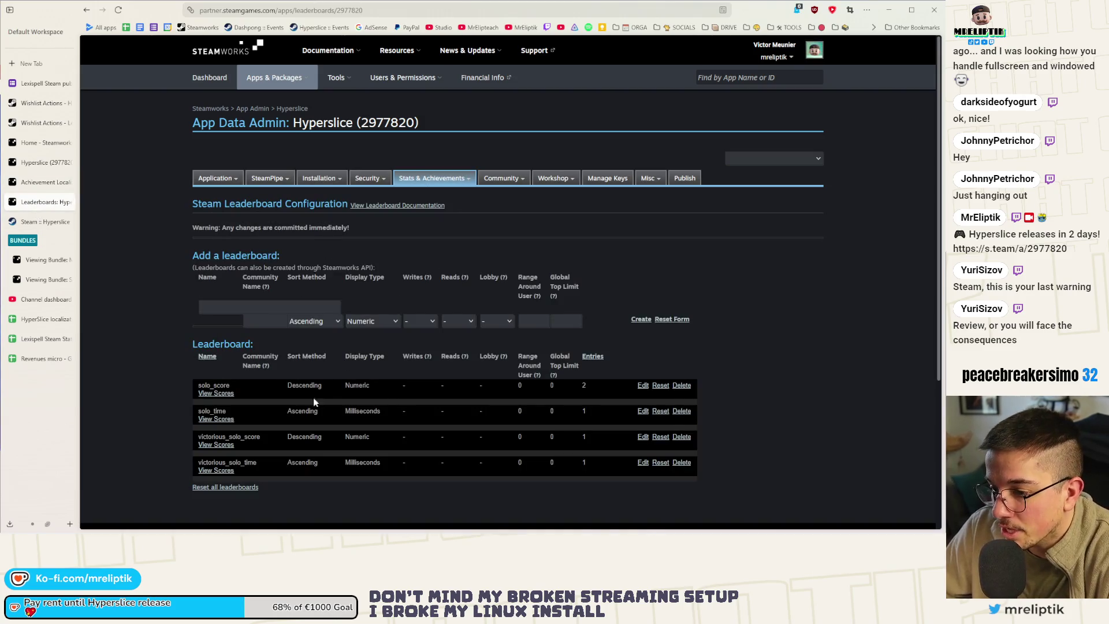
left_click(223, 394)
scroll(224, 406, "down", 3)
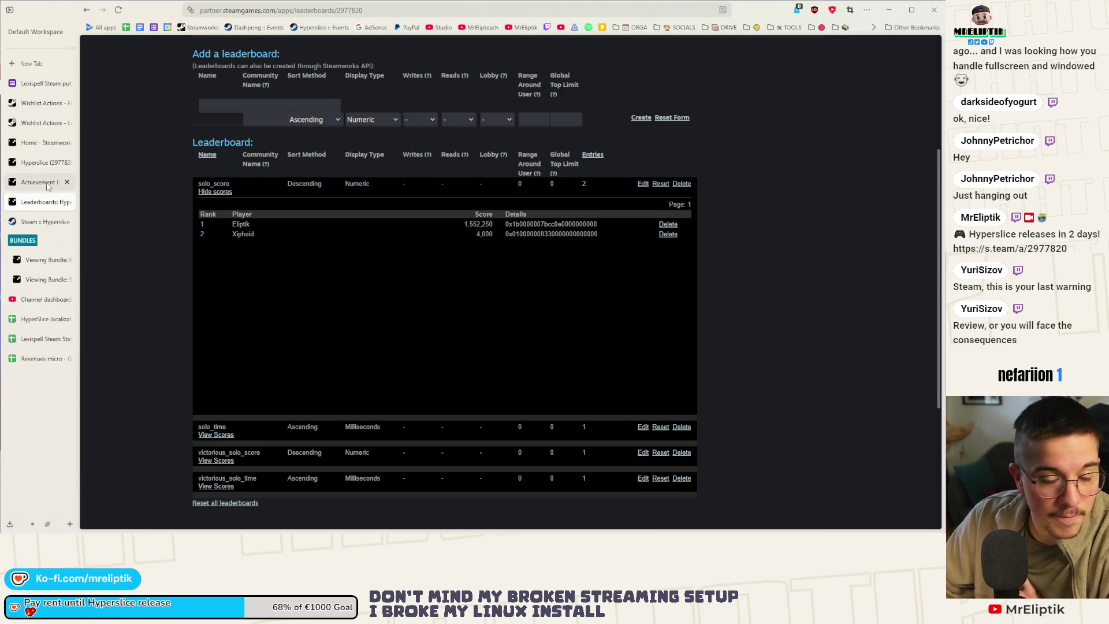
left_click(933, 12)
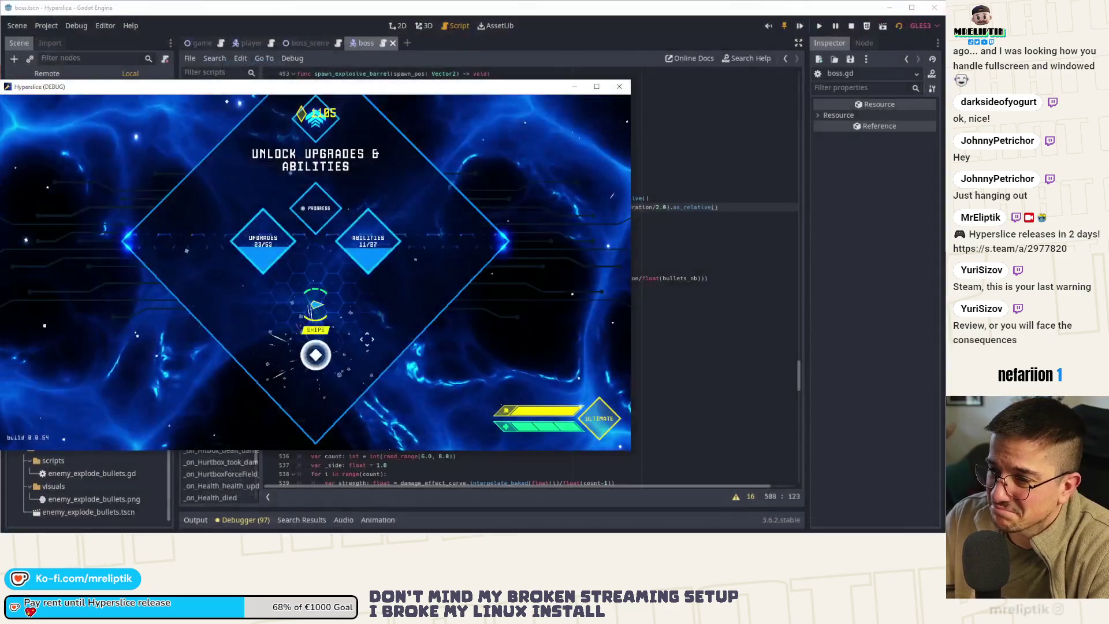
- Maximize the game, slice a ship to start the boss wave, then stop the game
double_click(358, 87)
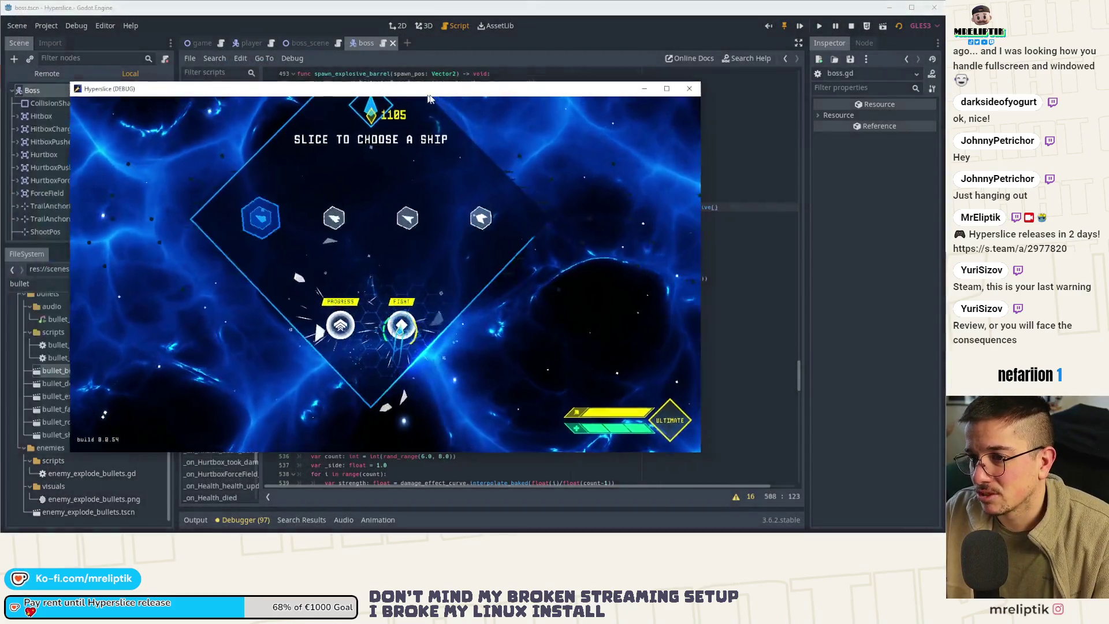
left_click_drag(520, 404, 443, 114)
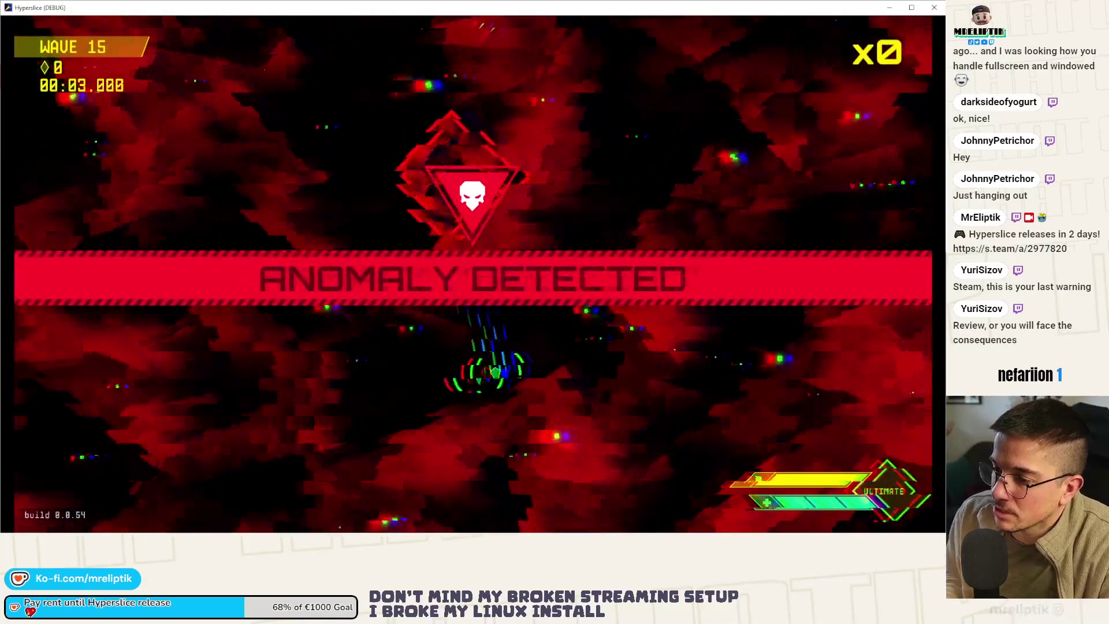
key("F8")
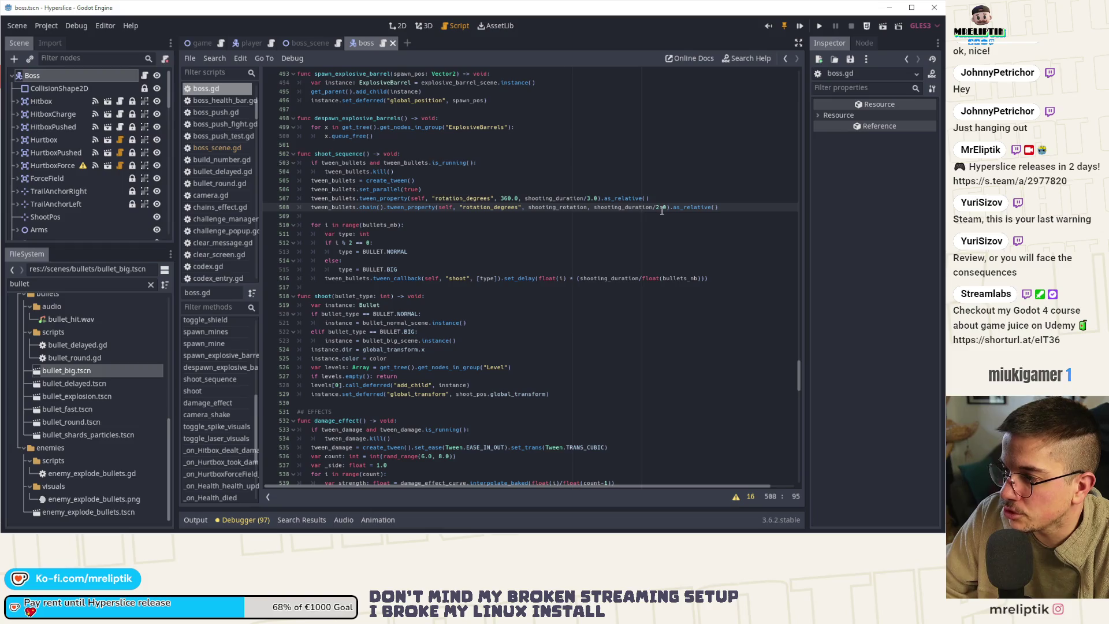
- Remove the second tween's /2.0 and change line 507's rotation to -360.0, then save
key("BackSpace")
key("BackSpace")
key("BackSpace")
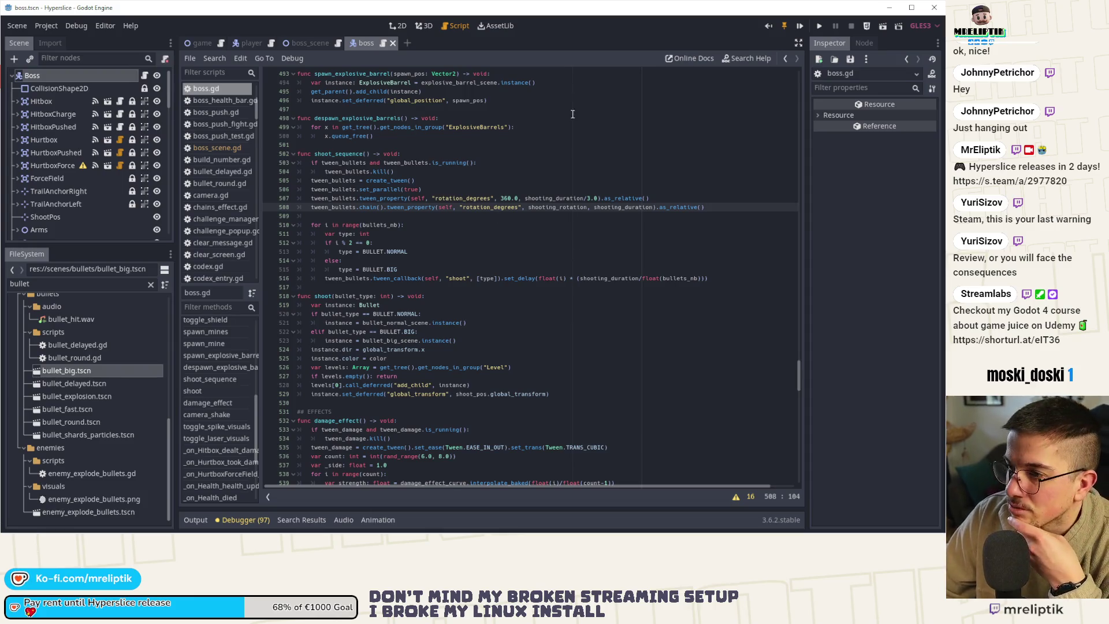
left_click(502, 199)
type("-e")
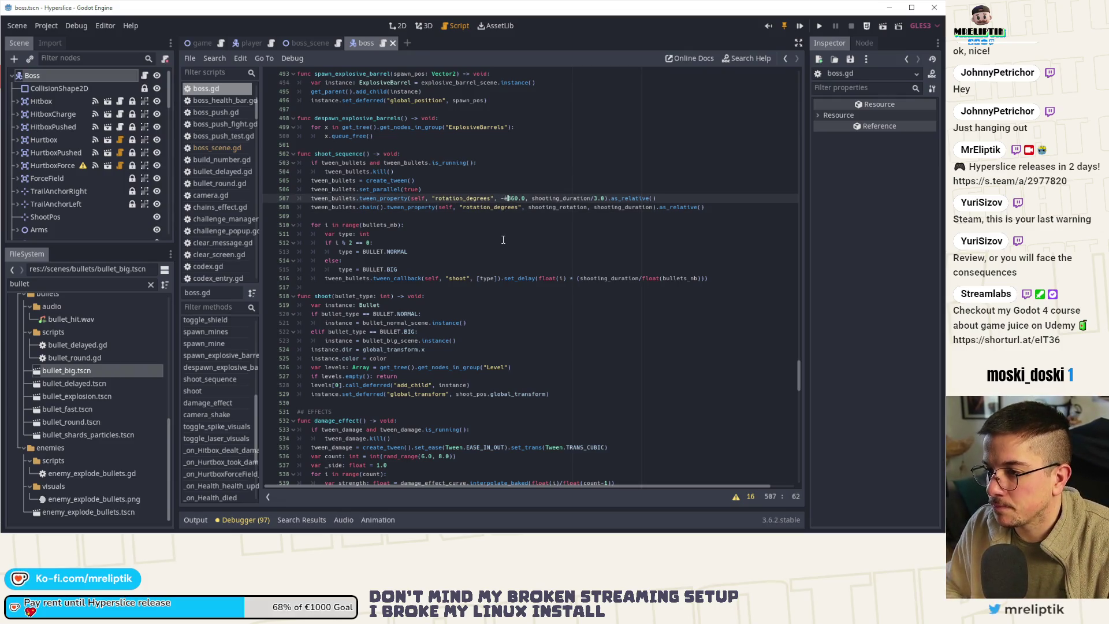
key("BackSpace")
key("BackSpace")
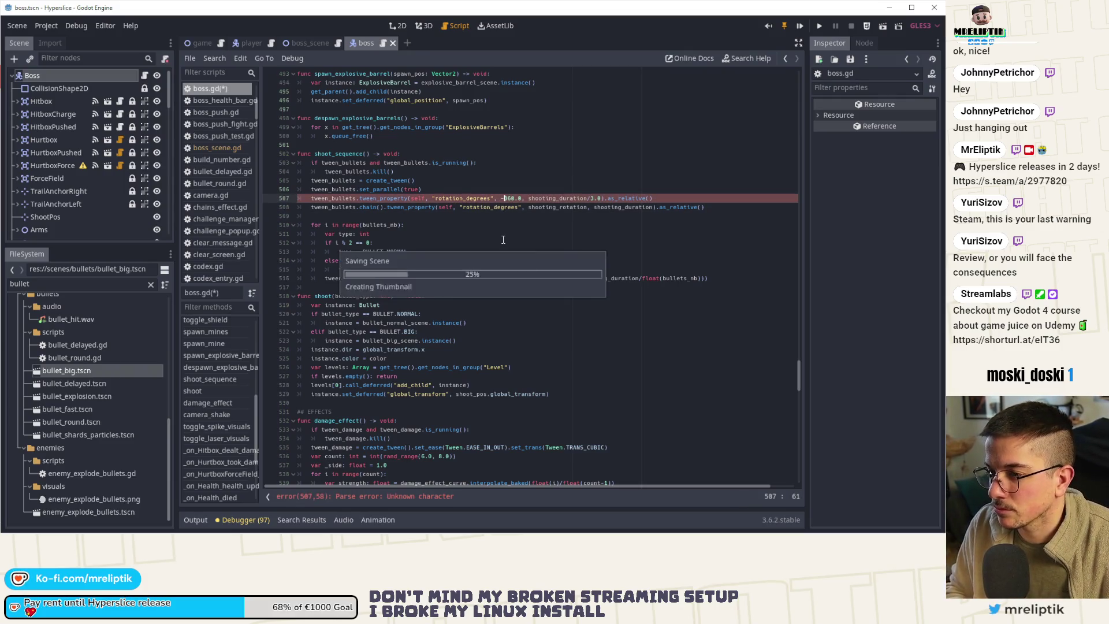
key("ctrl+s")
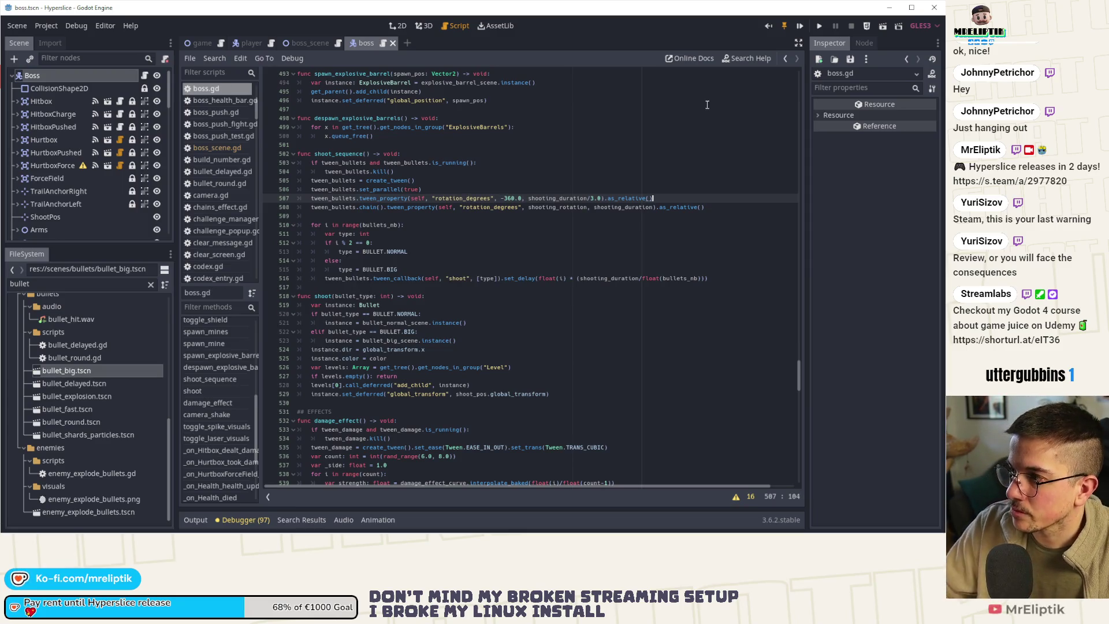
- Chain .set_trans(Tween.TRANS_CUBIC).set_ease(Tween.EASE_IN_OUT) onto the first rotation tween and save
type(".set_trans(")
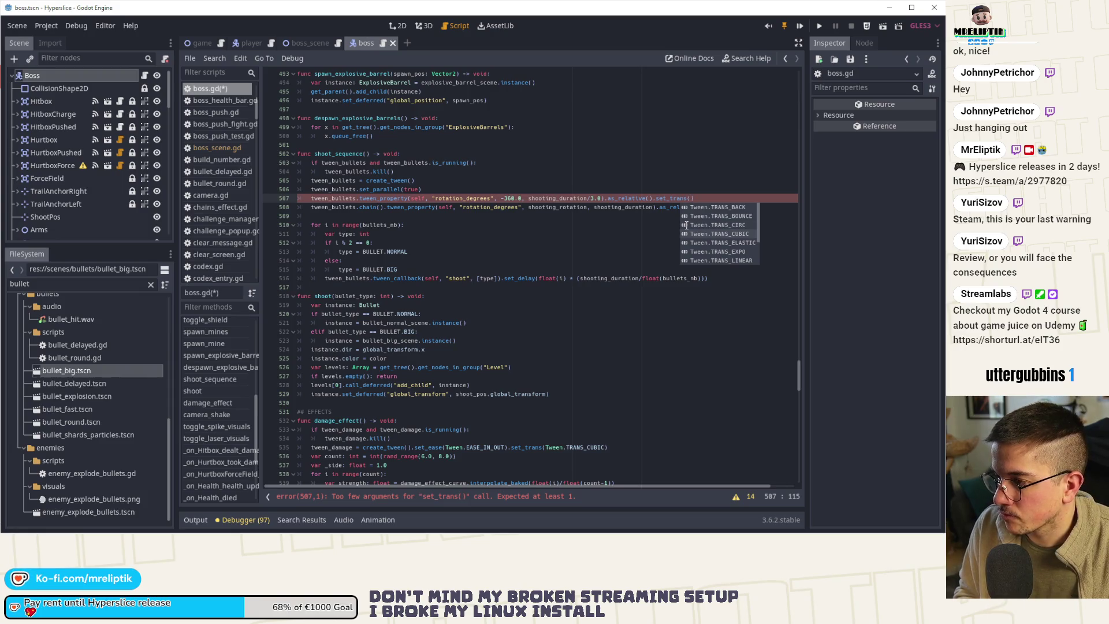
key("Down")
key("Down")
key("Down")
key("Return")
type(").")
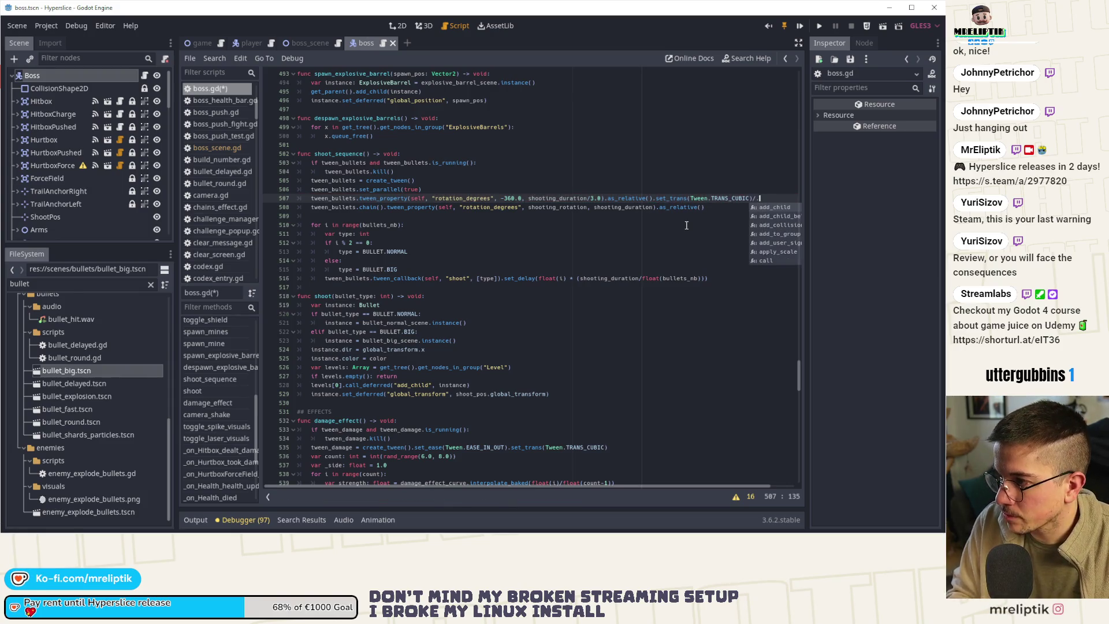
key("BackSpace")
type(".s_et_ea")
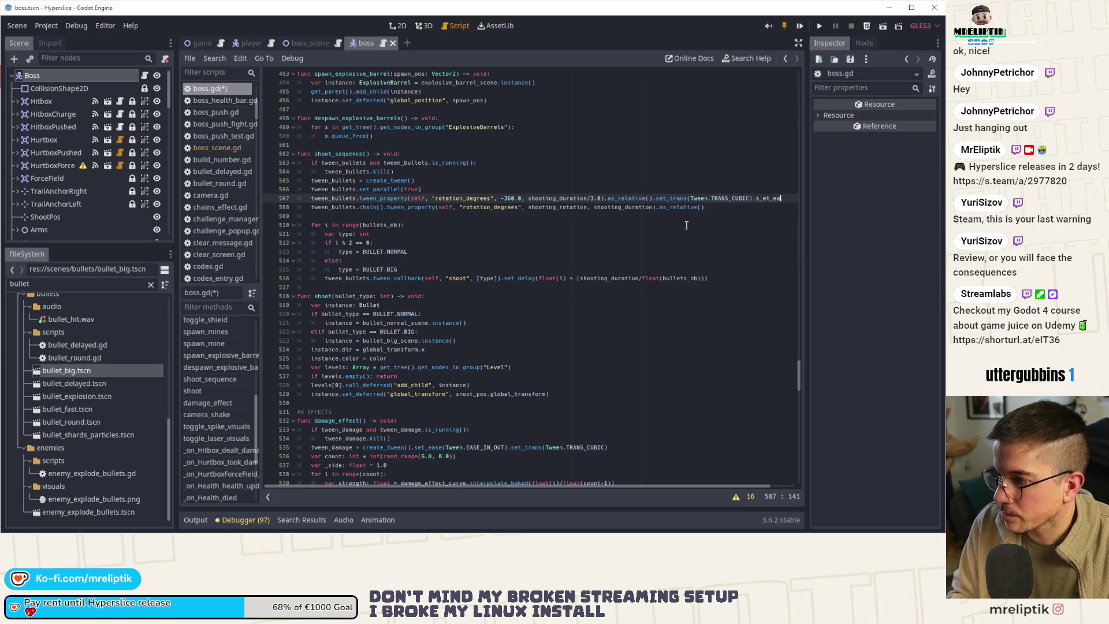
type("_ease(Tween.EASE")
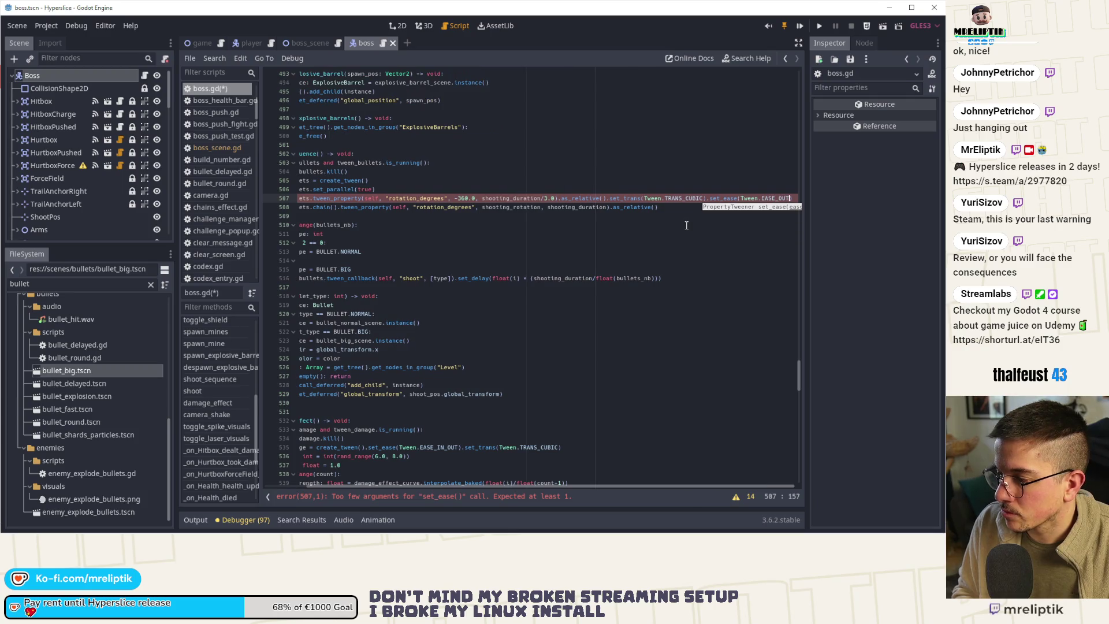
key("ctrl+shift+Left")
type("EASE_IN_OUT")
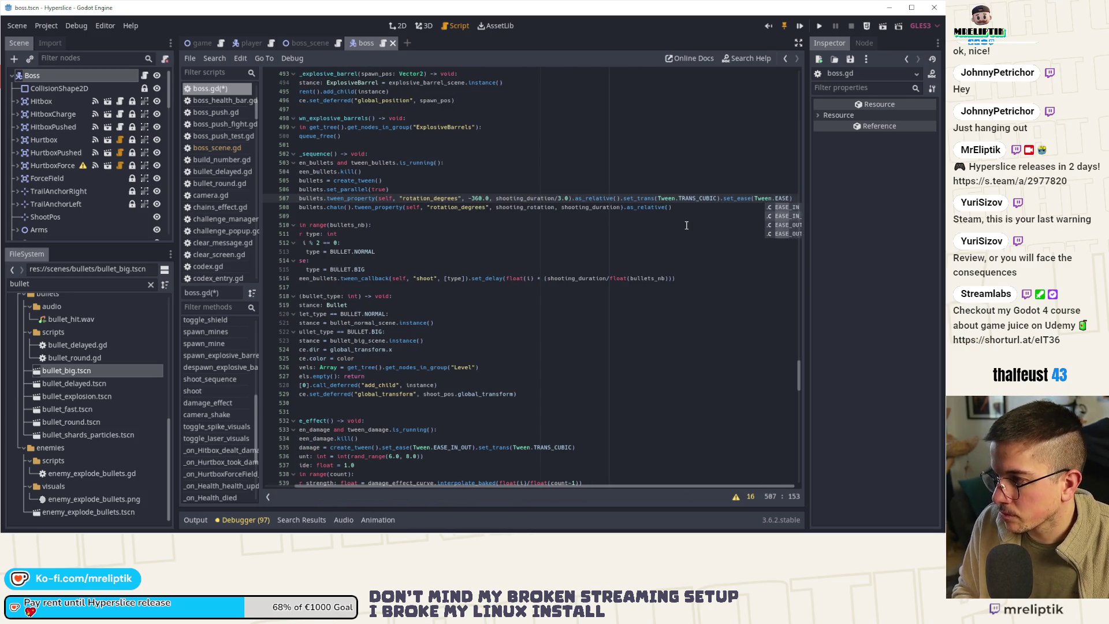
key("ctrl+s")
- Move the transition and easing chain onto an indented continuation line and save
key("ctrl+Left")
key("ctrl+Left")
key("ctrl+Left")
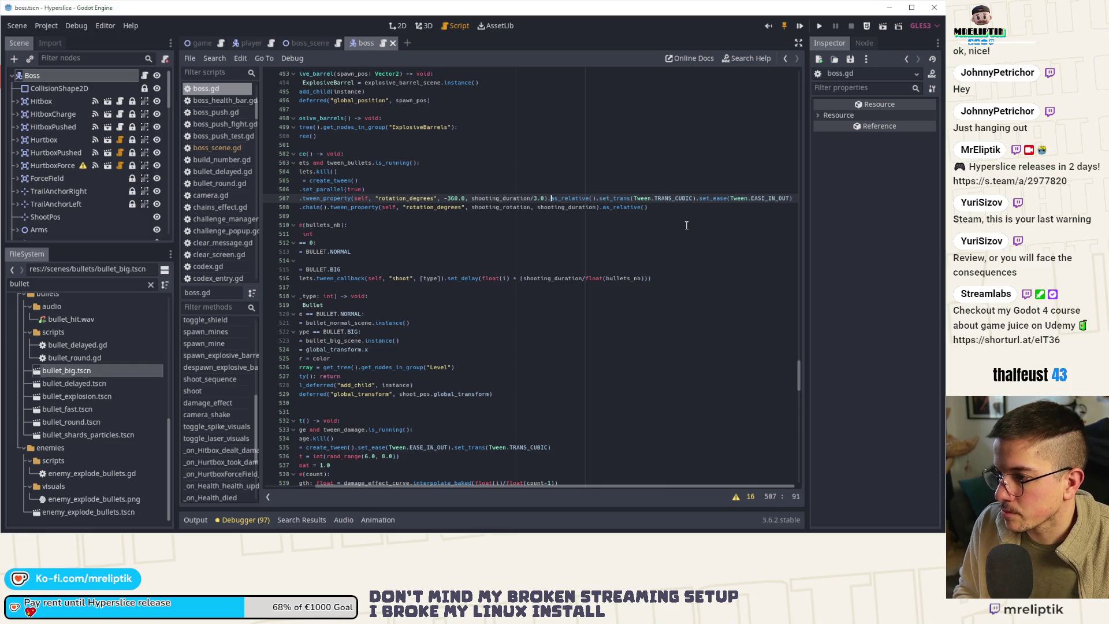
type("\\")
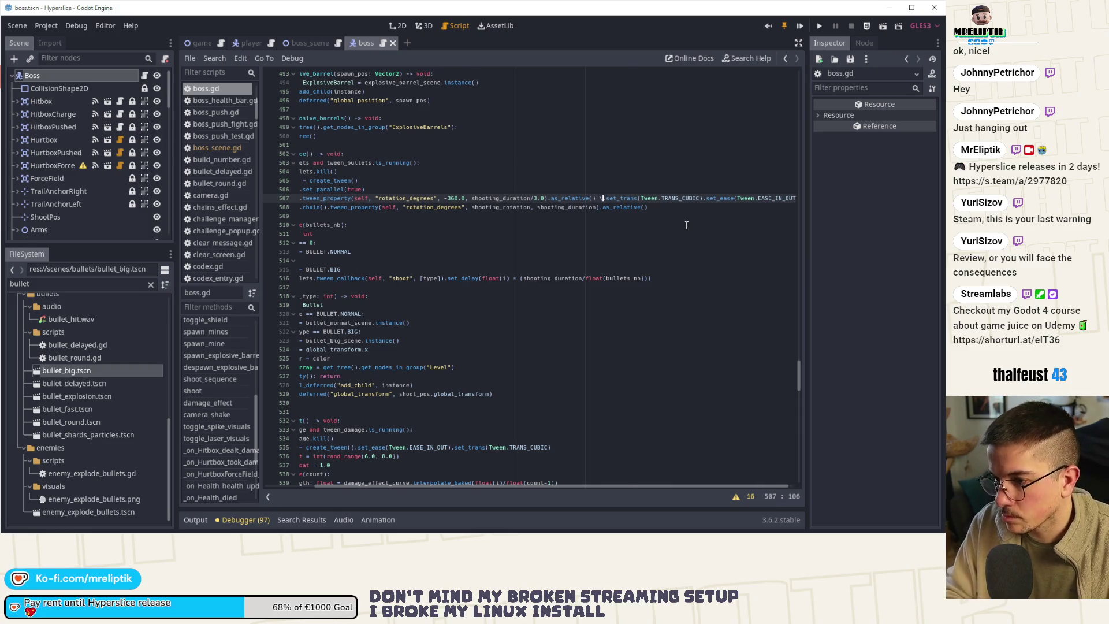
key("Return")
key("Tab")
key("ctrl+s")
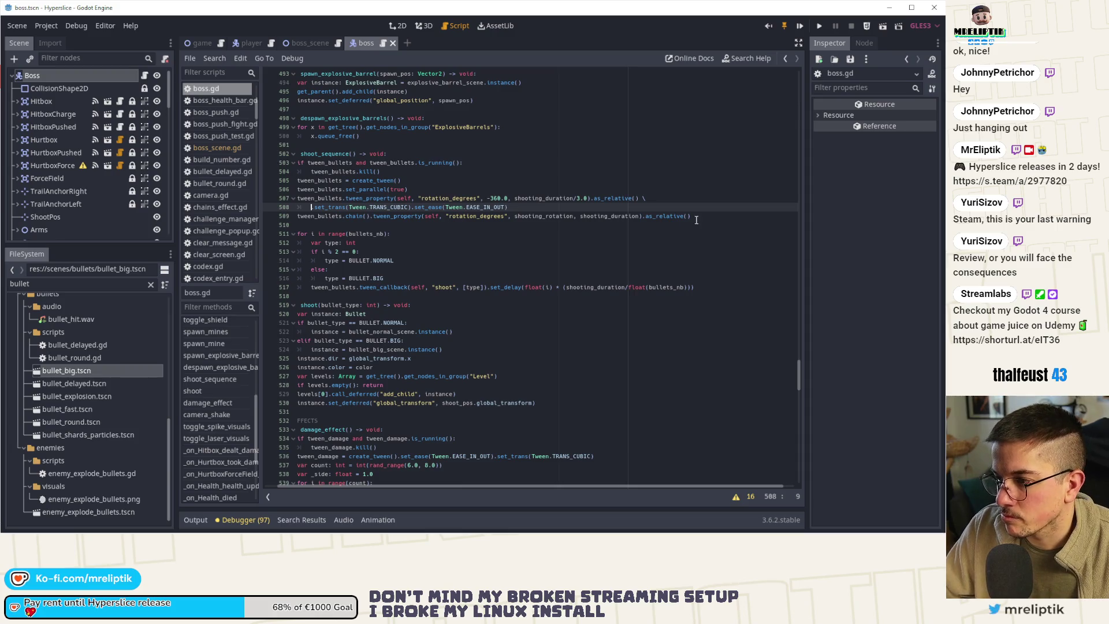
- Copy the transition and easing chain onto a new continuation line under the second tween
left_click_drag(507, 207, 311, 207)
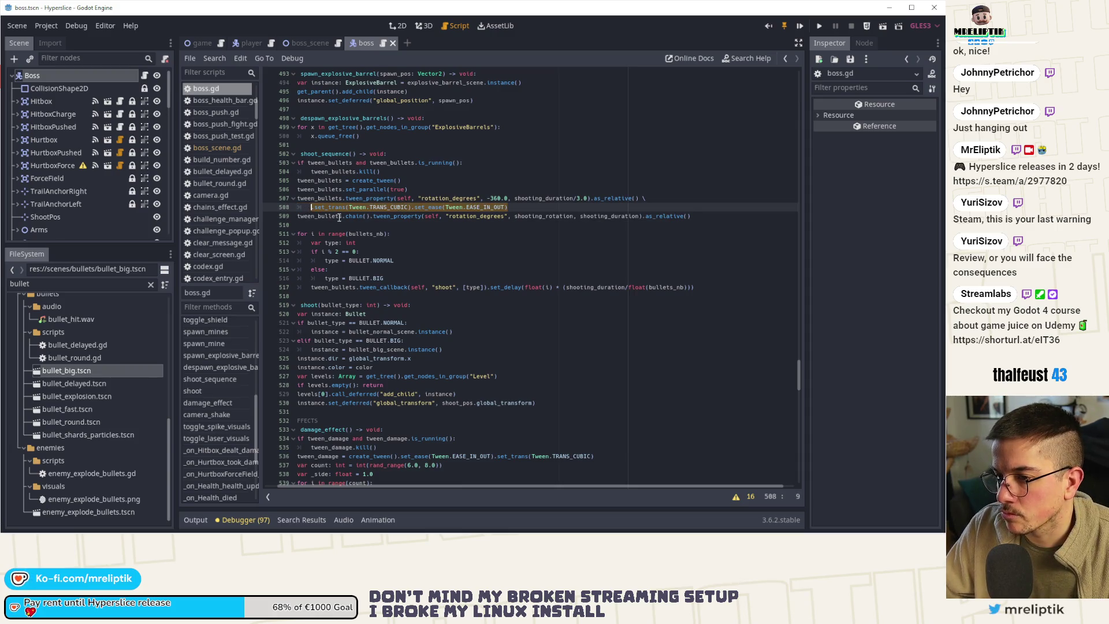
key("End")
left_click(710, 220)
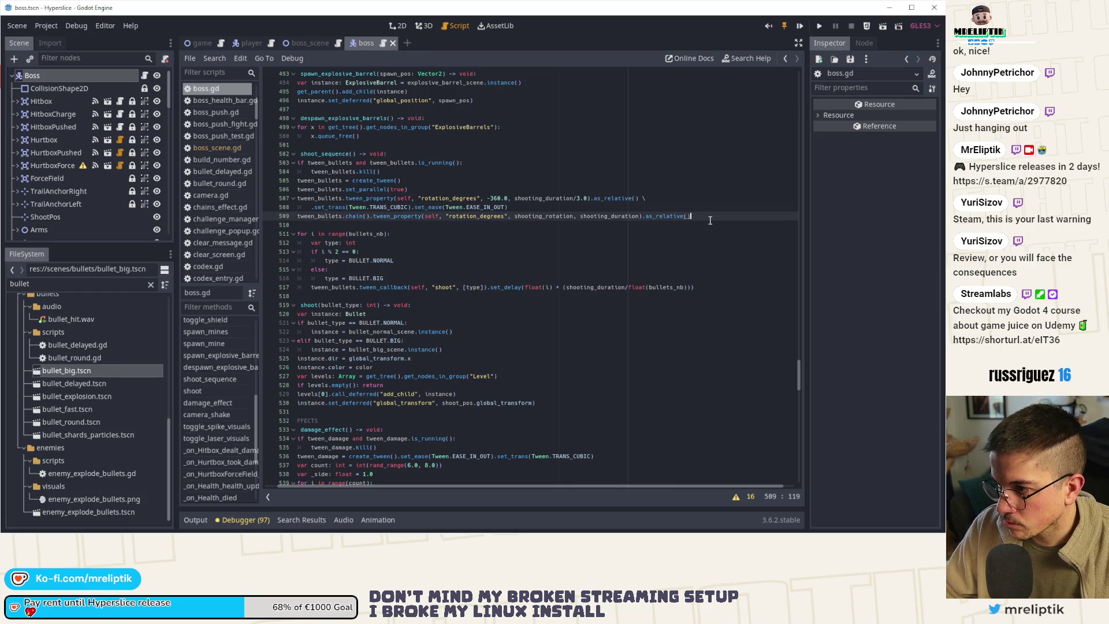
type("\\")
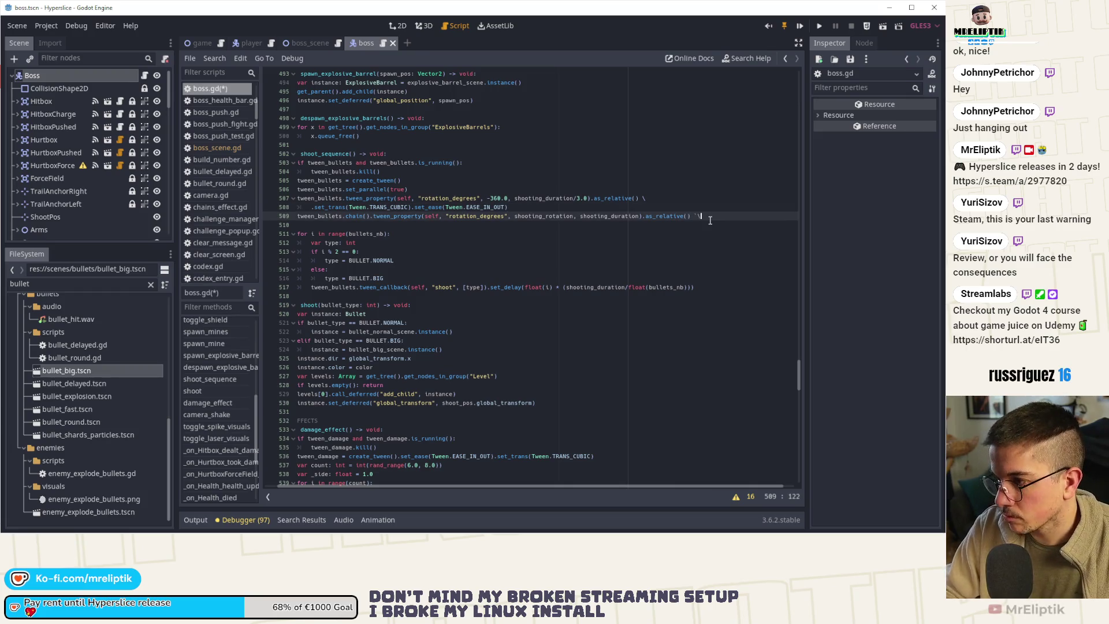
key("Return")
key("ctrl+v")
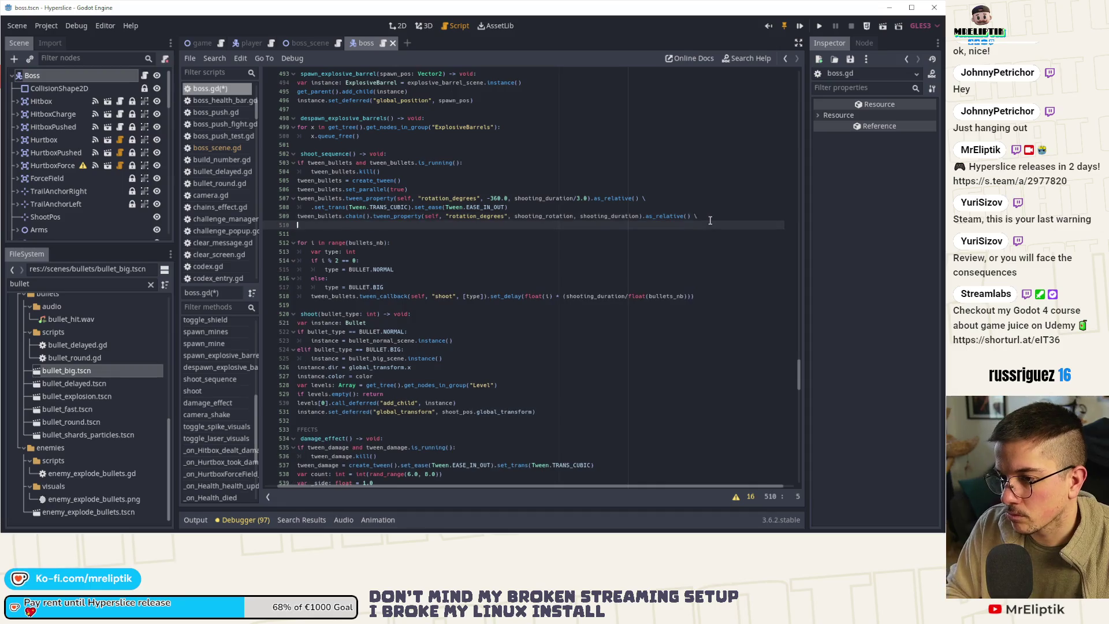
key("ctrl+s")
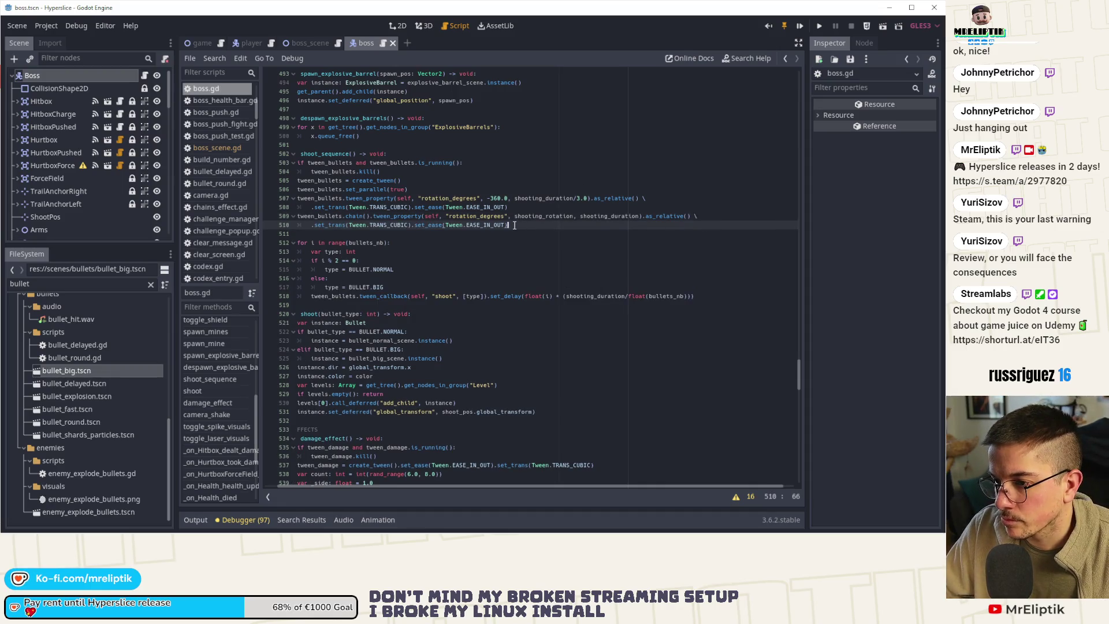
- Replace the second tween's chain with Tween.TRANS_LINEAR, save, and relaunch Hyperslice
left_click_drag(507, 227, 375, 226)
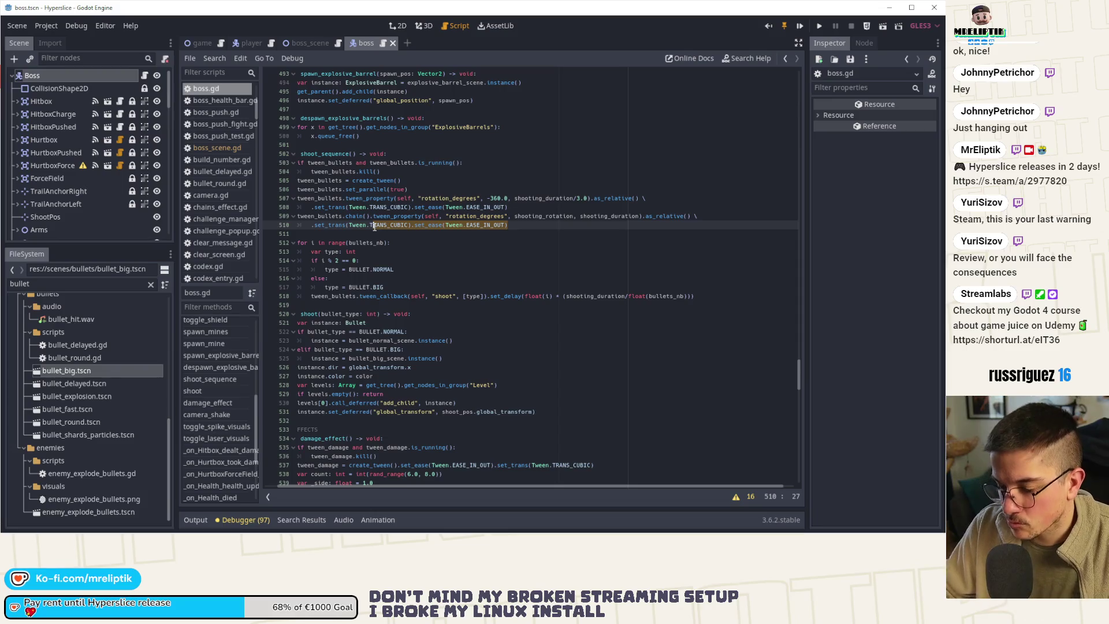
key("BackSpace")
type("RANS_LINEAR")
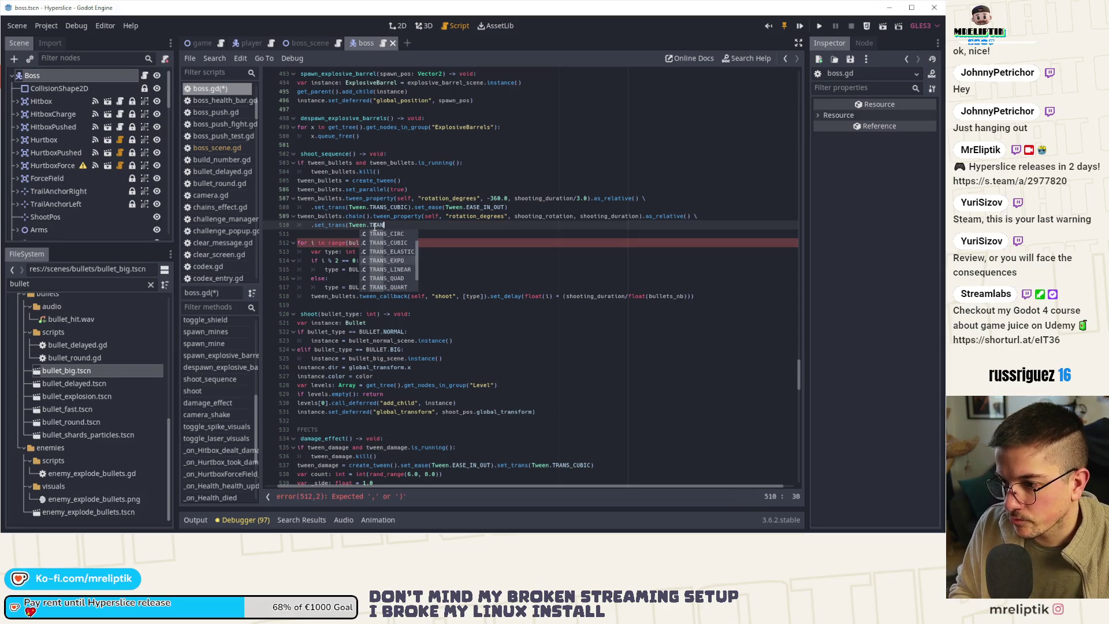
key("Return")
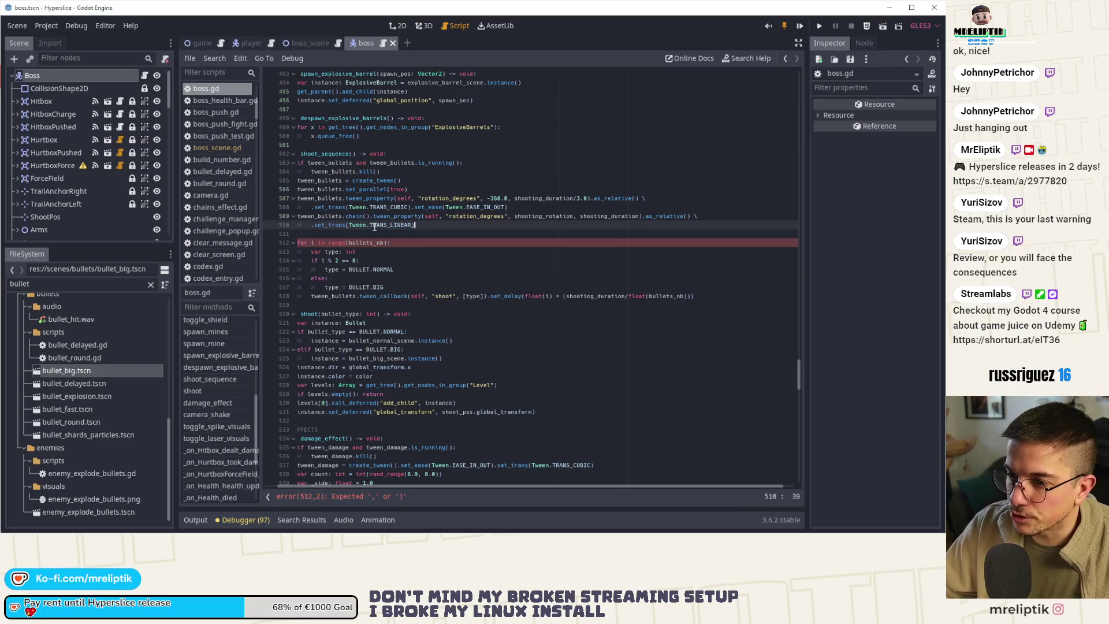
key("ctrl+s")
key("ctrl+shift+F5")
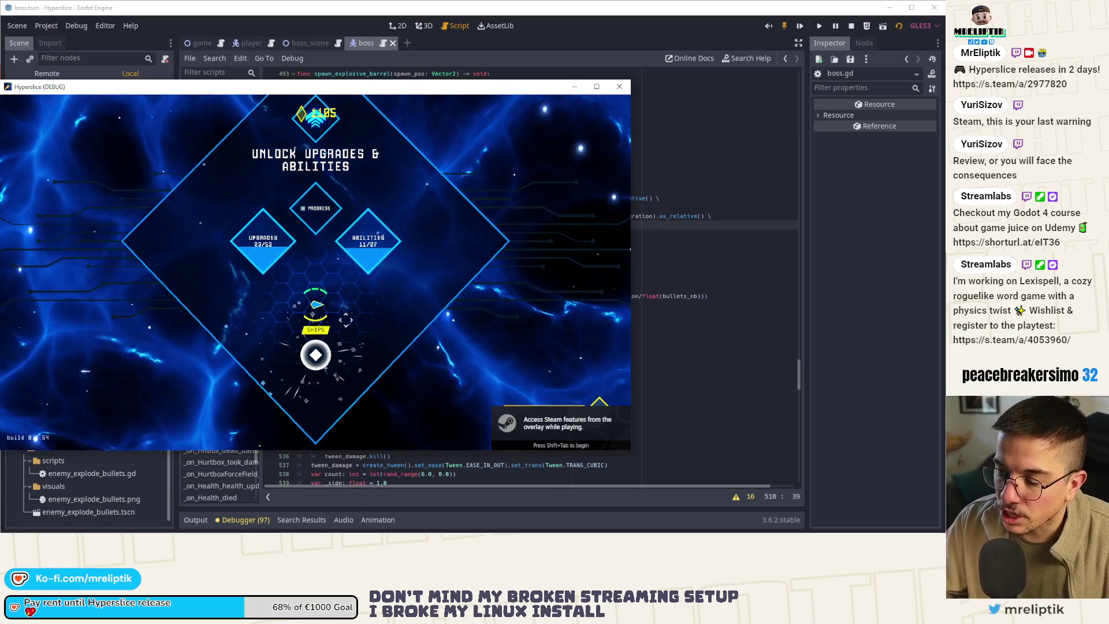
- Pick a ship for Wave 15, maximize the window, watch boss EX0001's bullet spread, then close
left_click(316, 355)
left_click(336, 298)
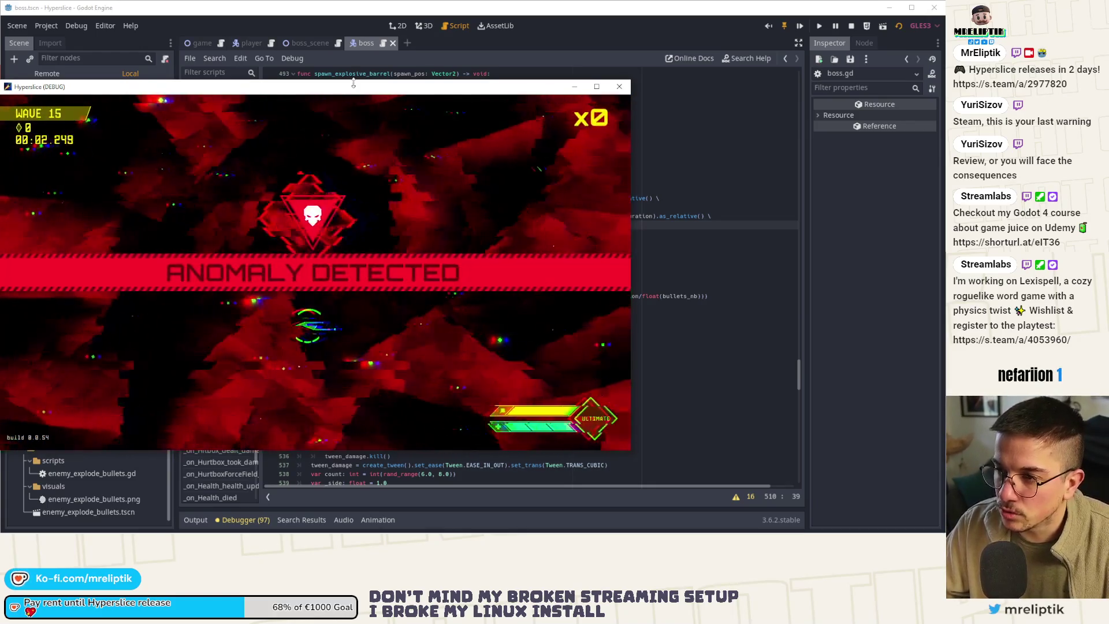
key("super+Up")
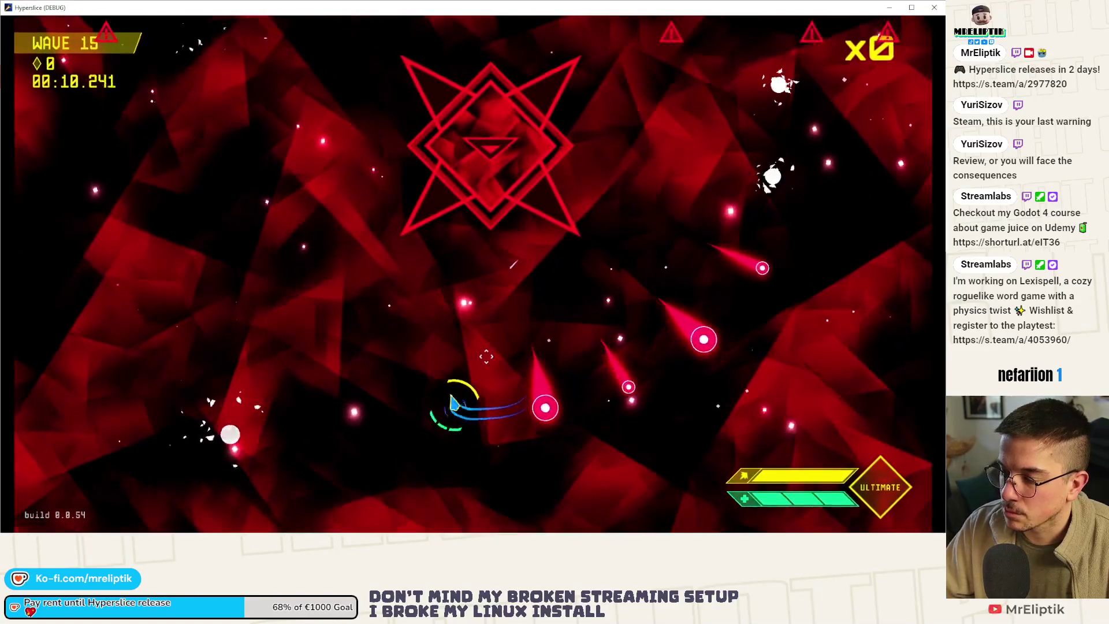
left_click(935, 8)
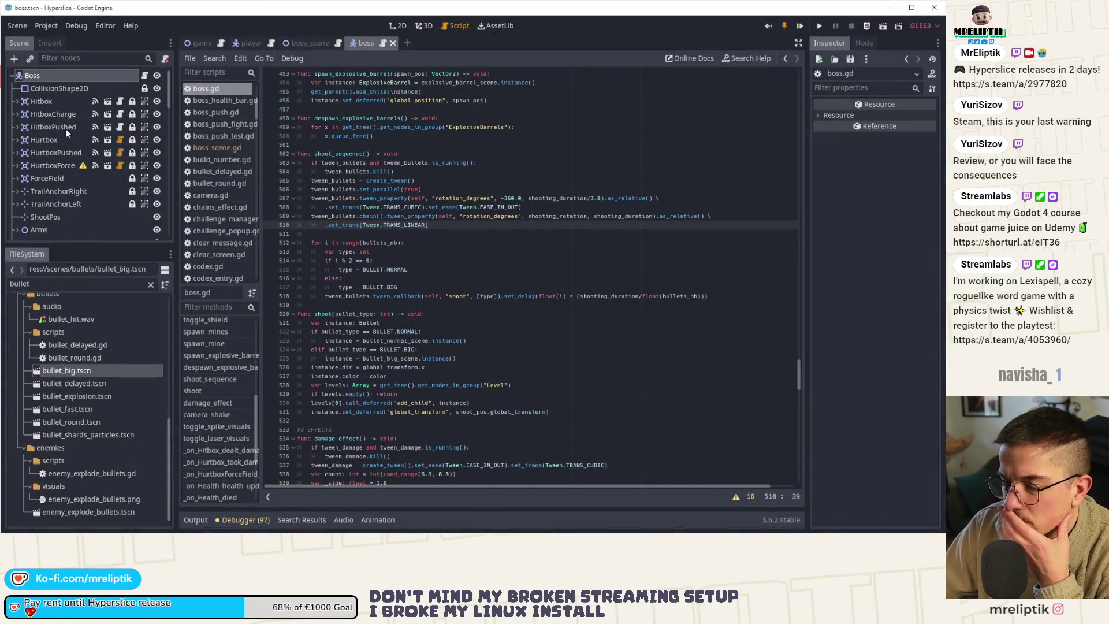
- In the Boss Inspector, keep Shooting Rotation 2160, set Shooting Duration 6 and Bullets Nb 120, and save
left_click(56, 75)
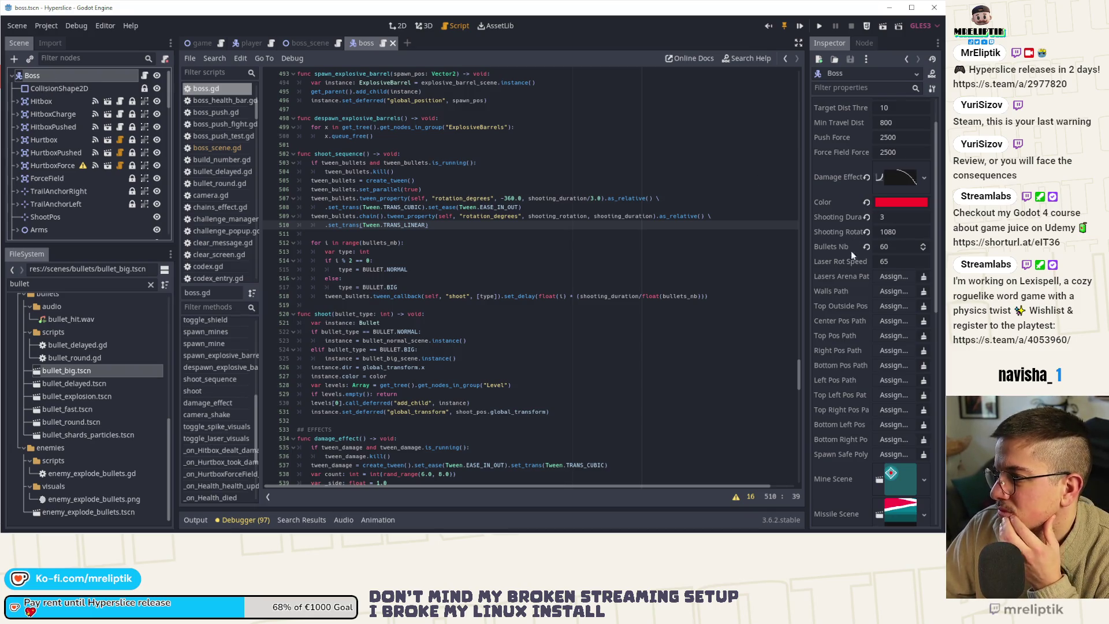
left_click(905, 233)
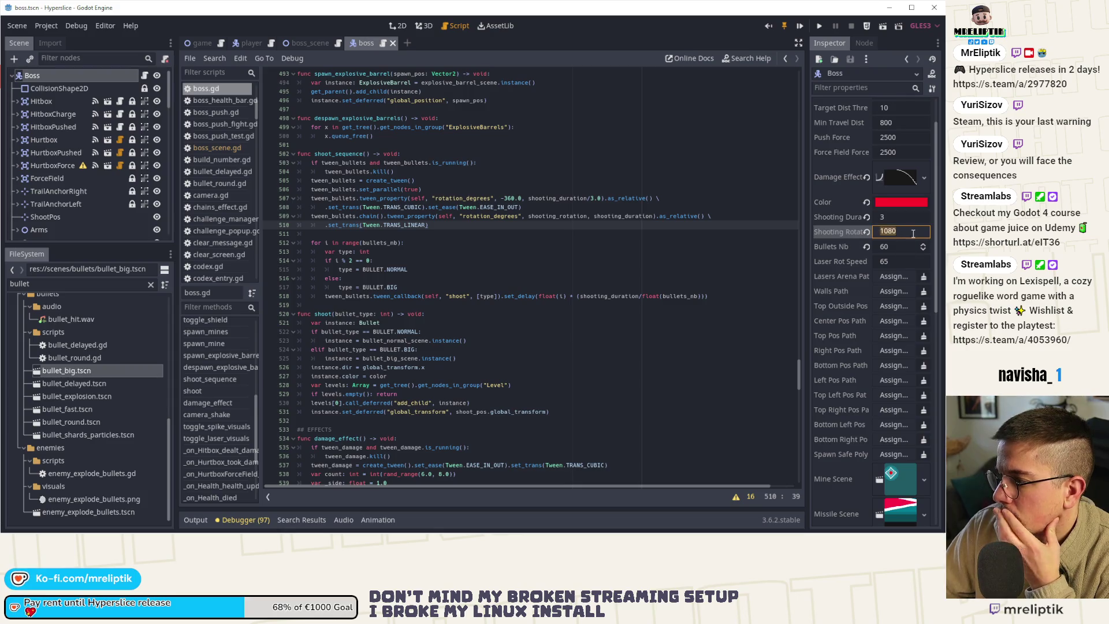
type("*2")
type("2160")
key("Return")
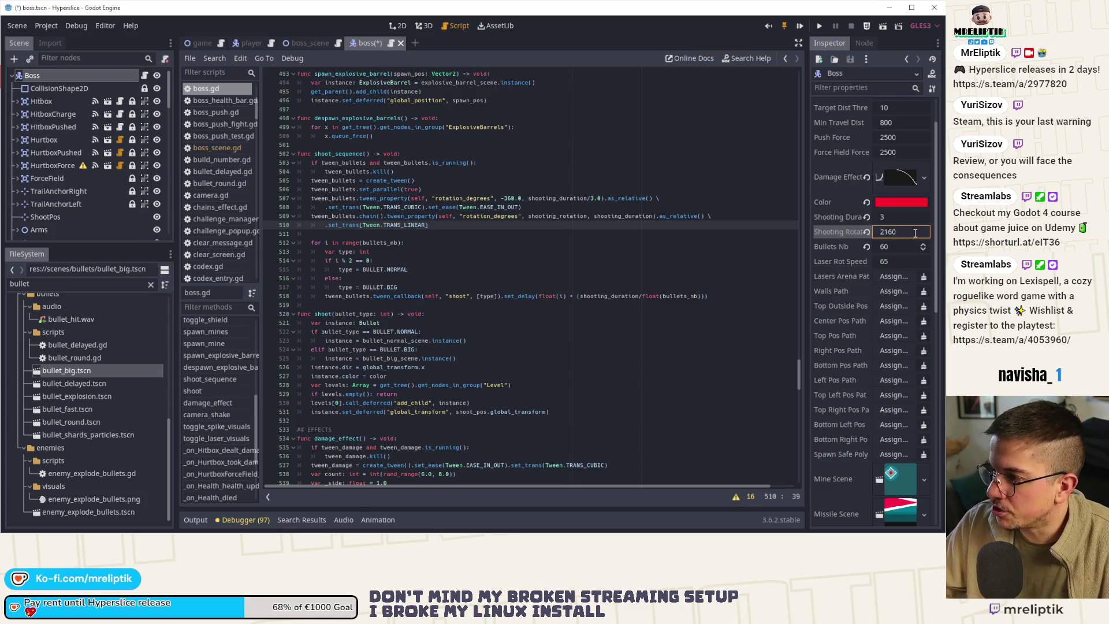
left_click(911, 215)
type("6")
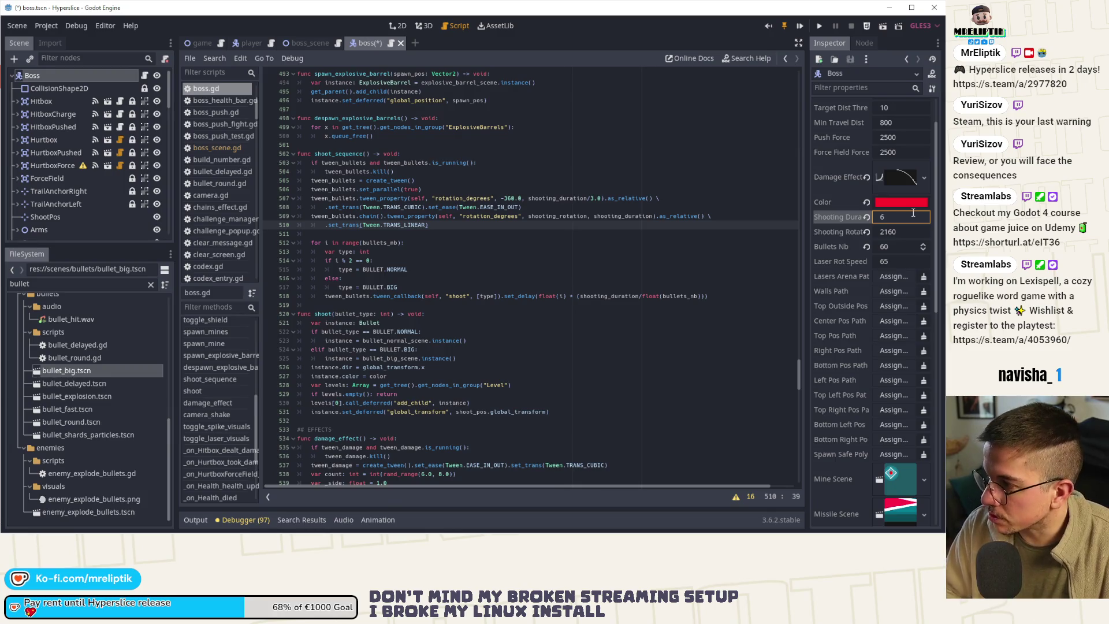
left_click(901, 247)
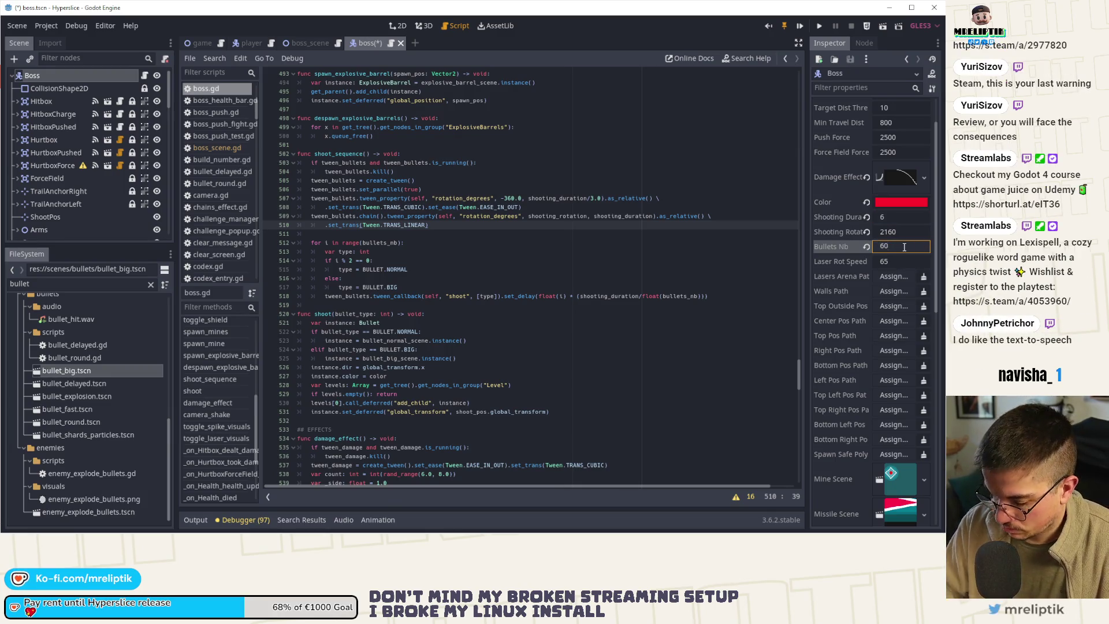
type("120")
left_click(526, 207)
key("ctrl+s")
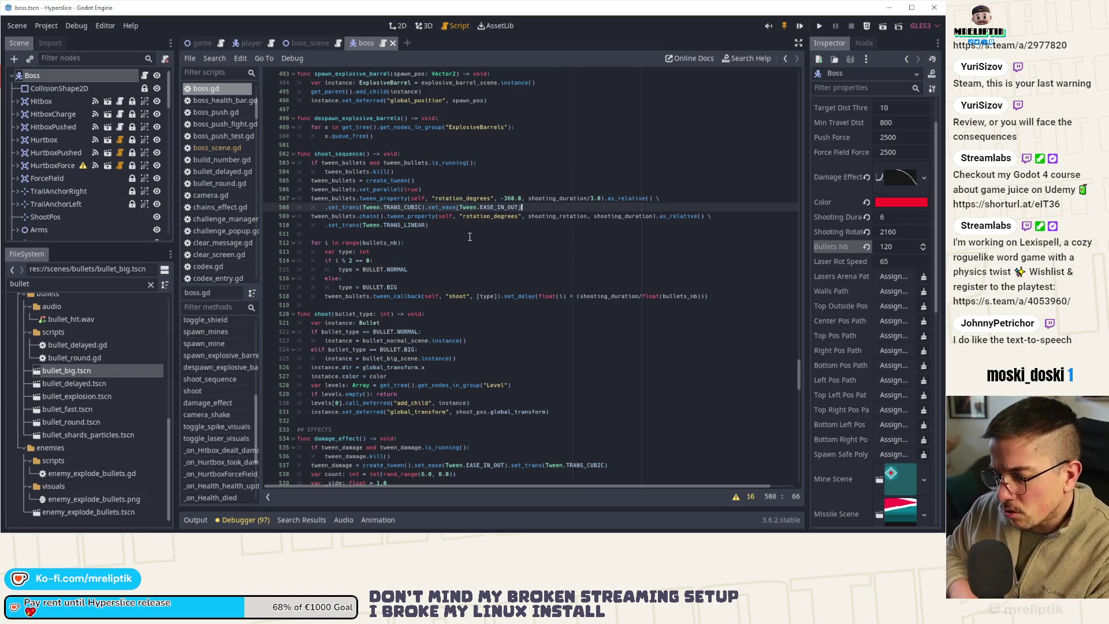
- Inspect shoot_sequence's bullet loop and function name in boss.gd
left_click(461, 252)
left_click(410, 235)
left_click(362, 154)
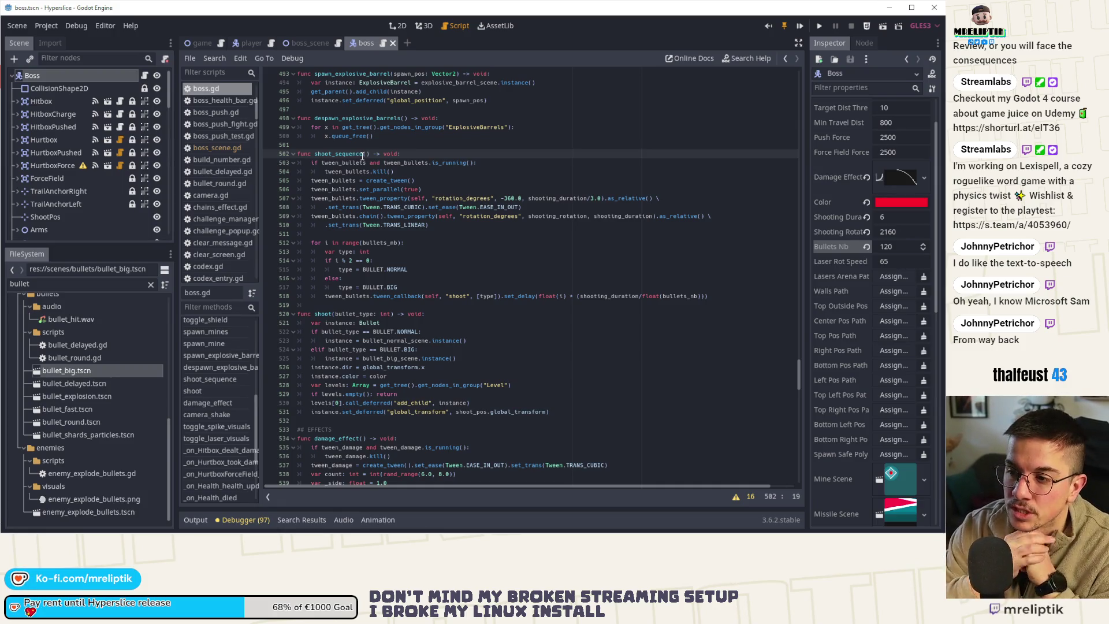
left_click(315, 303)
- Rename shoot_sequence to shoot_sequence_rotation and save
left_click(365, 153)
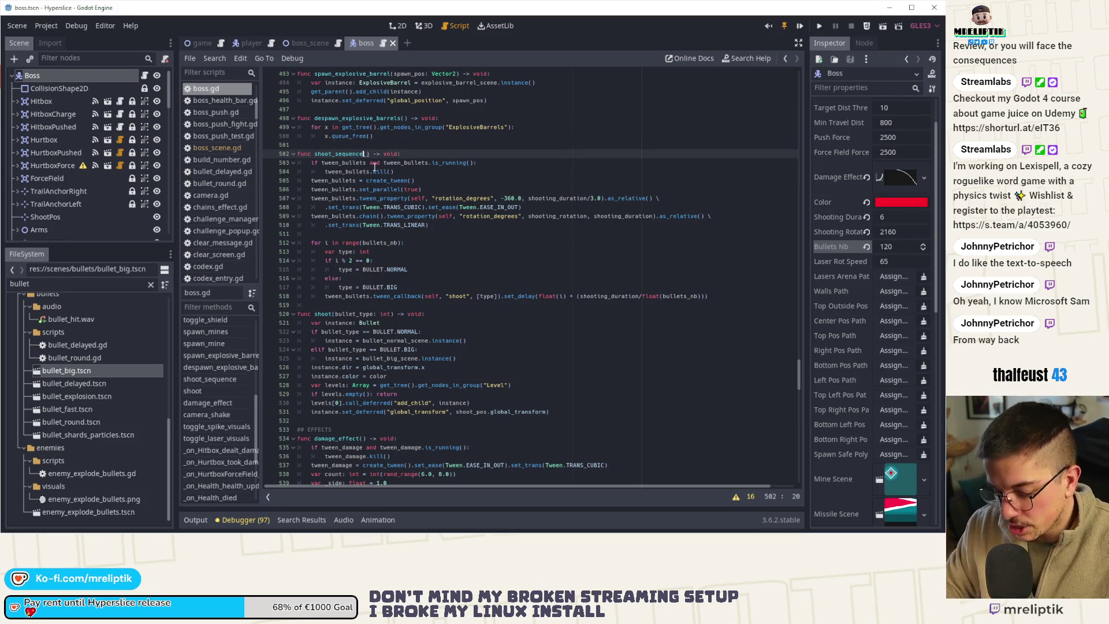
type("_rotation")
key("ctrl+s")
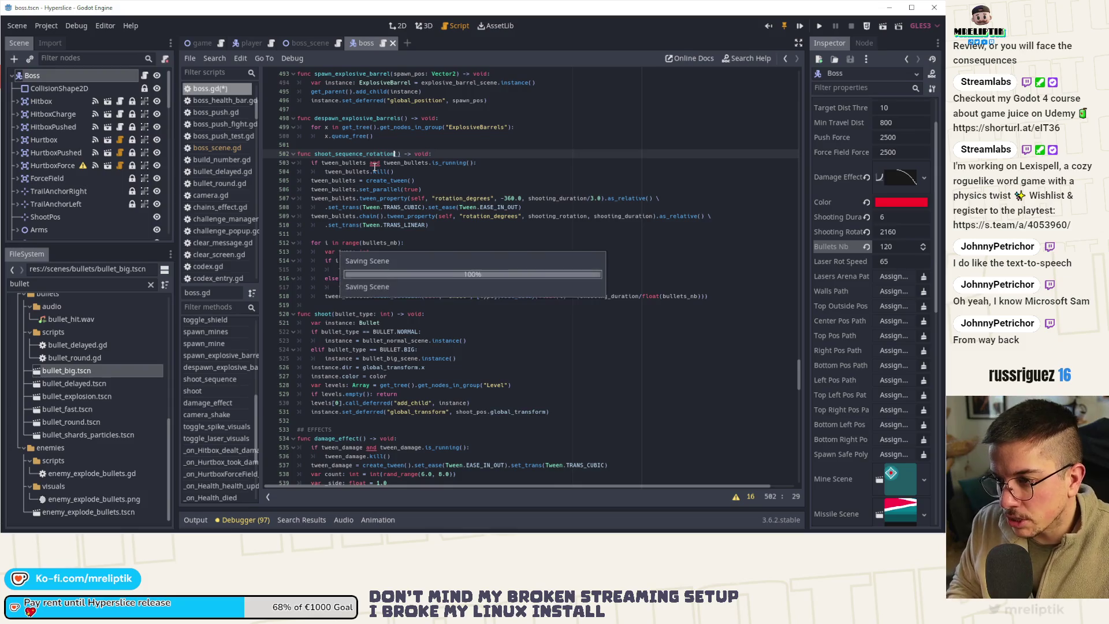
- Add a func shoot_sequence_lines() -> void: stub with pass above it and save
key("Up")
key("Return")
key("Return")
key("Up")
type("func shoot_sequ")
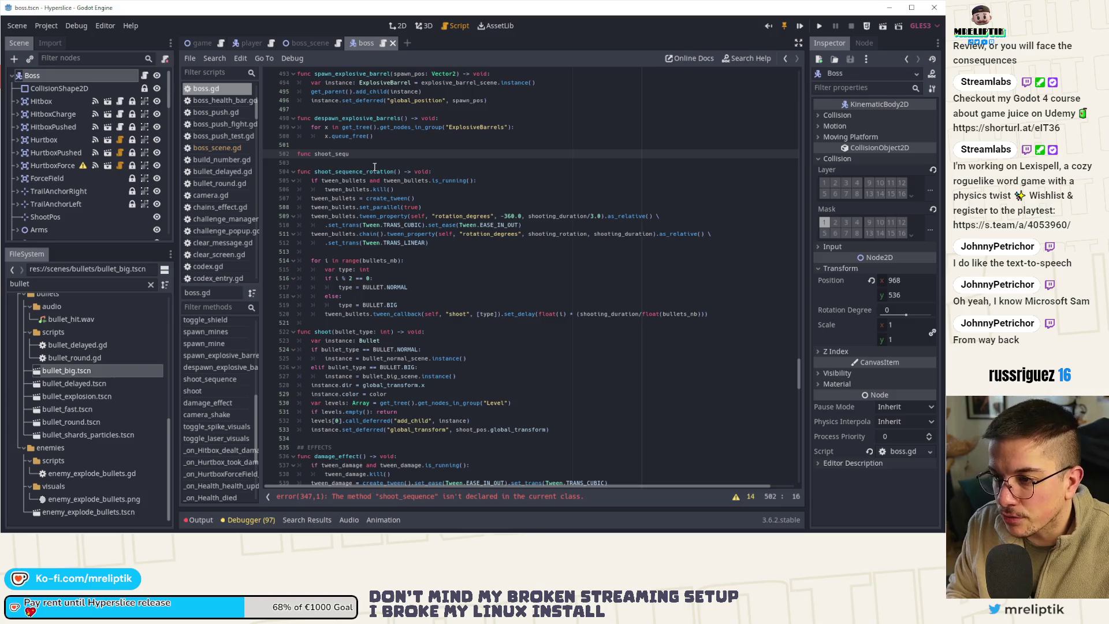
type("ence_")
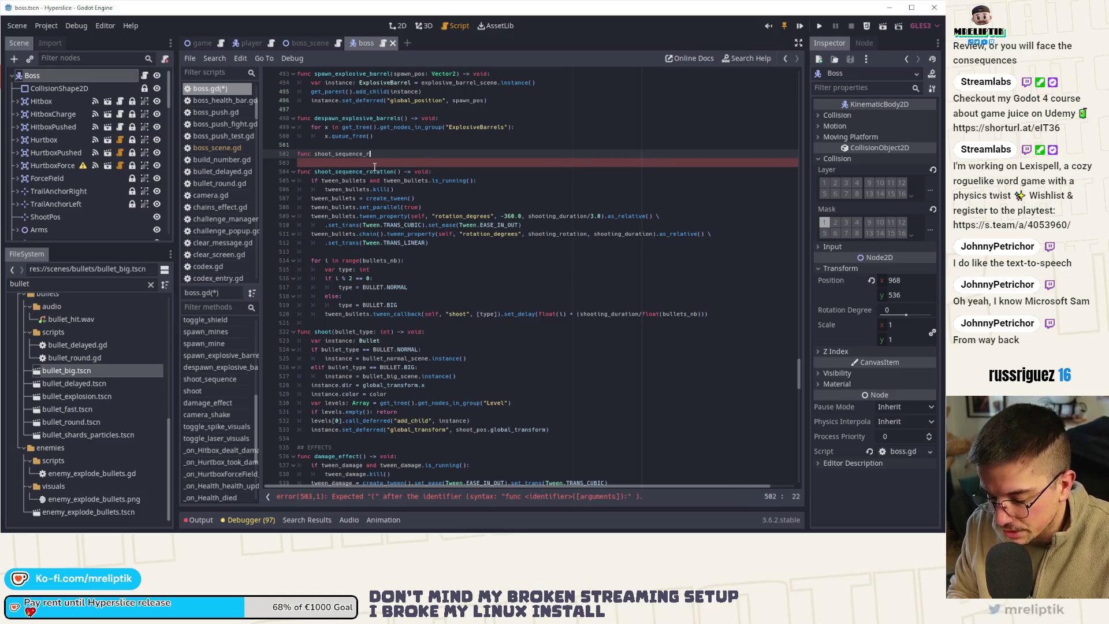
type("li")
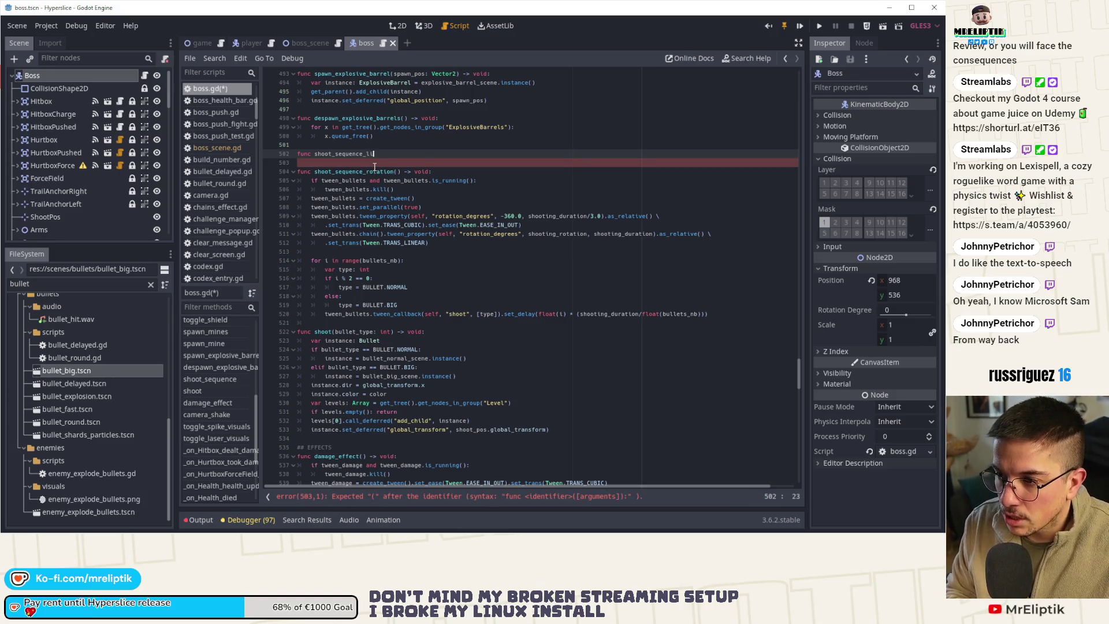
type("nes() -> void:")
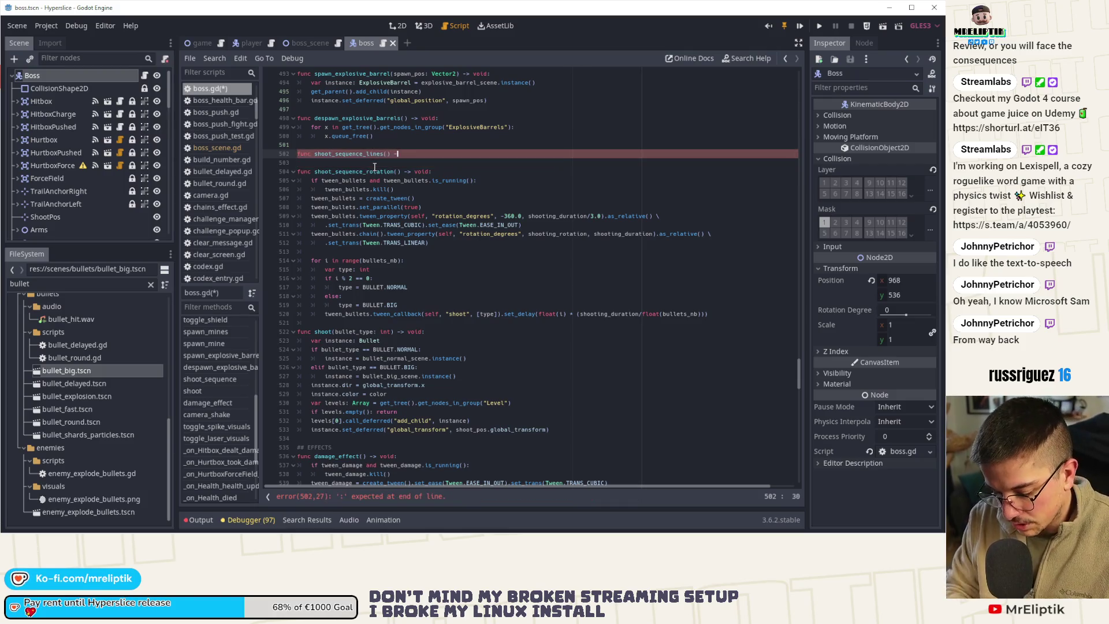
key("Return")
type("pass")
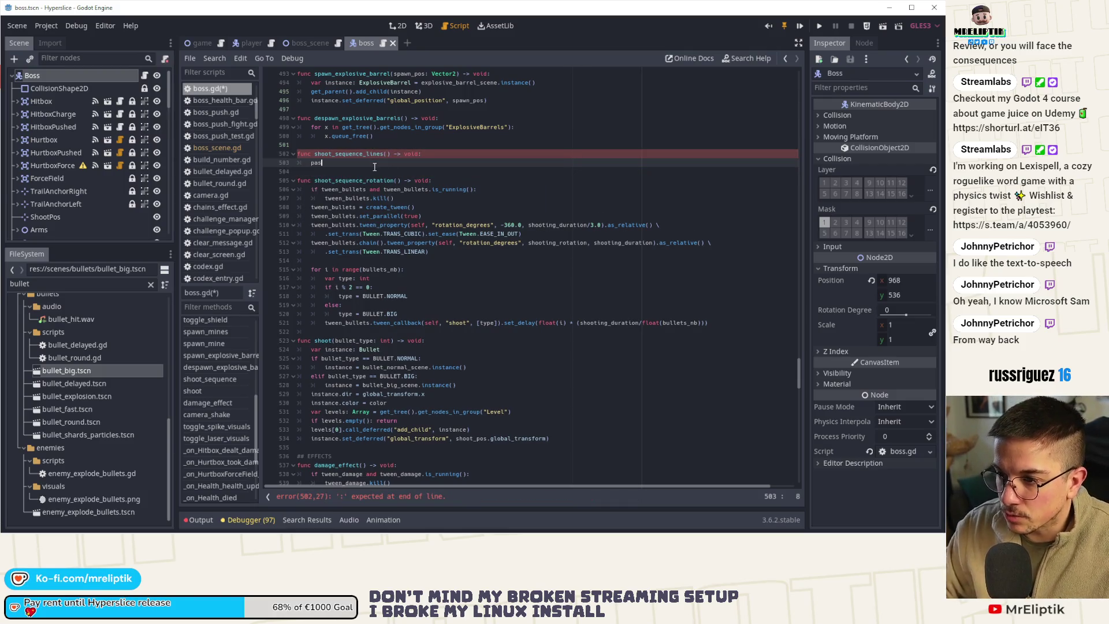
key("ctrl+s")
- Copy shoot_sequence_rotation's body into shoot_sequence_lines in place of pass, and save
left_click_drag(311, 189, 408, 296)
key("ctrl+c")
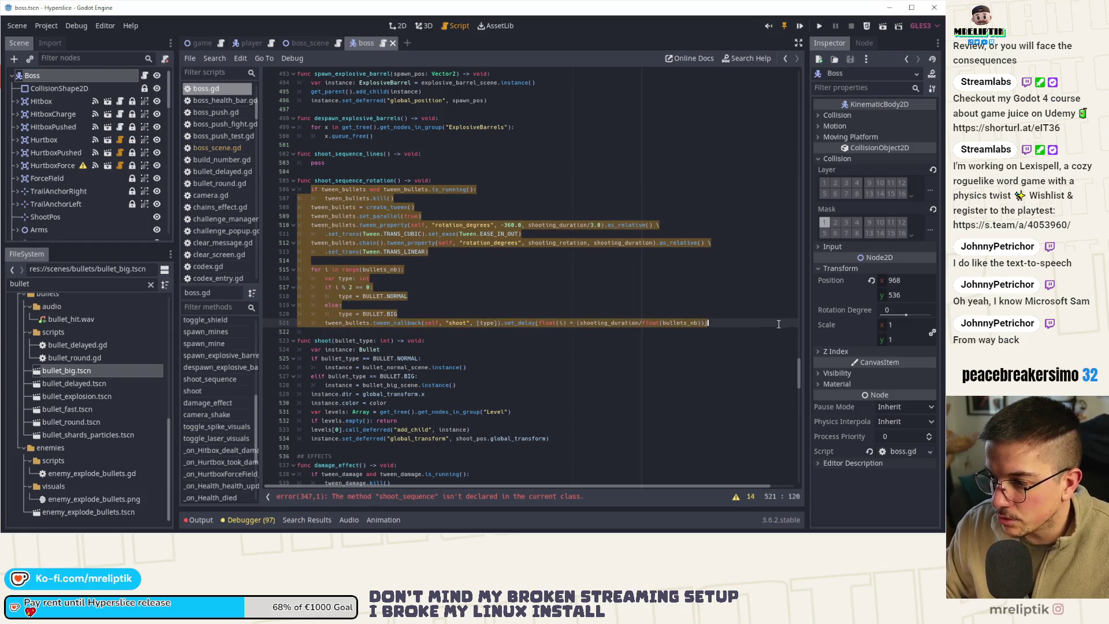
double_click(318, 163)
key("ctrl+v")
key("ctrl+s")
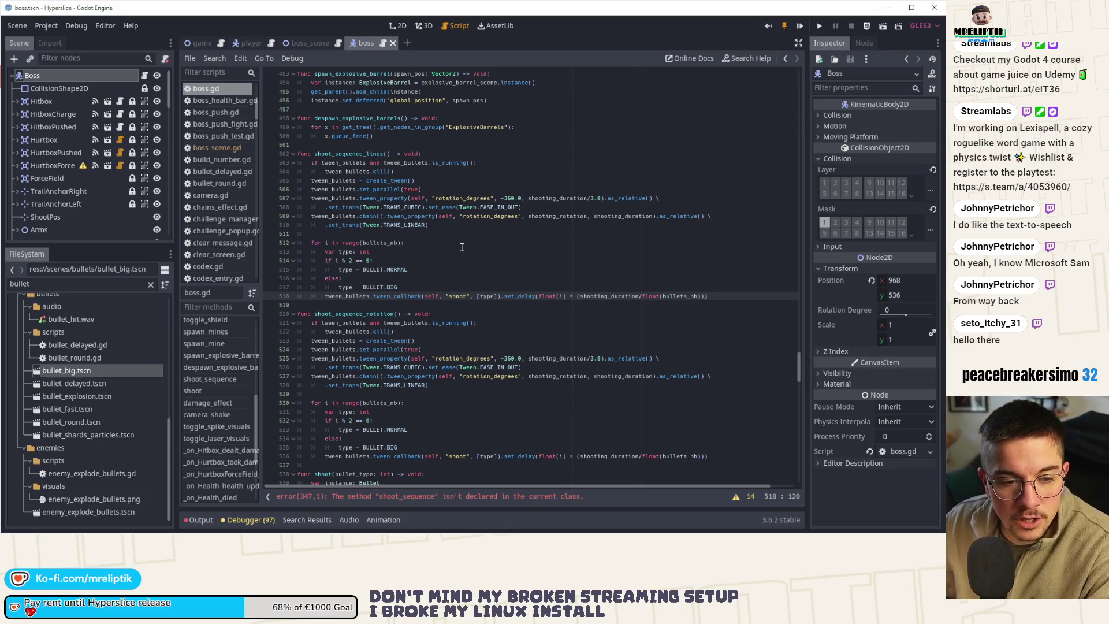
left_click(427, 263)
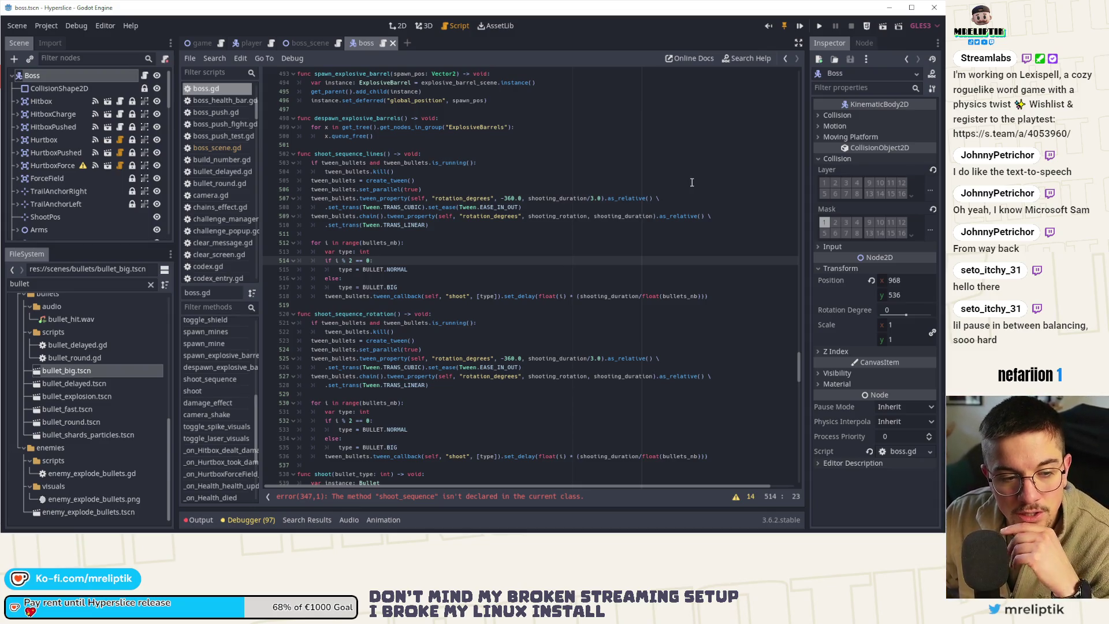
- Change the erroring shoot_sequence call to shoot_sequence_rotation() and save
left_click(406, 496)
left_click(391, 269)
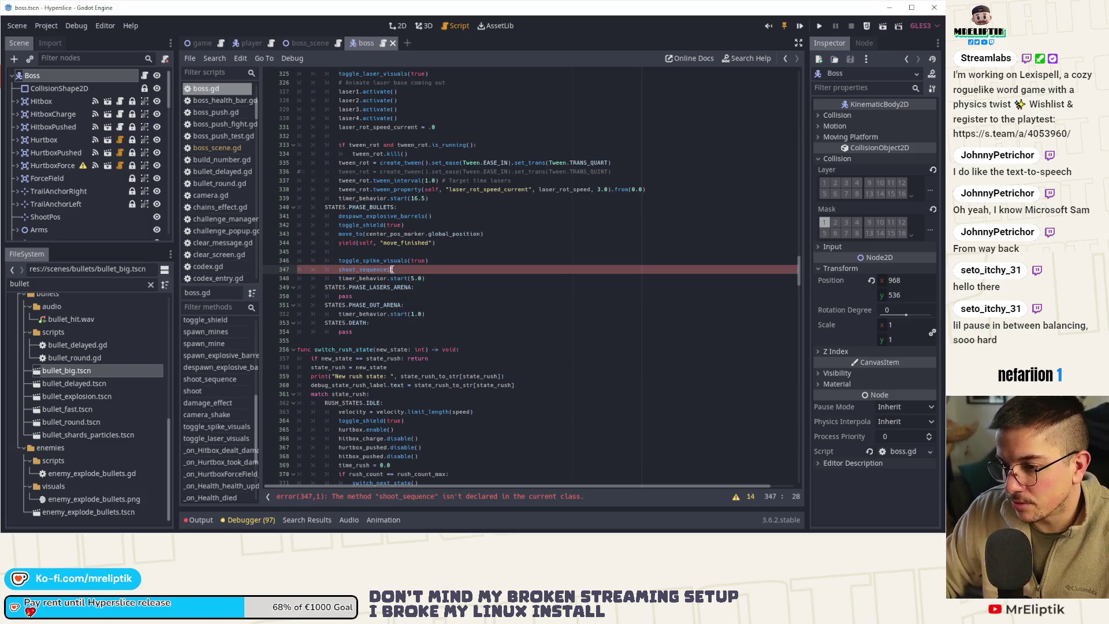
type("_l")
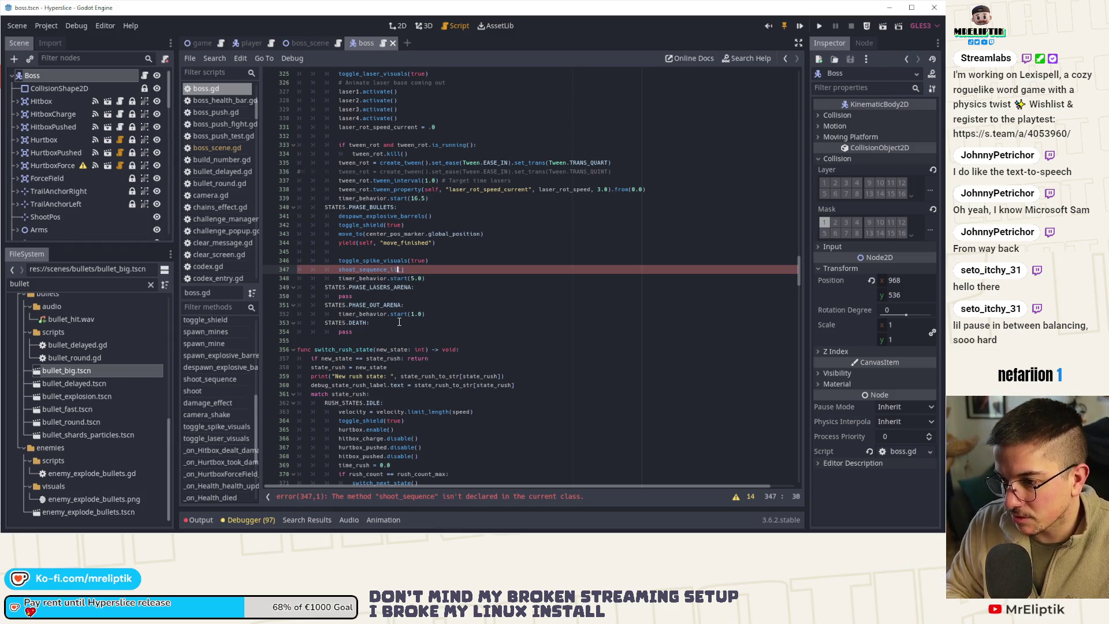
type("l")
key("BackSpace")
key("BackSpace")
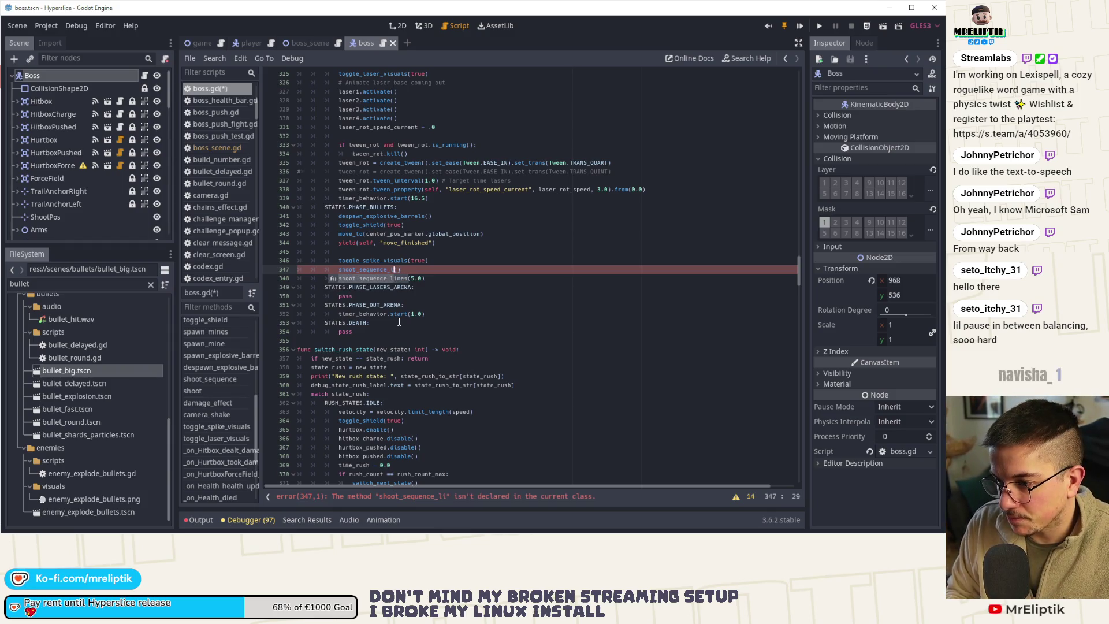
key("Return")
key("ctrl+s")
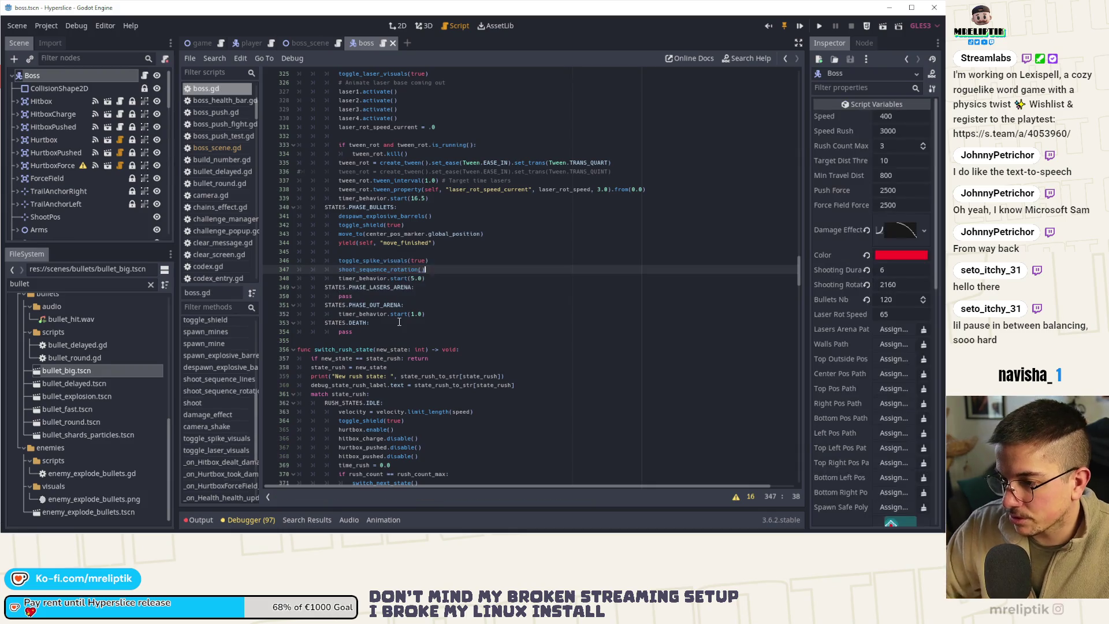
- Toggle the comment on timer_behavior.start(5.0) and check the shoot_sequence_rotation definition
left_click(429, 280)
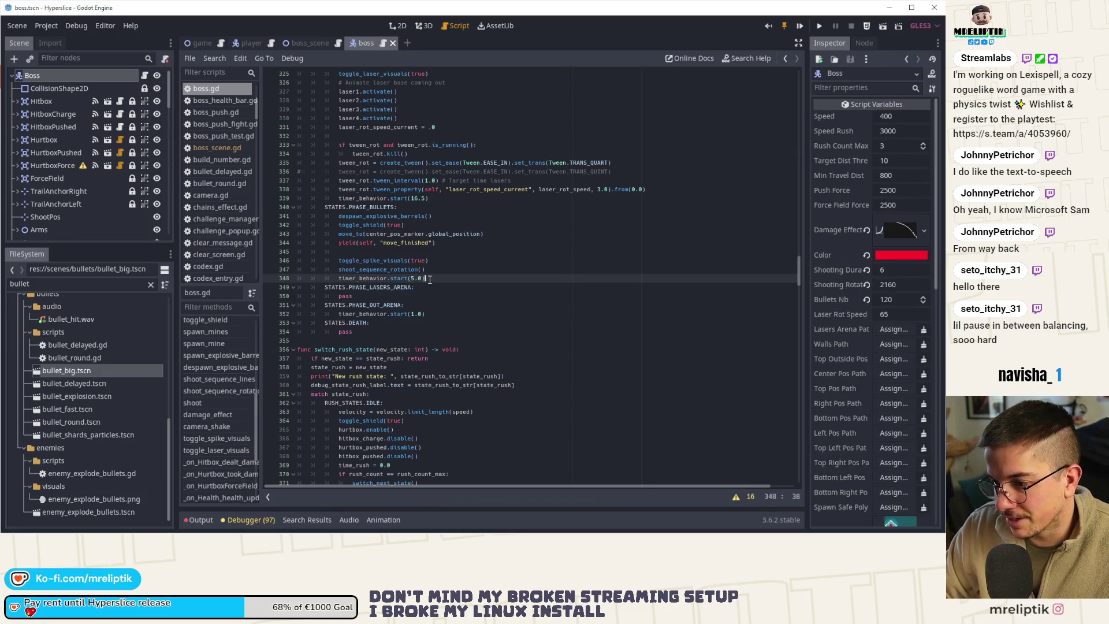
key("ctrl+k")
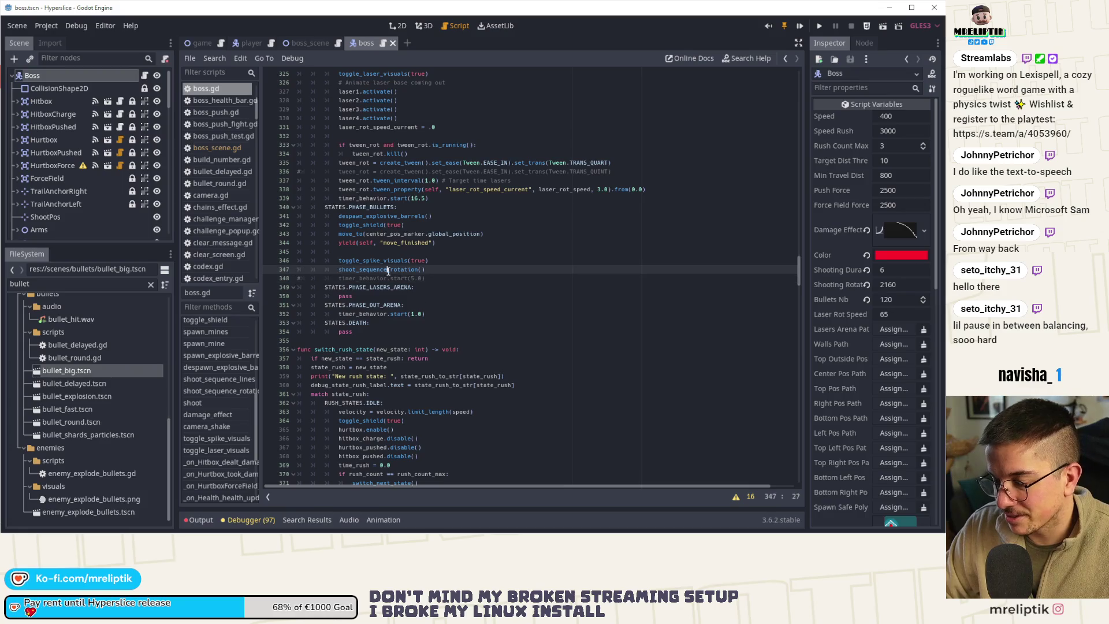
left_click(376, 270, "ctrl")
key("alt+Left")
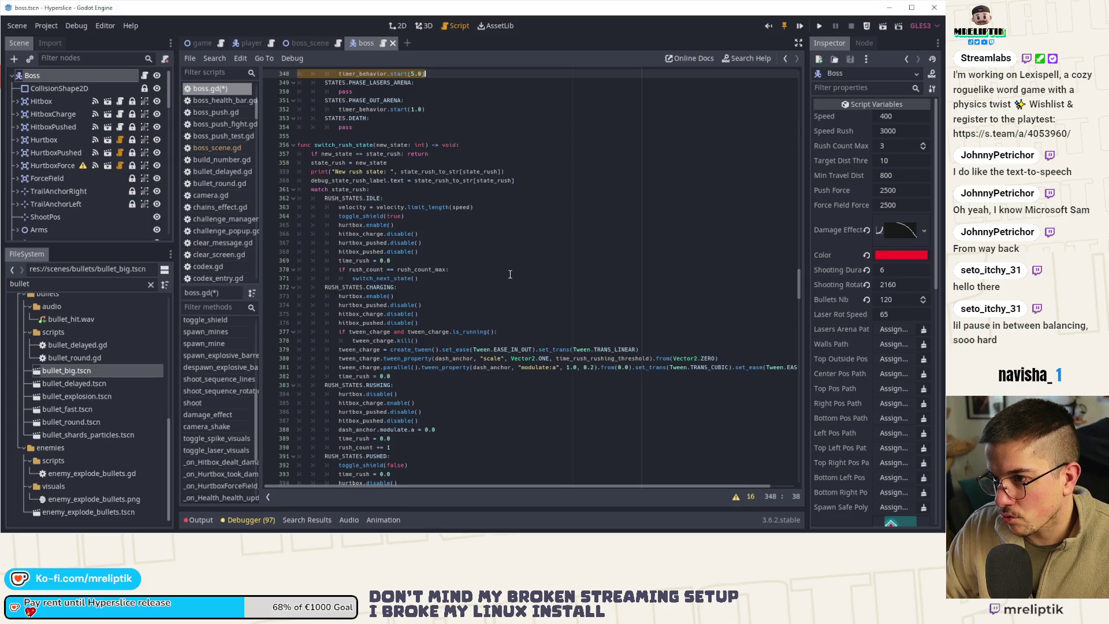
- Look up switch_state, then search boss.gd for every use of timer_behavior
scroll(411, 388, "down", 6)
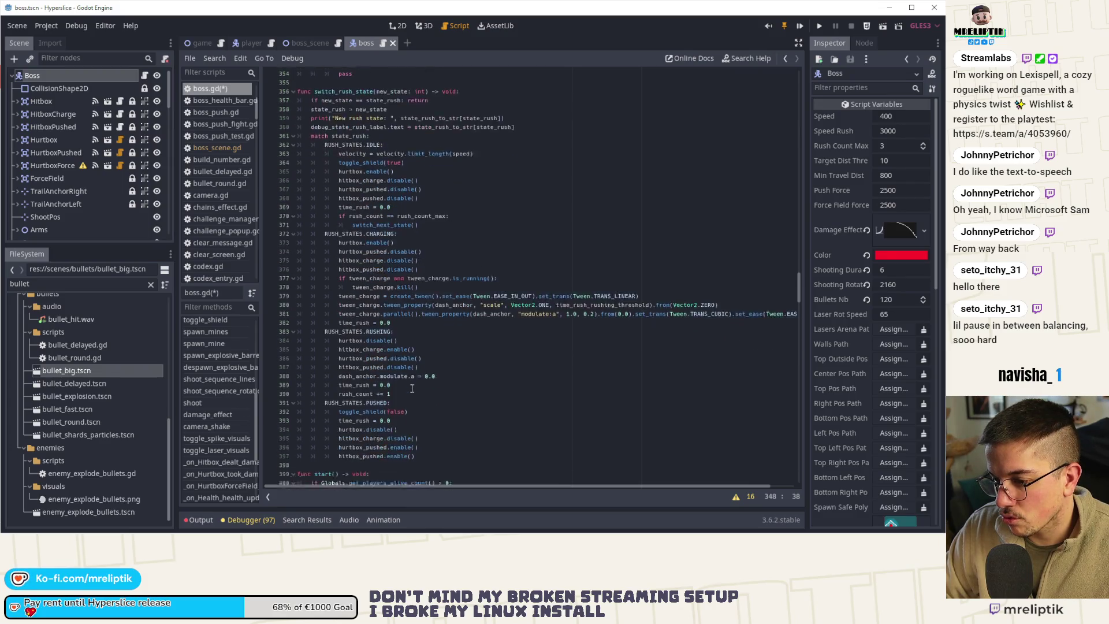
double_click(332, 411)
left_click(332, 411, "ctrl")
scroll(413, 386, "down", 5)
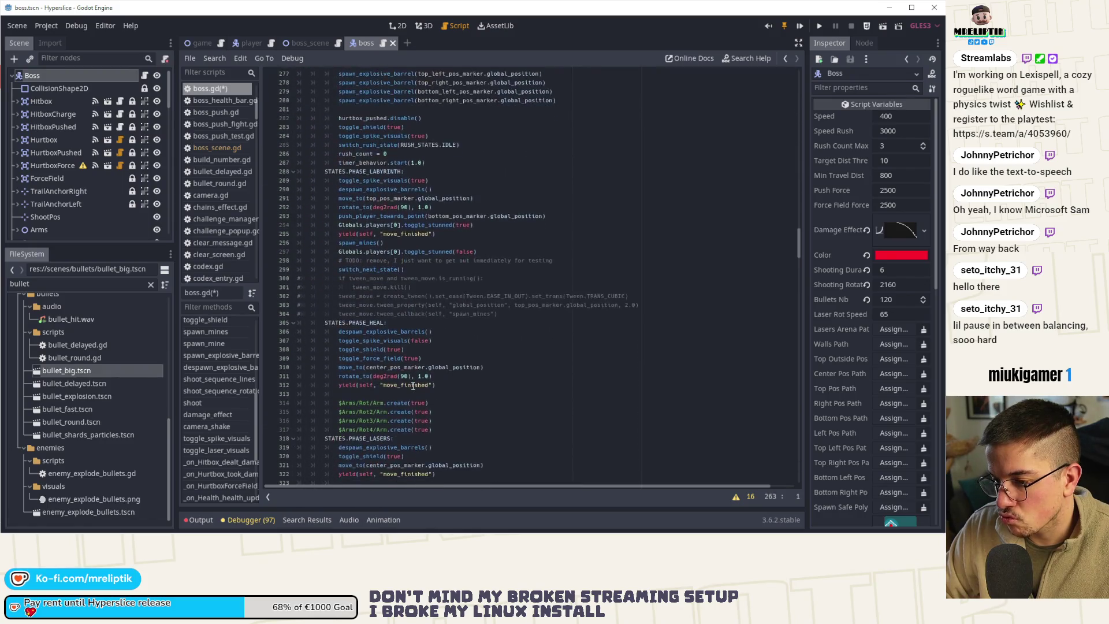
scroll(413, 386, "down", 11)
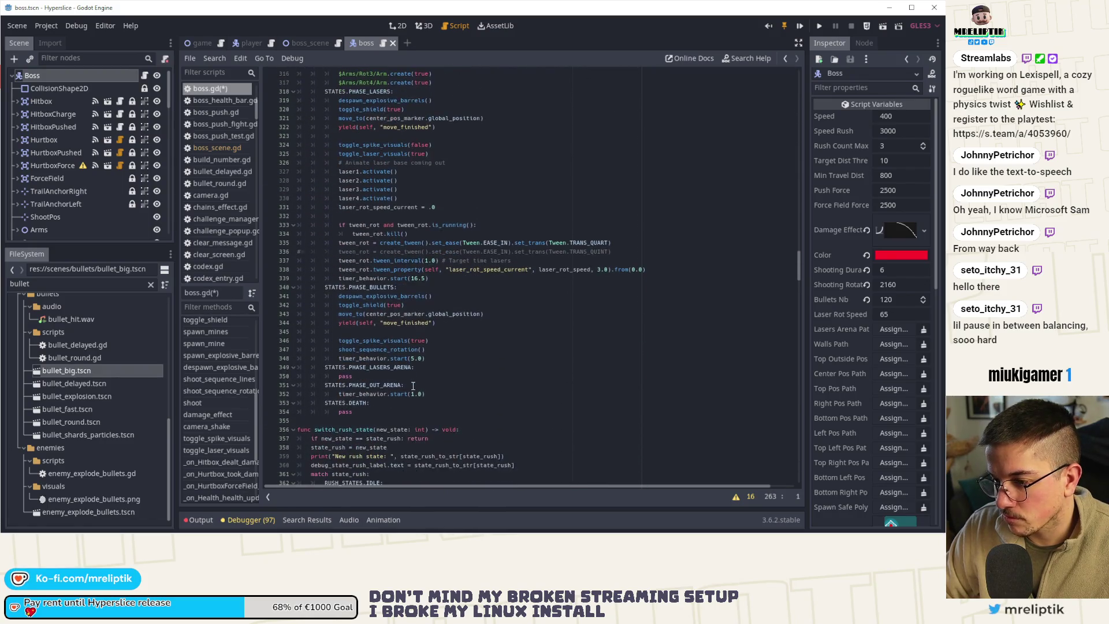
left_click(431, 359)
double_click(342, 359)
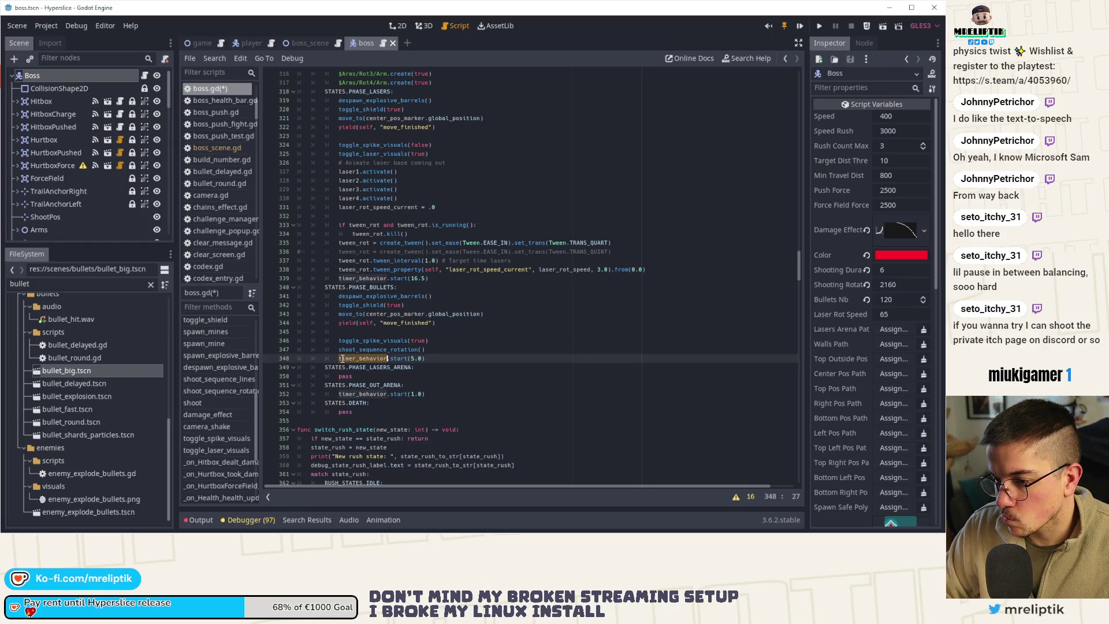
key("ctrl+f")
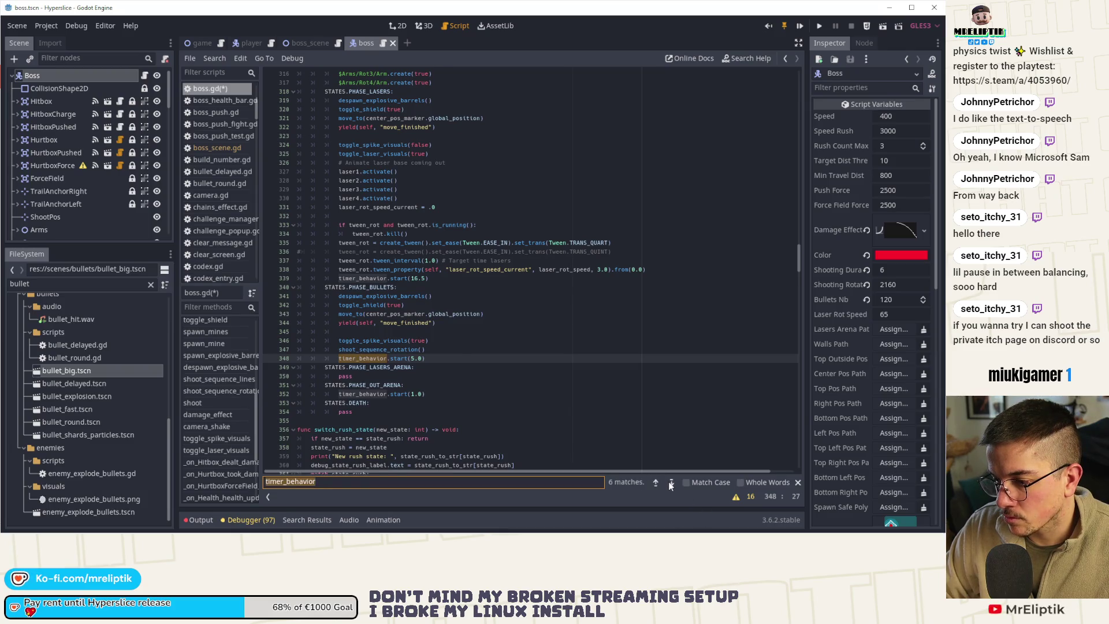
left_click(671, 483)
left_click(671, 483)
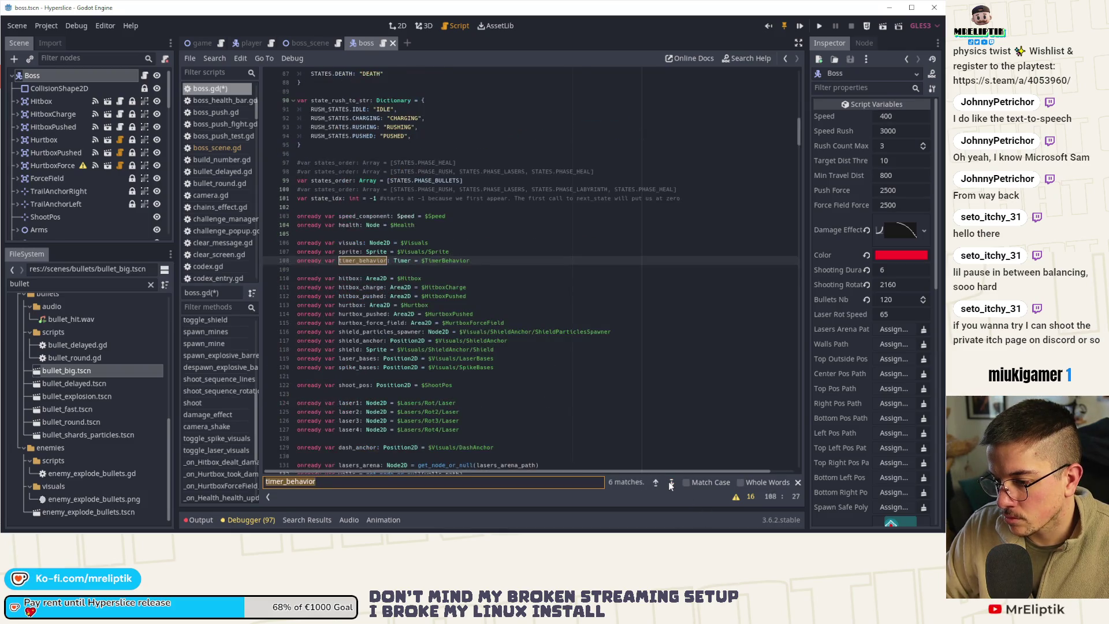
left_click(234, 383)
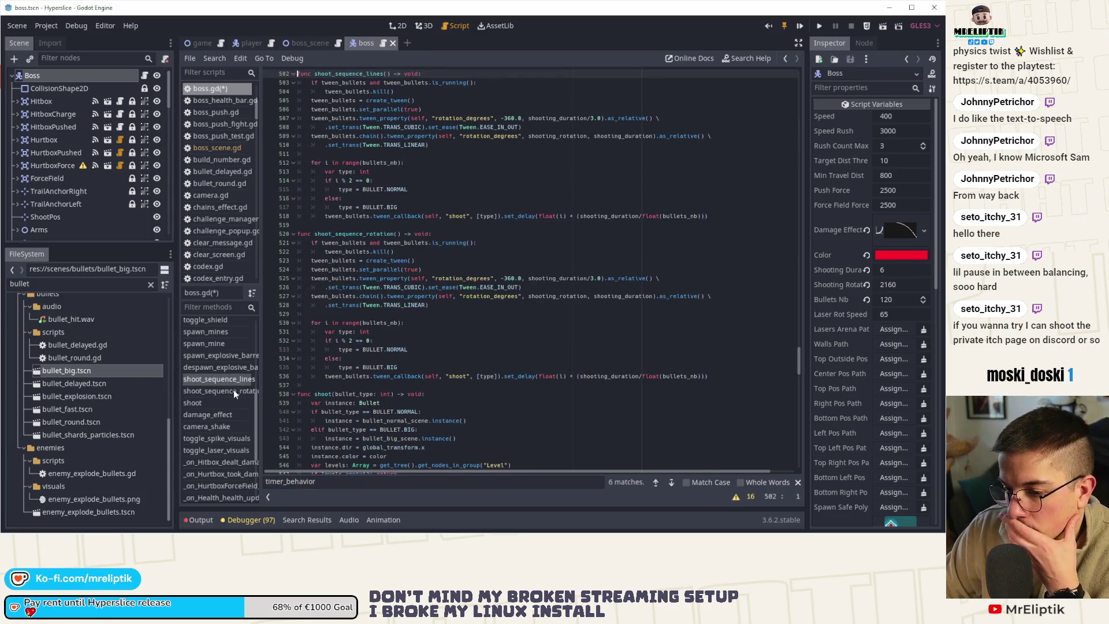
left_click(233, 391)
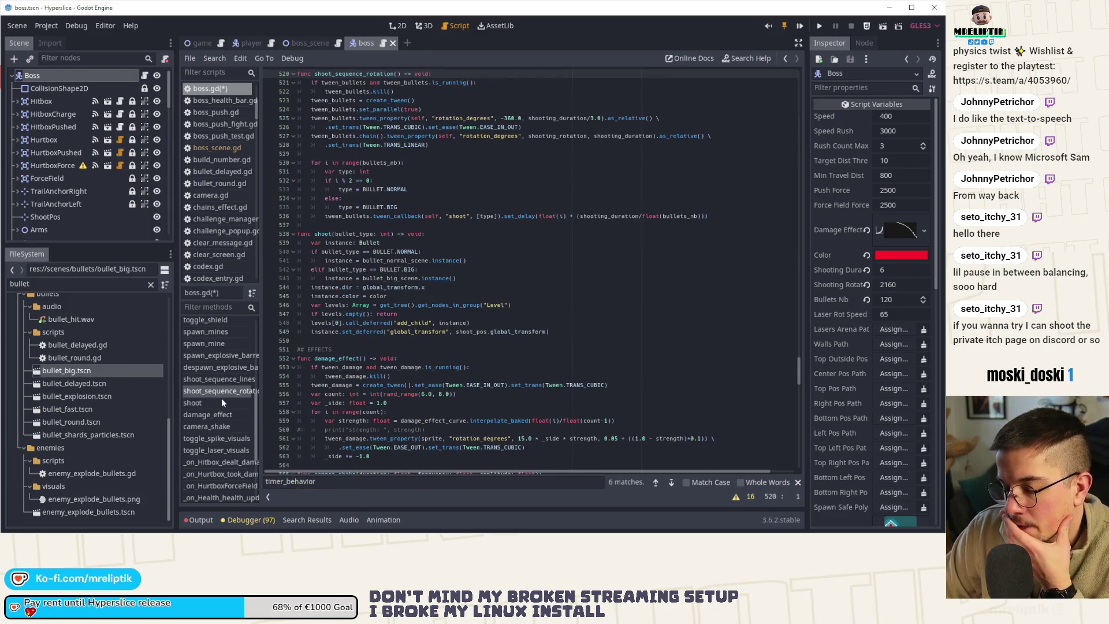
left_click(217, 403)
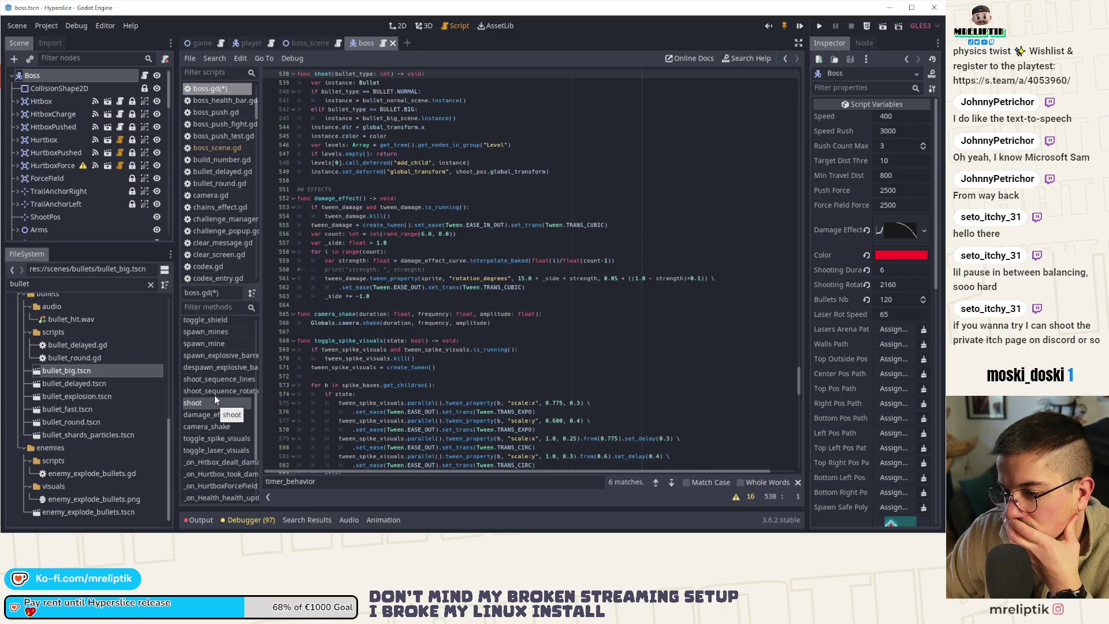
left_click(216, 390)
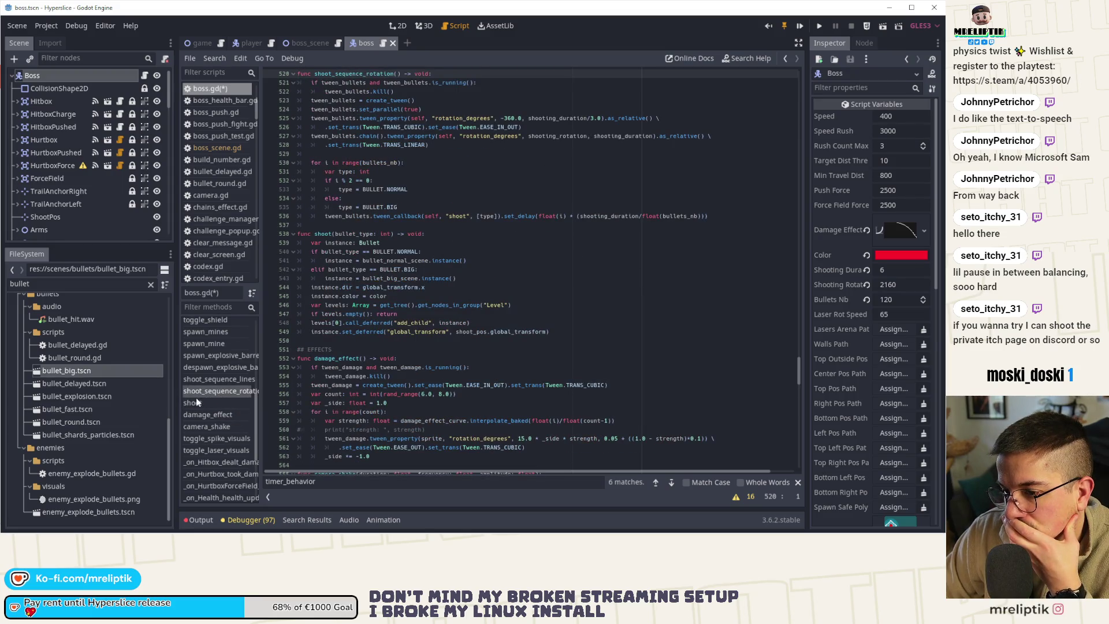
left_click(196, 402)
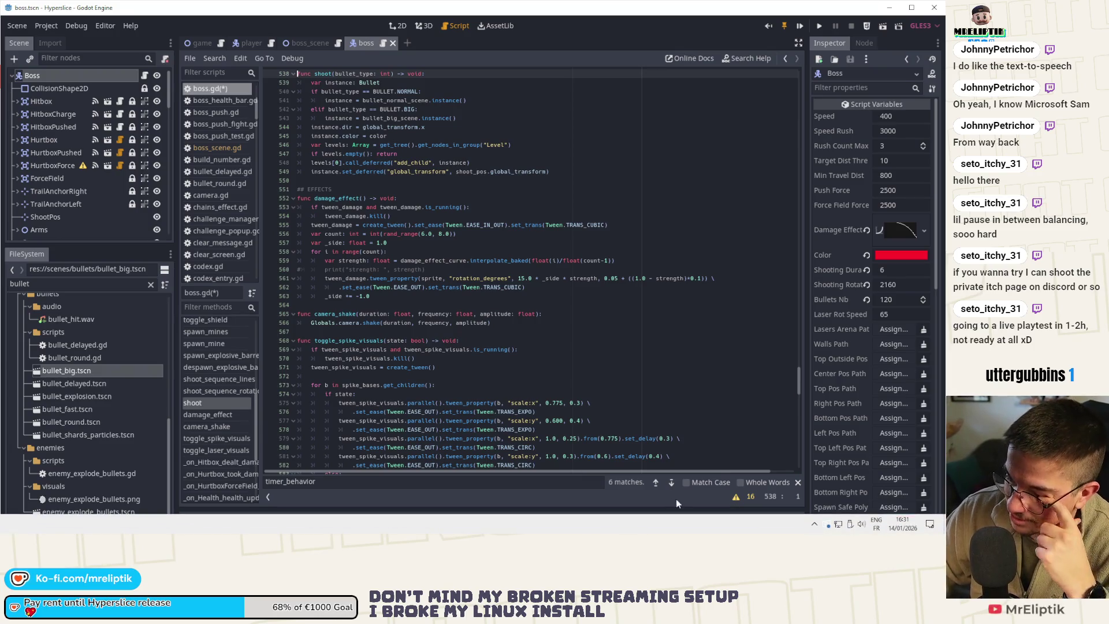
mouse_move(814, 526)
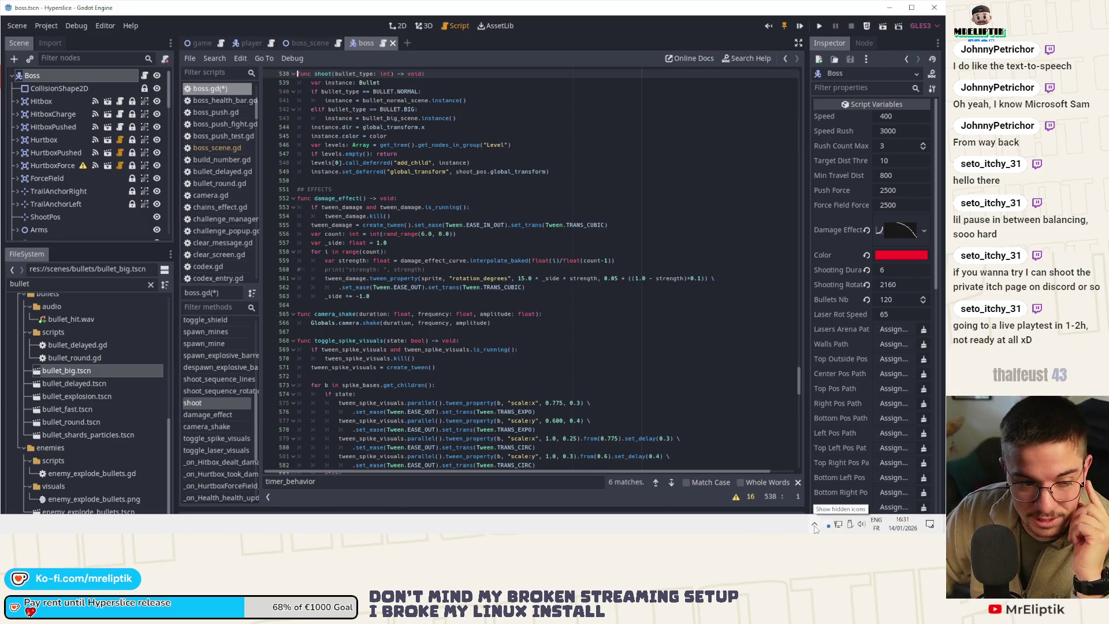
left_click(545, 300)
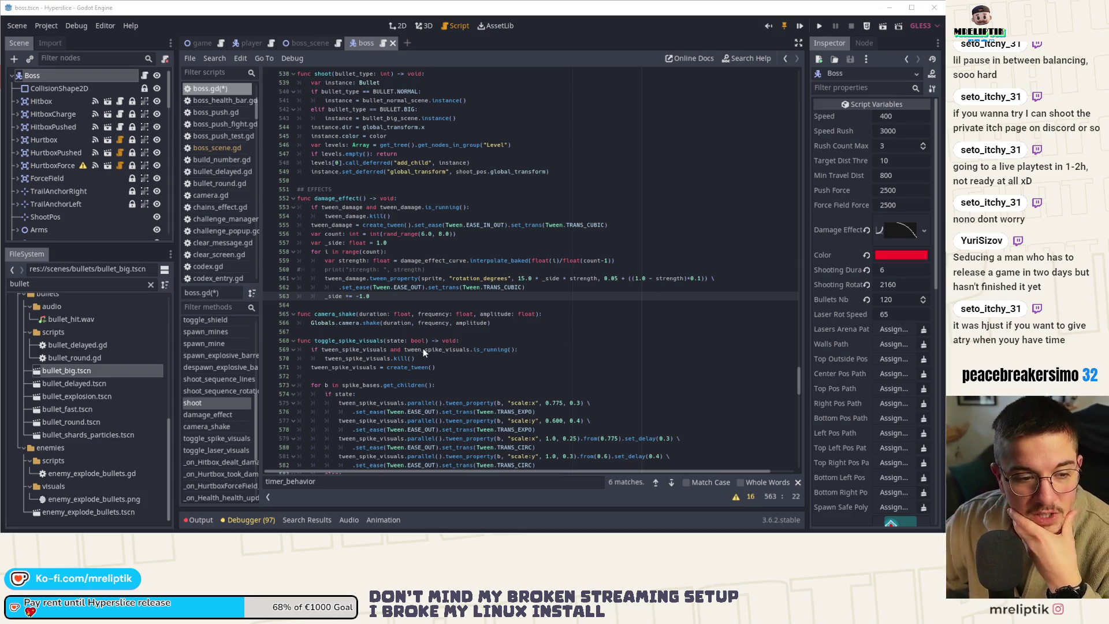
left_click(403, 314)
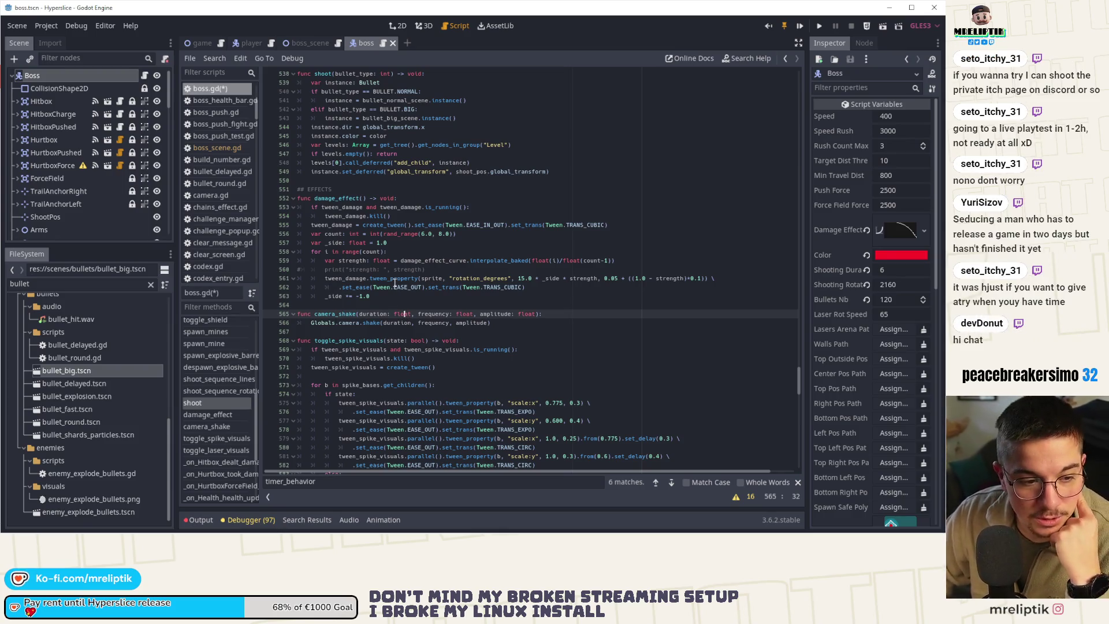
key("Up")
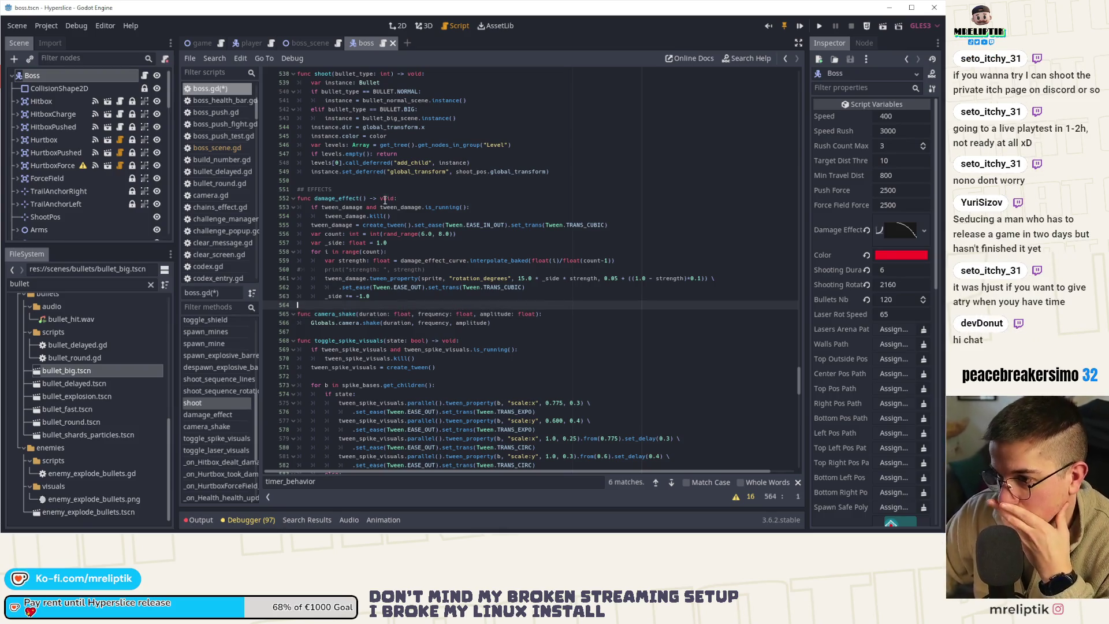
double_click(344, 198)
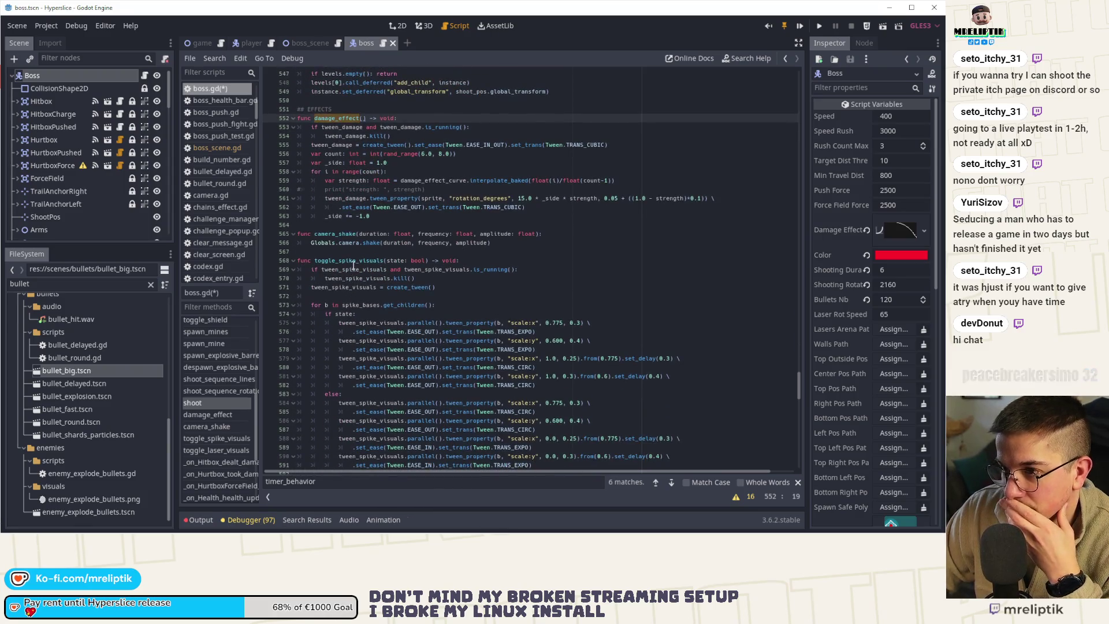
left_click(210, 383)
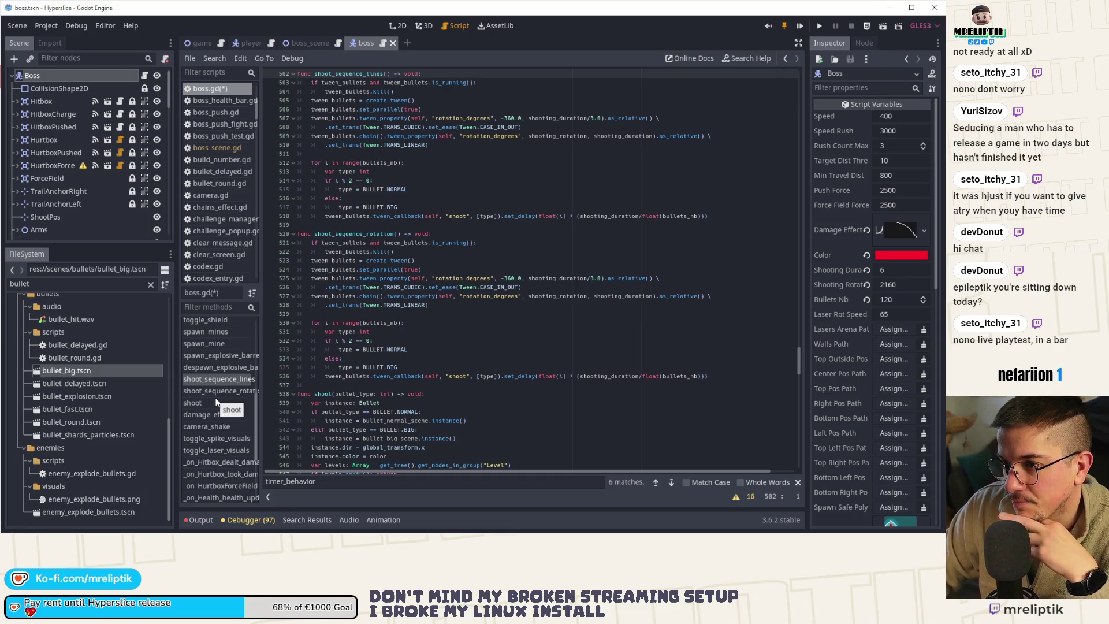
double_click(346, 75)
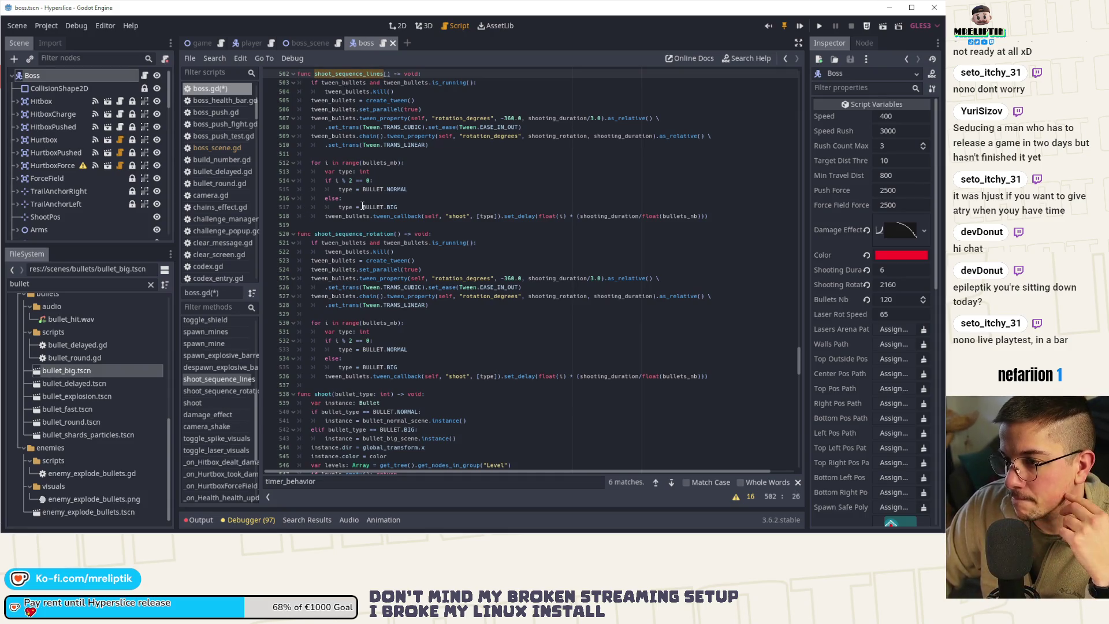
double_click(364, 235)
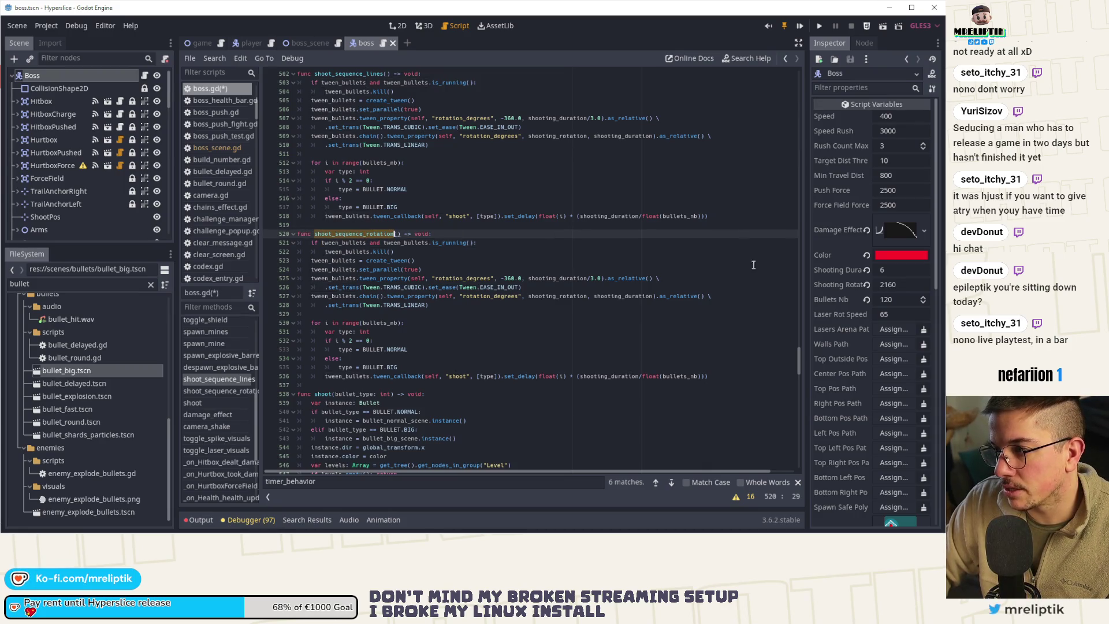
left_click_drag(800, 367, 800, 428)
- Check the timer timeout handler, then bring up the switch_state function
scroll(406, 336, "down", 10)
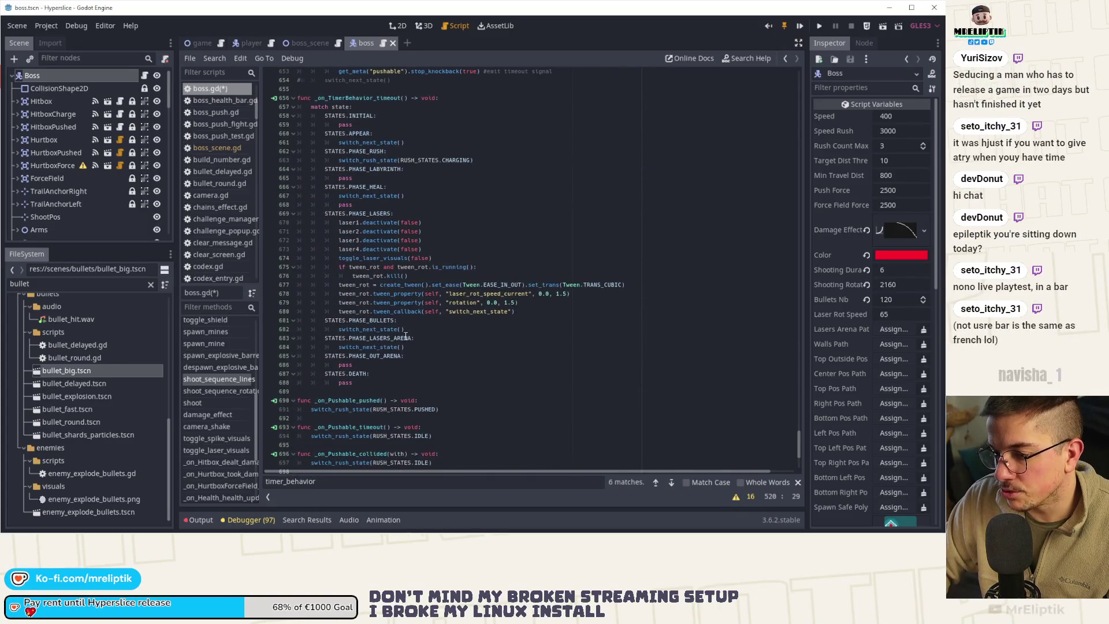
left_click(401, 347)
scroll(283, 390, "up", 5)
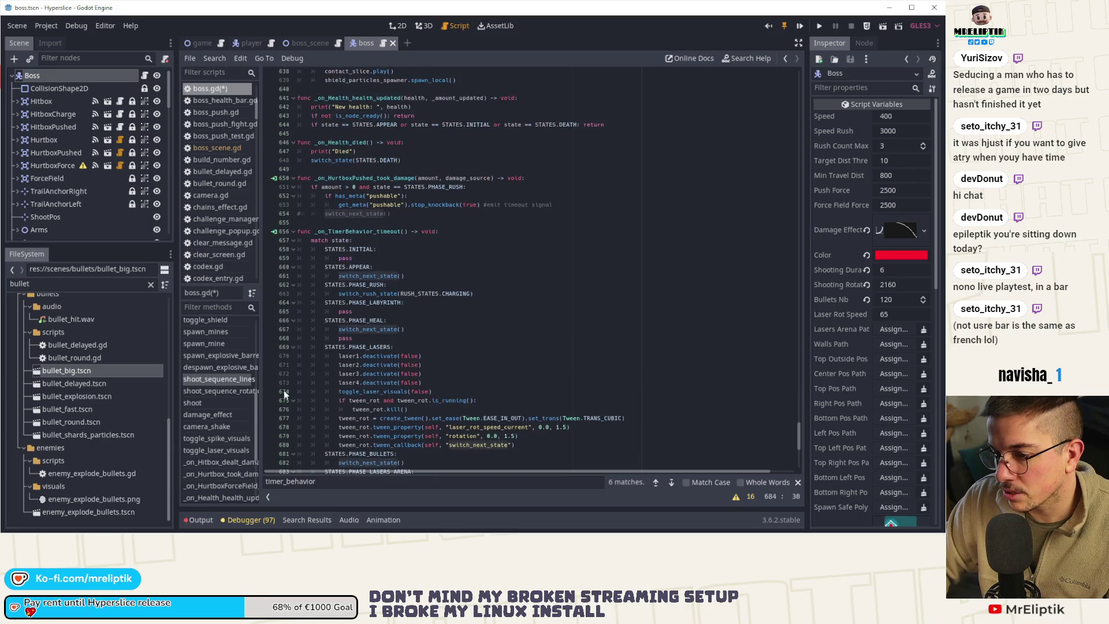
scroll(221, 414, "up", 5)
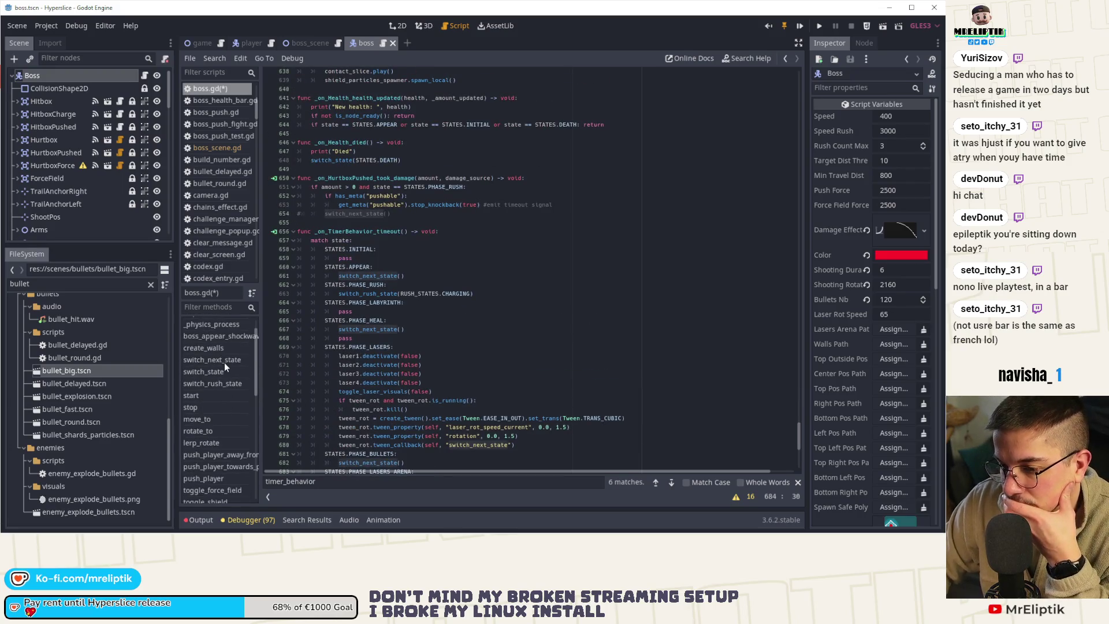
left_click(222, 371)
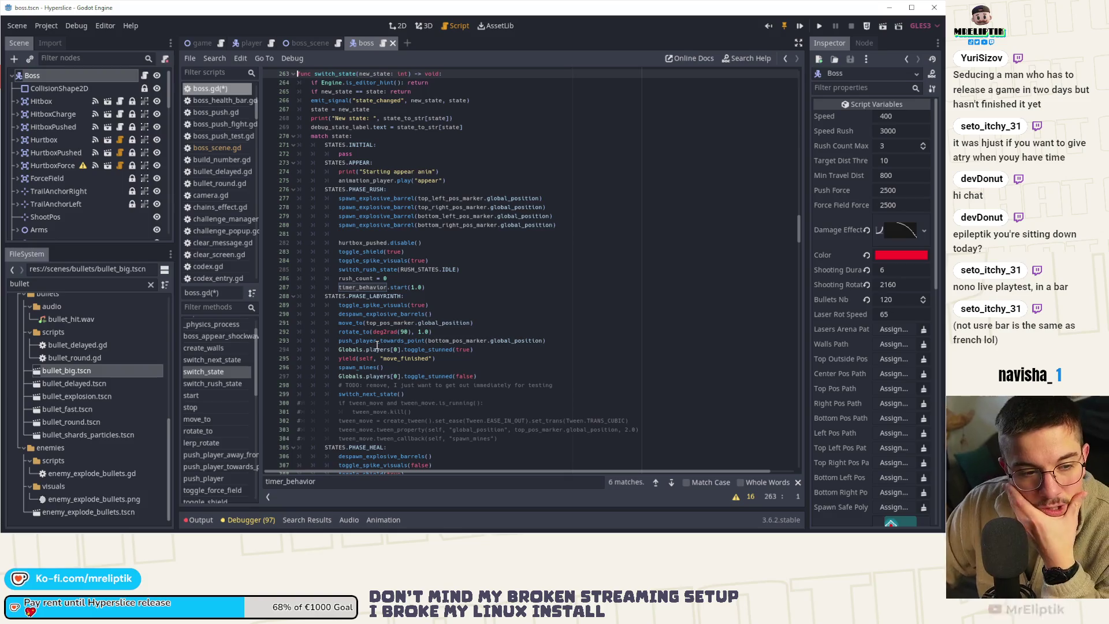
- Go to the PHASE_LASERS timer line and then past the PHASE_BULLETS shoot_sequence_rotation() call
scroll(451, 370, "down", 2)
scroll(452, 372, "down", 7)
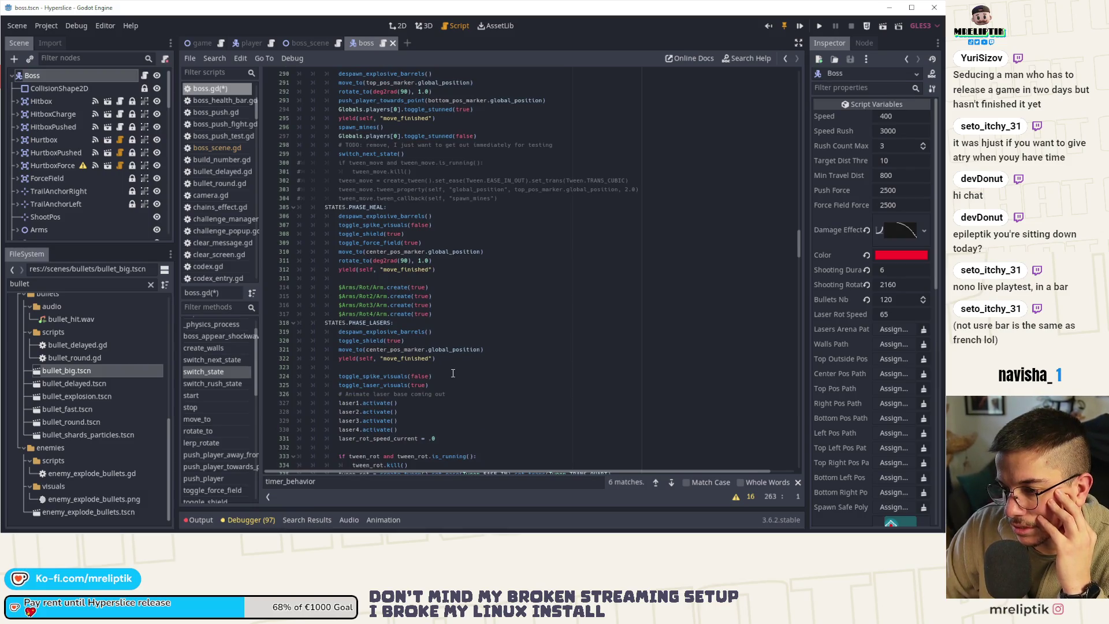
scroll(453, 373, "down", 7)
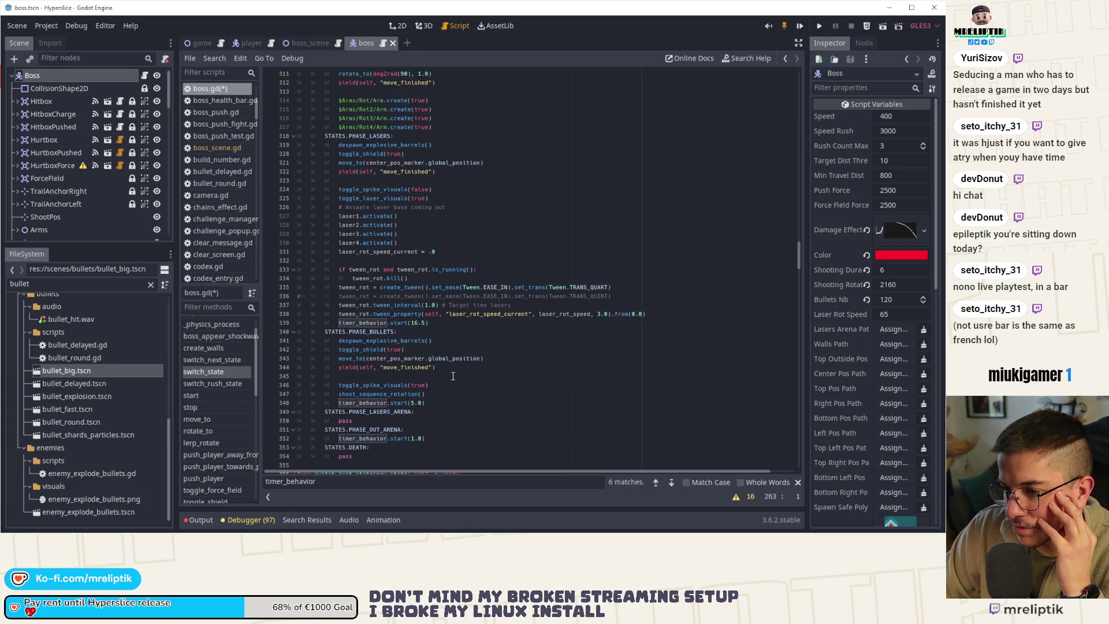
left_click(443, 324)
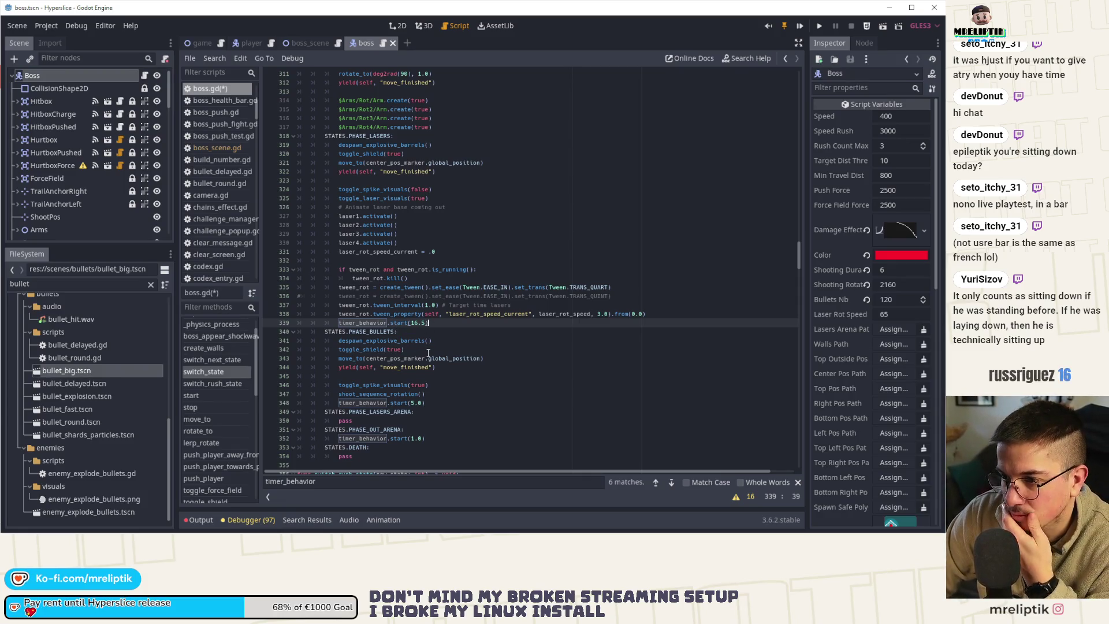
scroll(428, 353, "down", 2)
left_click(439, 340)
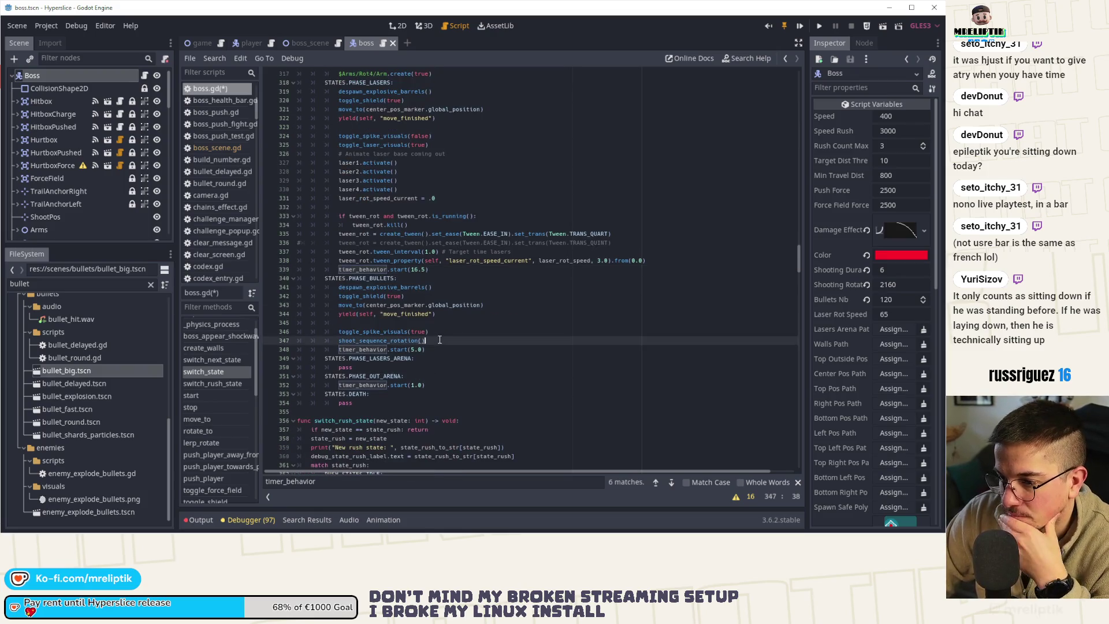
- Below shoot_sequence_rotation(), add a 6.0-second yield timer line and a shoot_sequence_lines() call
key("Return")
key("Return")
key("Return")
key("Up")
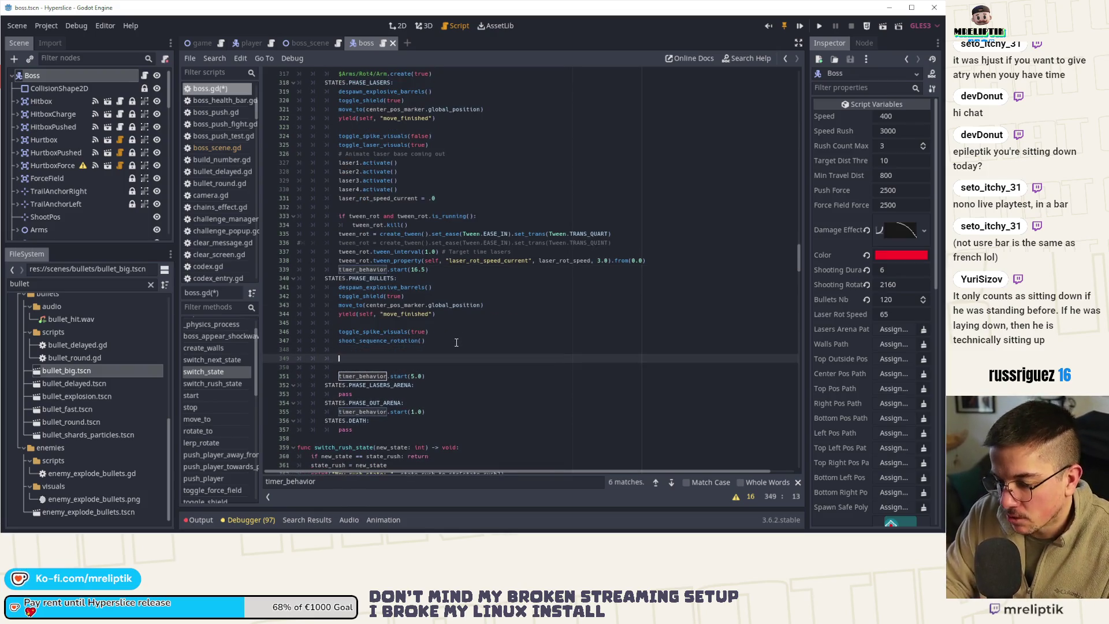
type("yi")
type("eld(get_tre")
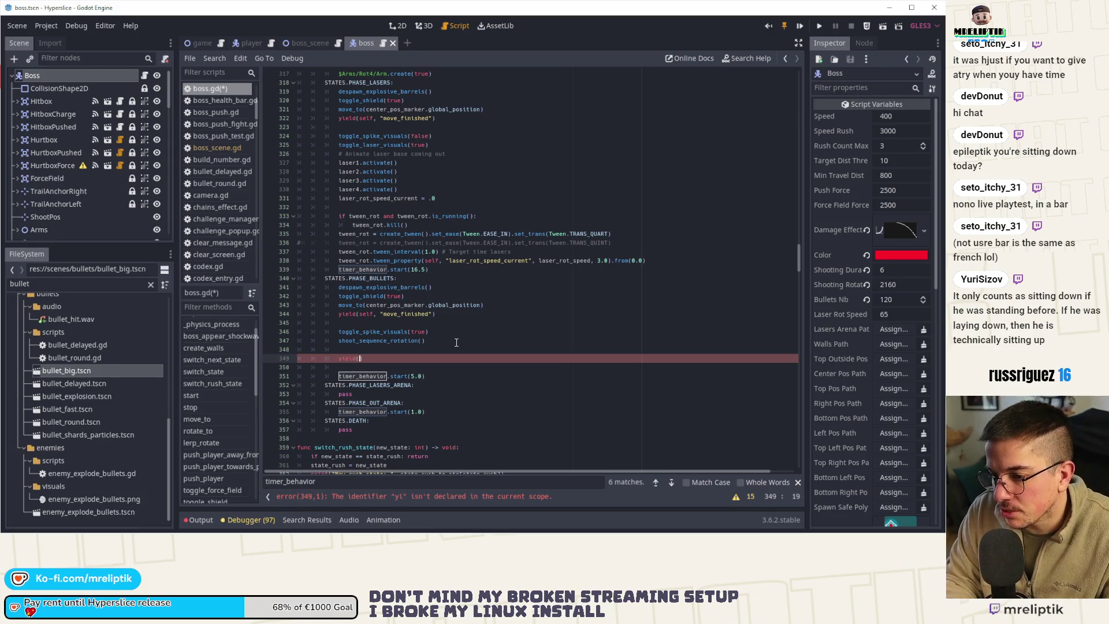
type("e().create_timer(")
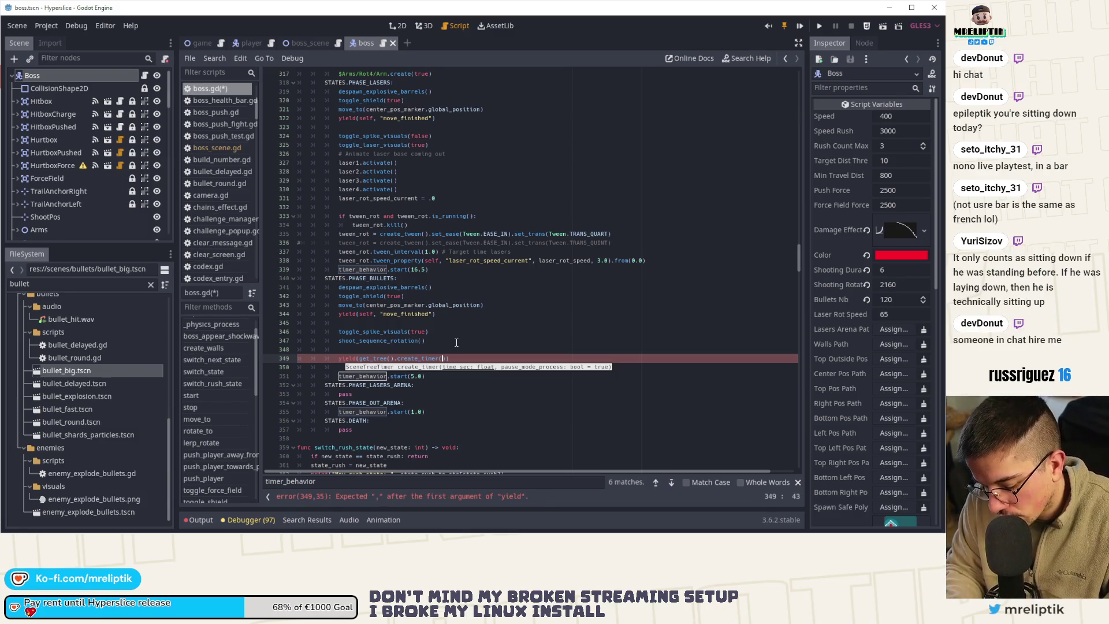
type("6.0")
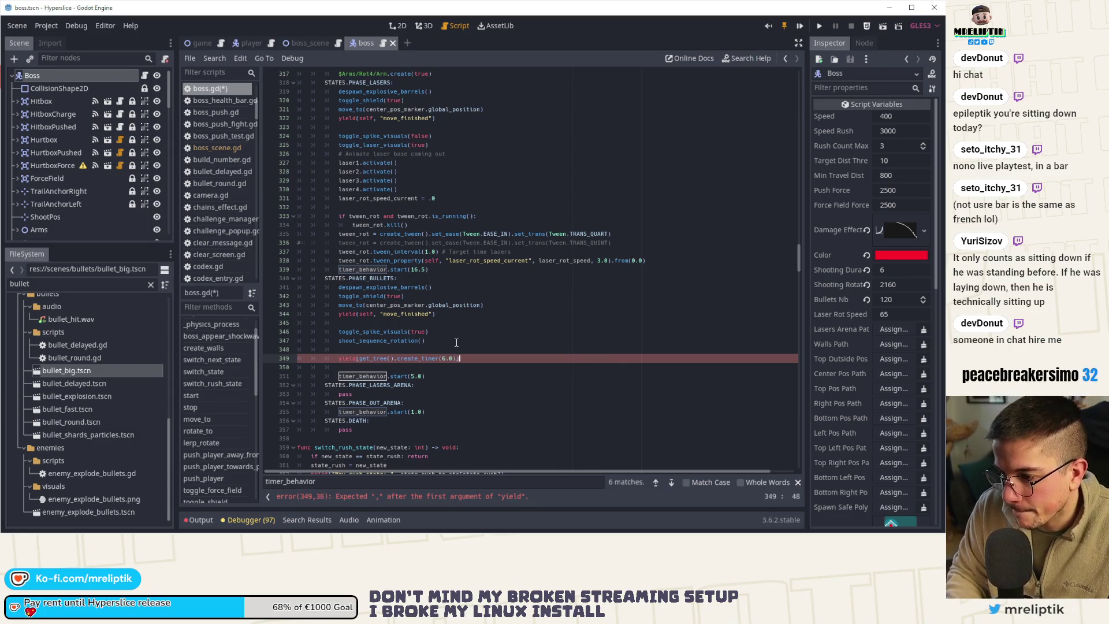
key("End")
key("Return")
key("Return")
type("shoot_sequence_rotation")
type("(")
key("BackSpace")
key("BackSpace")
key("BackSpace")
key("BackSpace")
key("BackSpace")
key("BackSpace")
type("lines(")
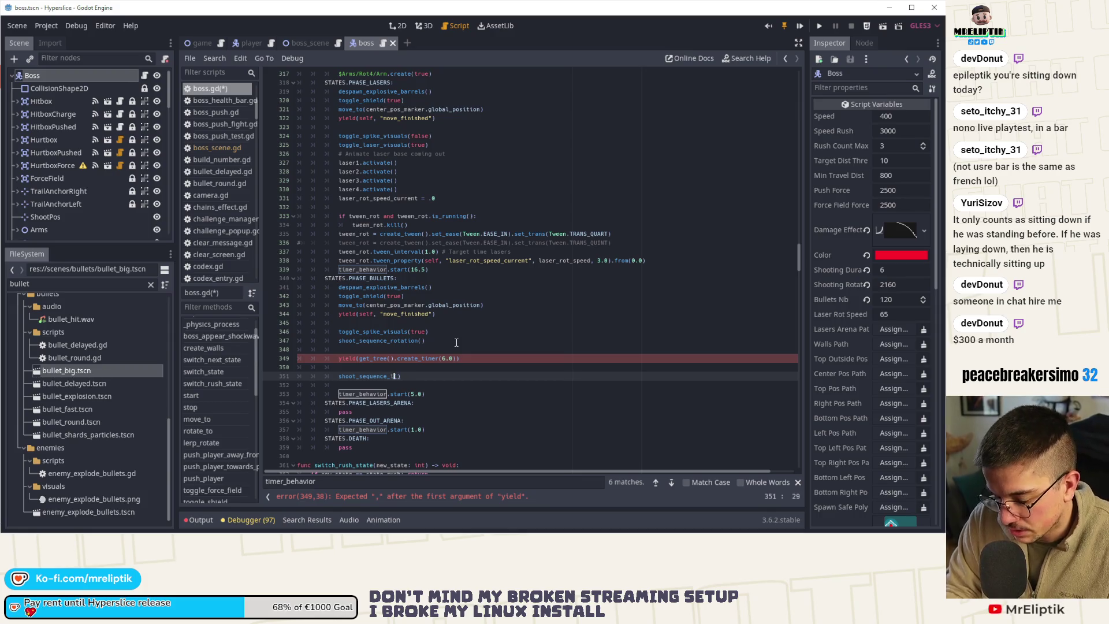
- Give the yield its "timeout" signal, save boss.gd, and run the game to playtest
key("Up")
key("Up")
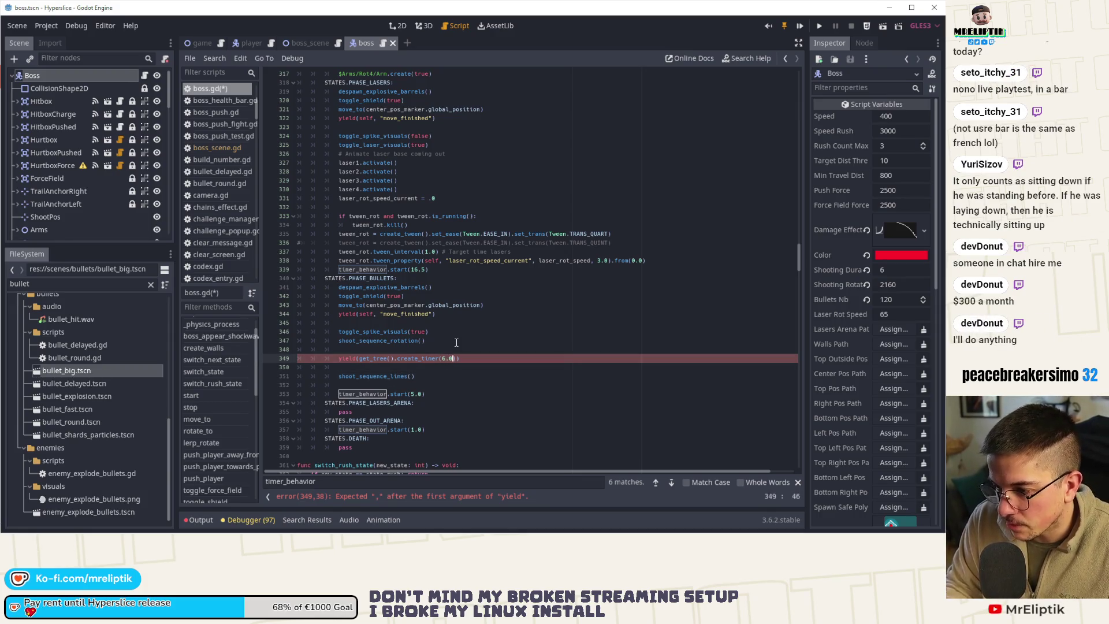
key("Right")
key("Right")
key("Right")
type(",")
key("Down")
key("Return")
key("Down")
key("Down")
key("ctrl+s")
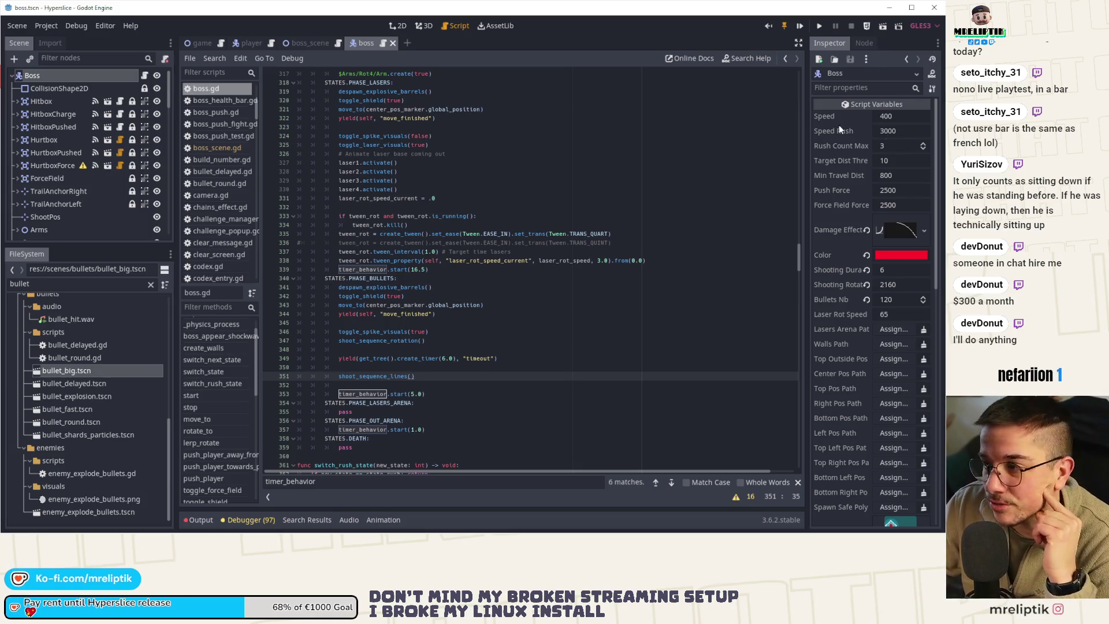
left_click(800, 27)
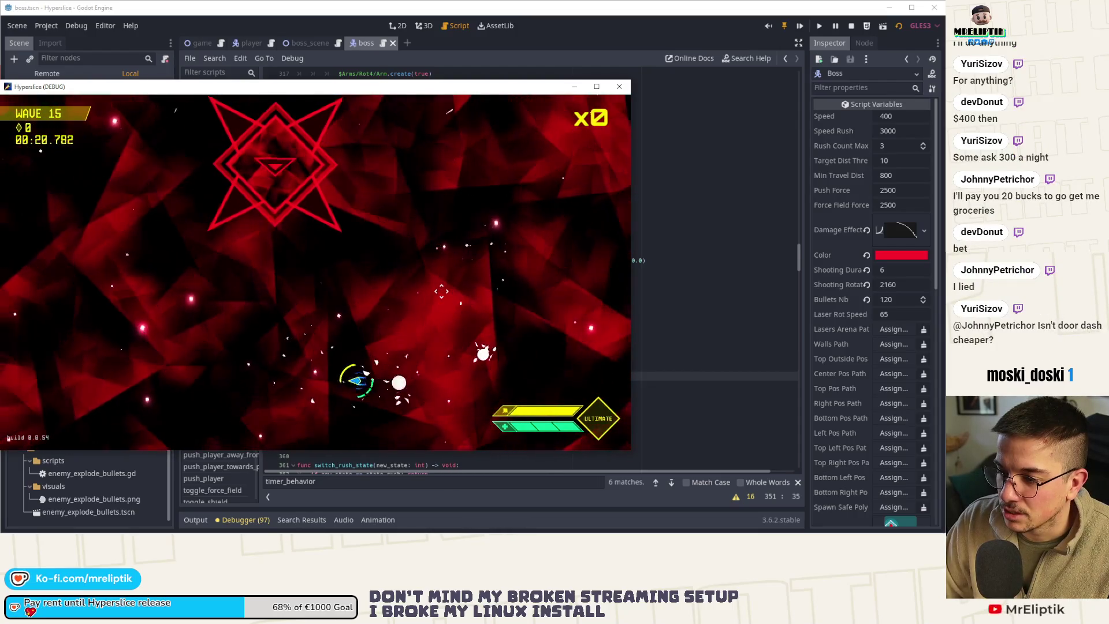
left_click(617, 83)
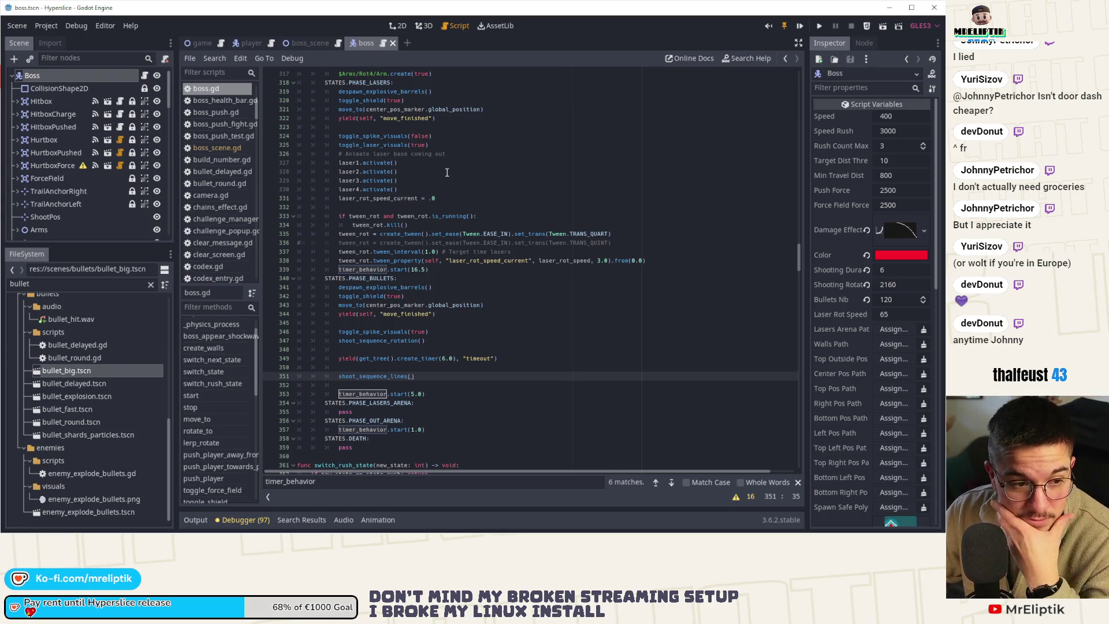
- Go to the shoot_sequence_lines definition and insert blank lines after set_parallel(true)
double_click(367, 376)
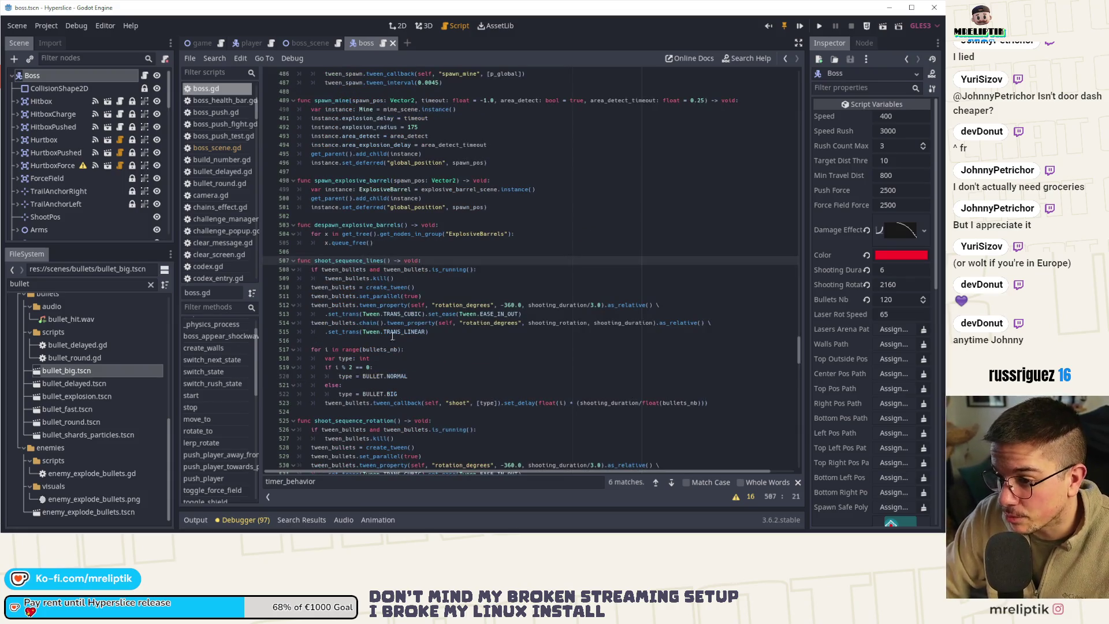
left_click(370, 376, "ctrl")
left_click(403, 254)
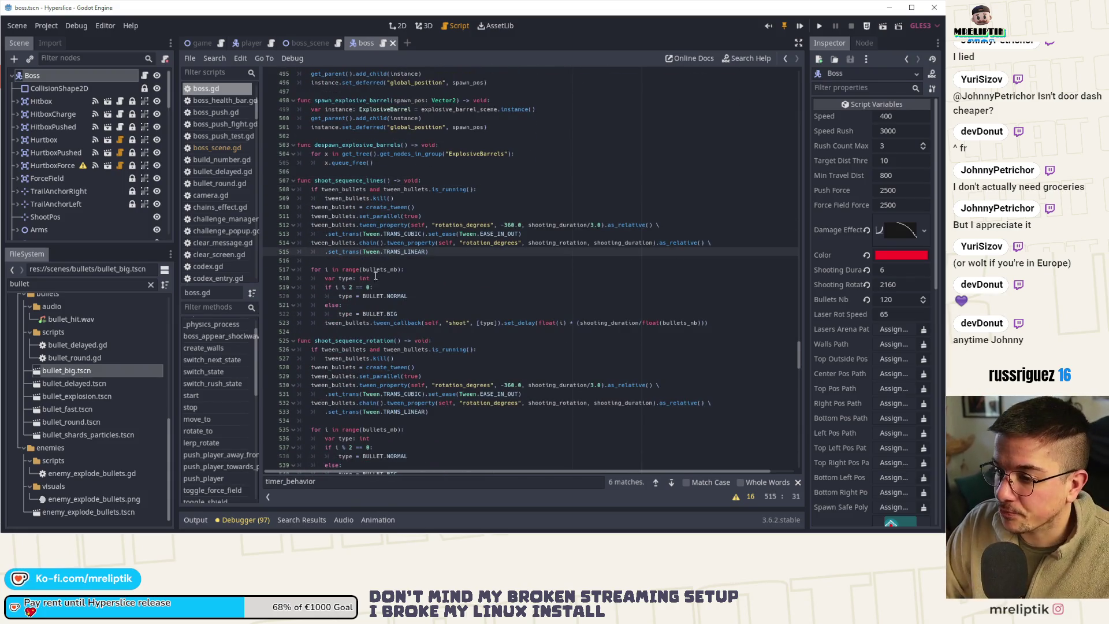
left_click(370, 269)
left_click(335, 233)
left_click(404, 224)
left_click(439, 216)
key("Return")
key("Return")
key("Up")
key("Return")
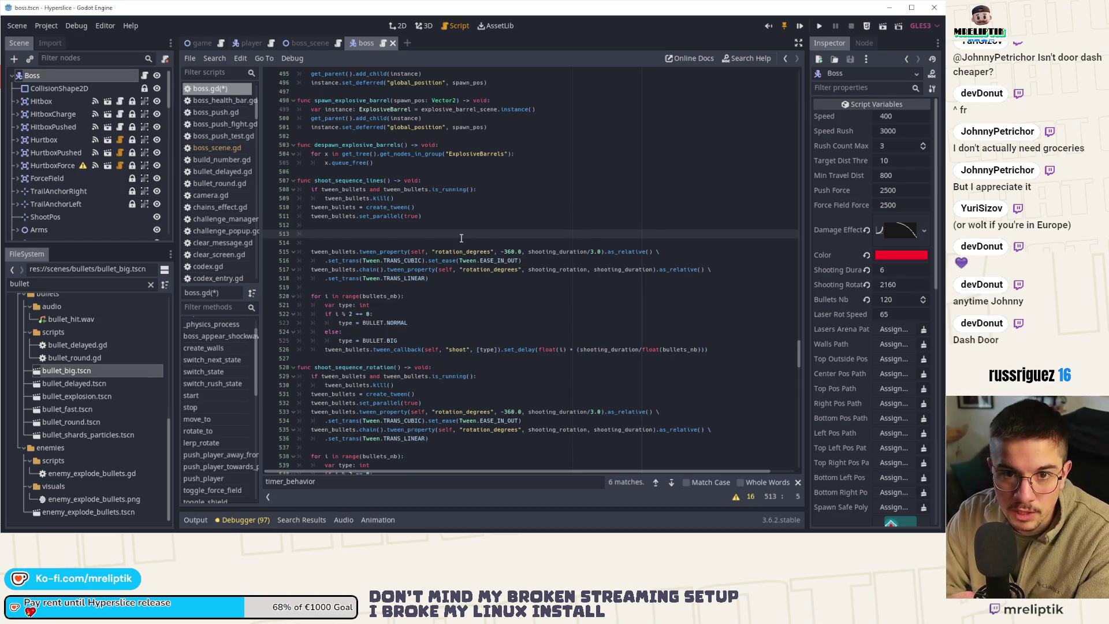
scroll(463, 228, "up", 5)
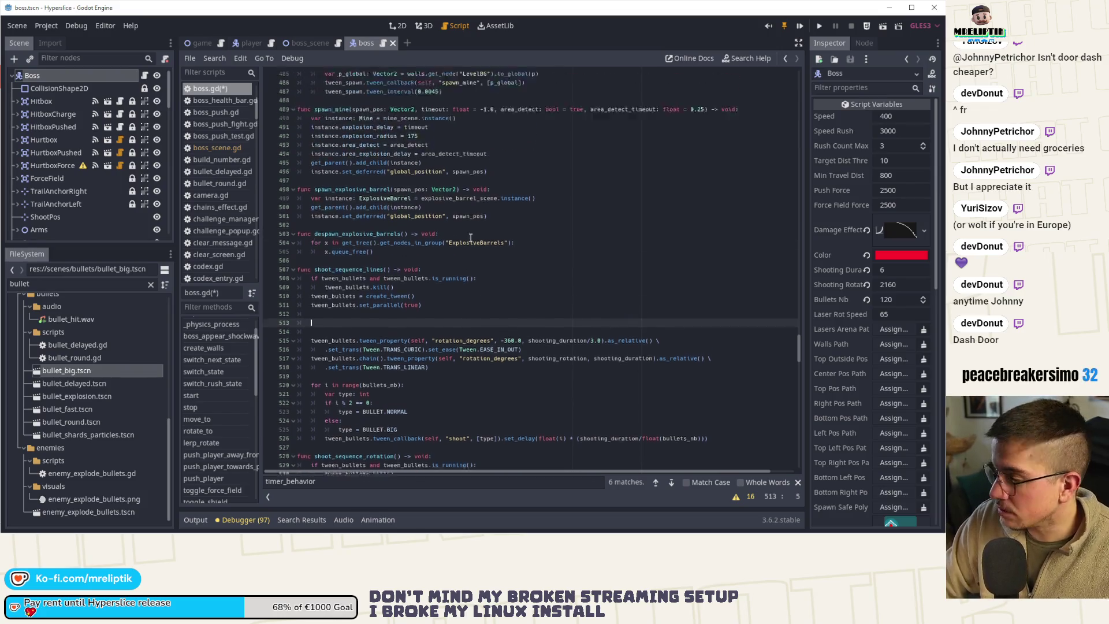
left_click_drag(801, 343, 798, 88)
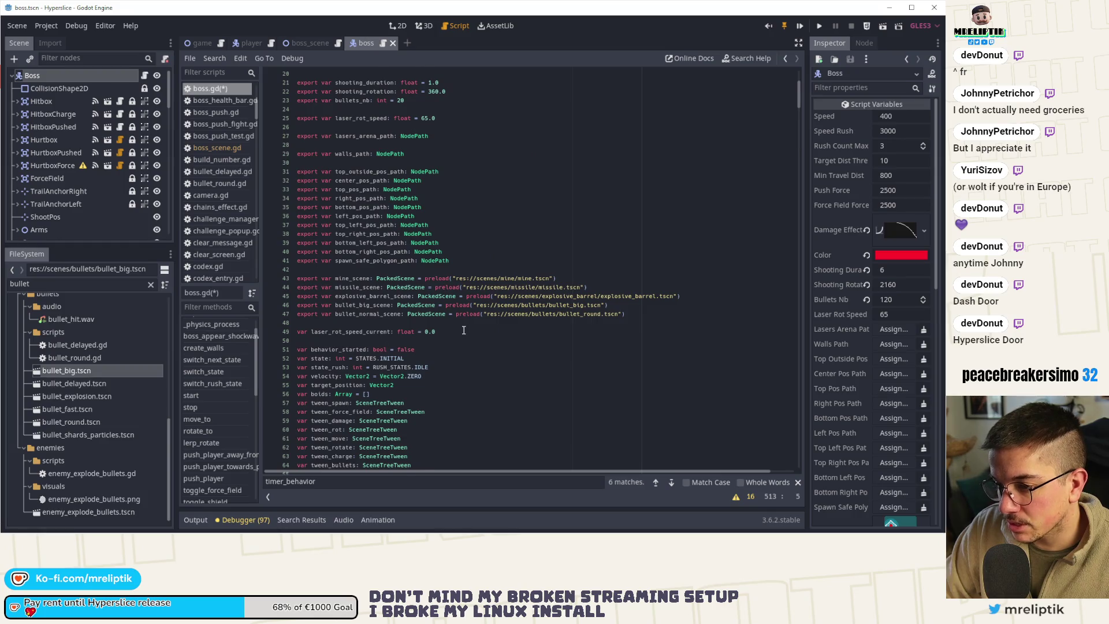
- Below the bullet_normal_scene export, declare export var bullet_fast_scene: PackedScene
scroll(463, 329, "down", 3)
scroll(463, 330, "down", 3)
left_click(437, 306)
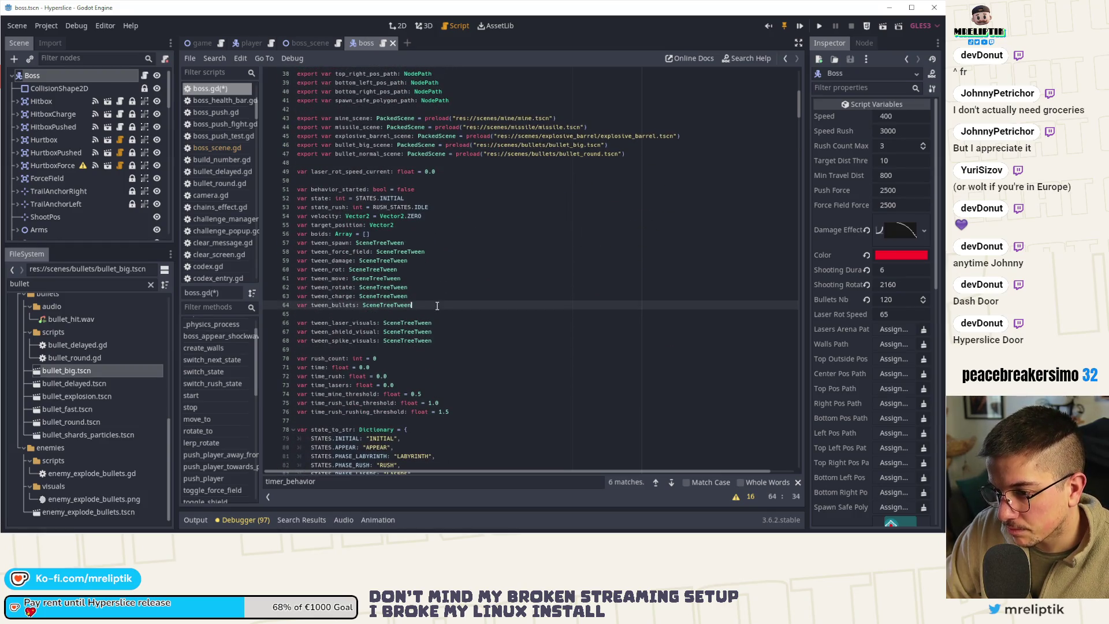
scroll(437, 307, "up", 5)
scroll(437, 306, "up", 8)
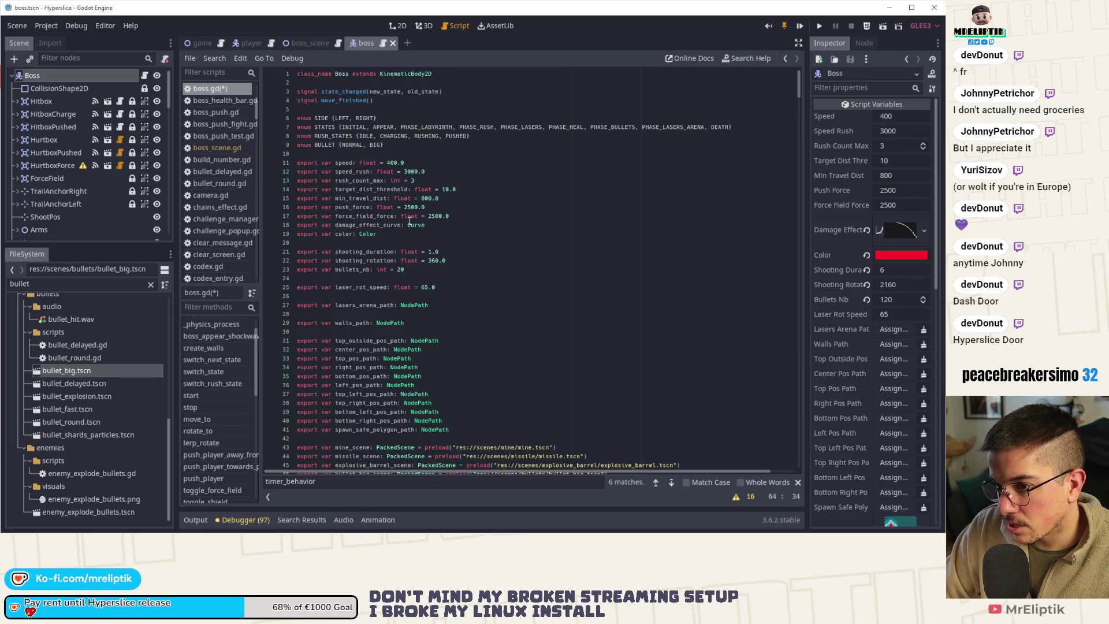
scroll(387, 258, "down", 6)
left_click(347, 335)
key("Return")
key("Up")
type("export var bullet_fast_scene: ")
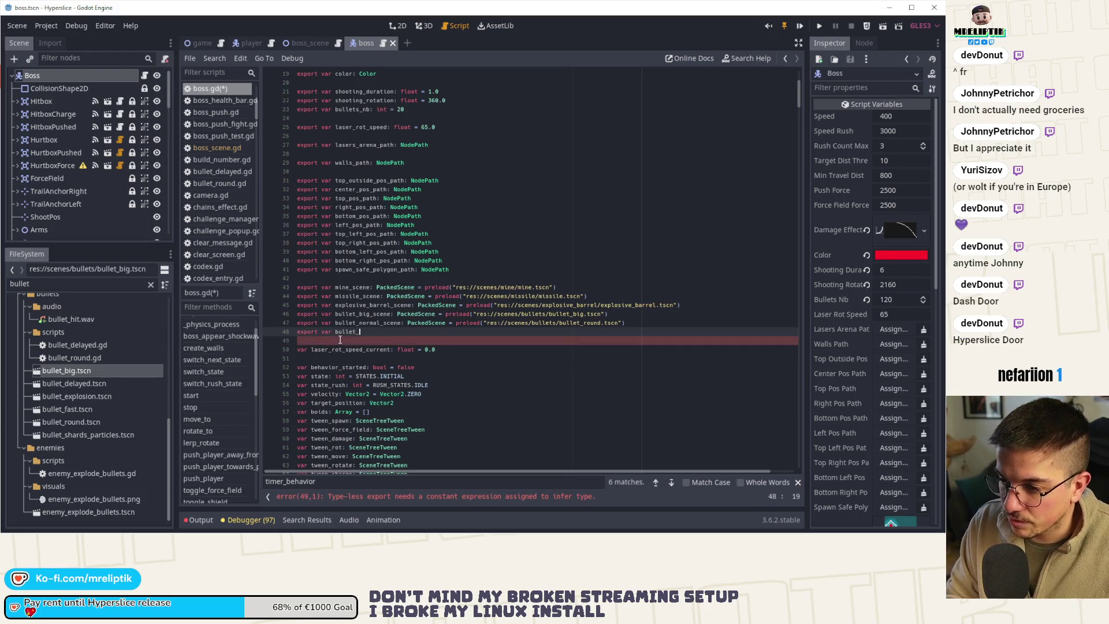
type("PackedS")
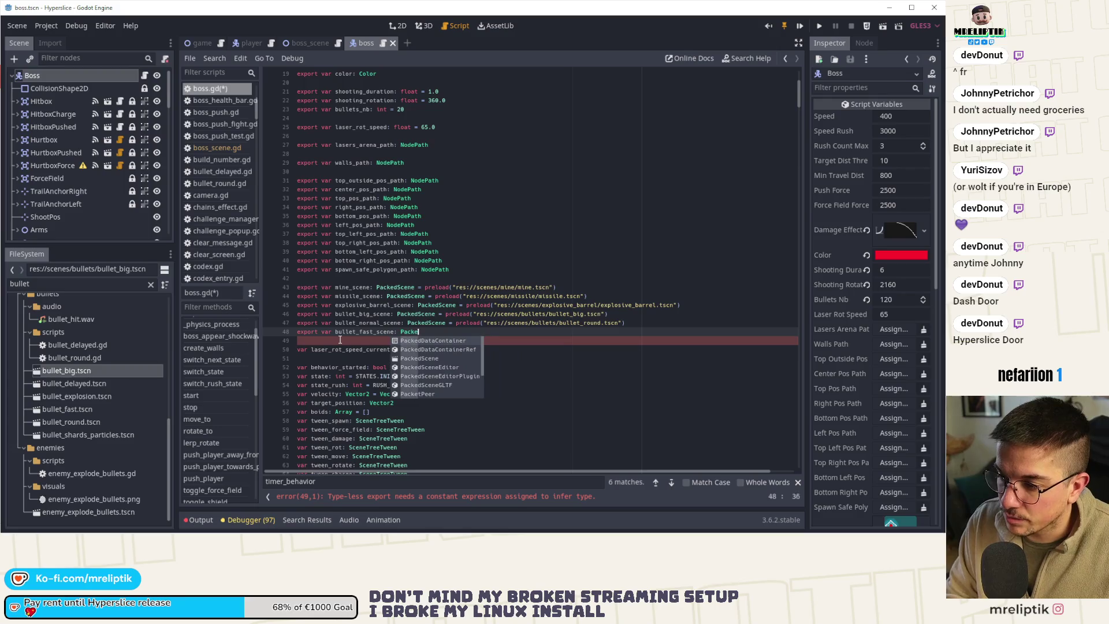
key("Return")
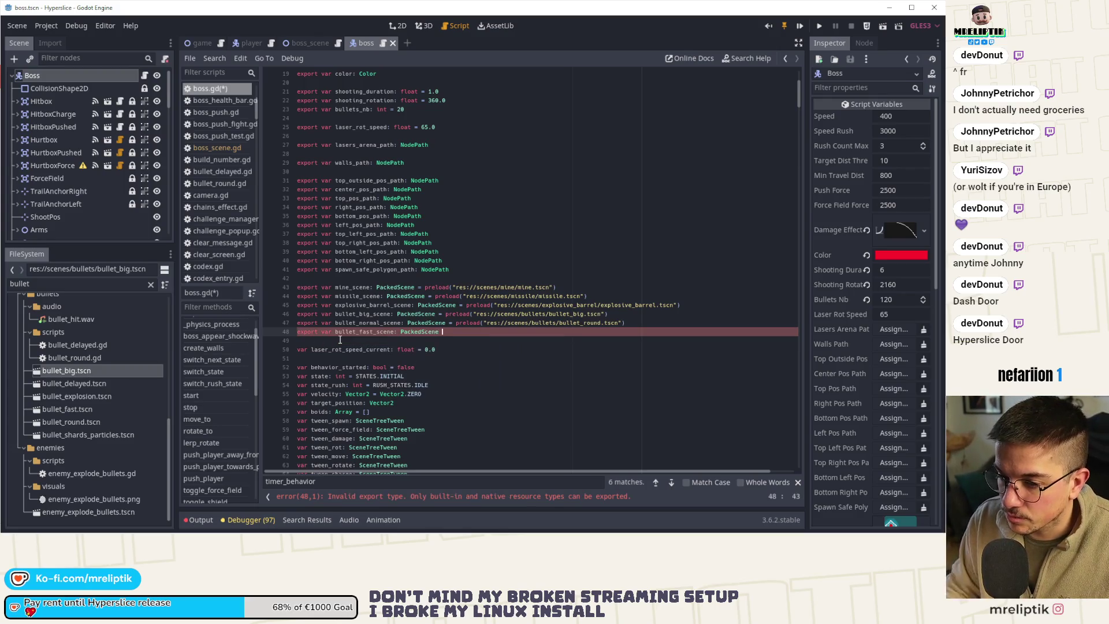
- Assign it a preload of bullet_fast.tscn from the FileSystem and save the script
left_click(67, 409)
mouse_move(67, 408)
left_mouse_down()
mouse_move(455, 327)
mouse_move(469, 338)
mouse_move(454, 343)
left_mouse_up()
left_click(454, 343)
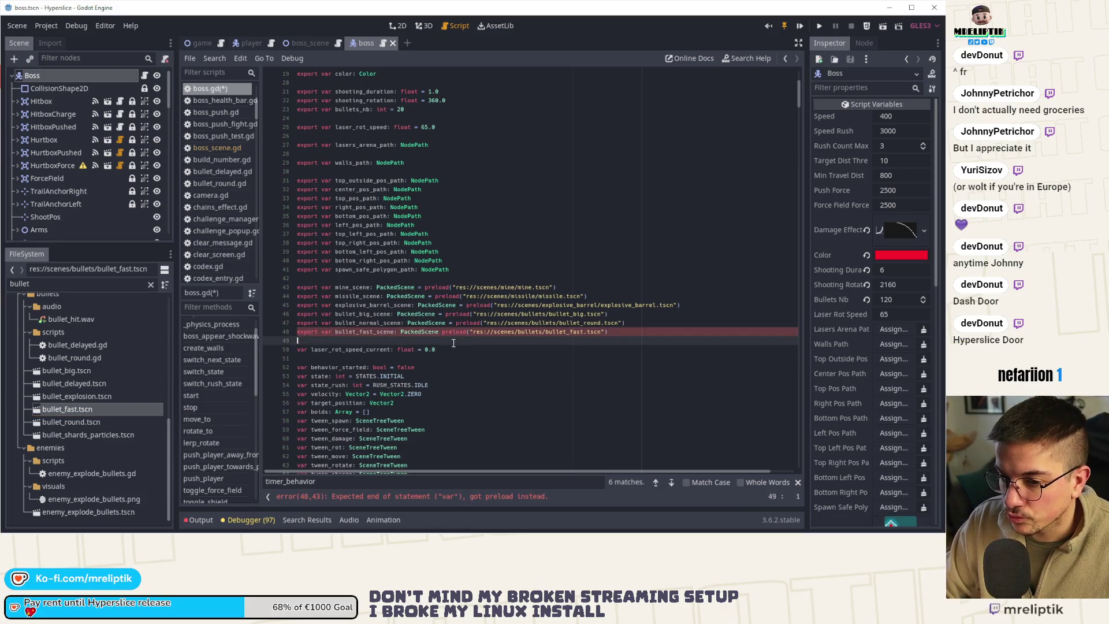
left_click(439, 332)
type("=")
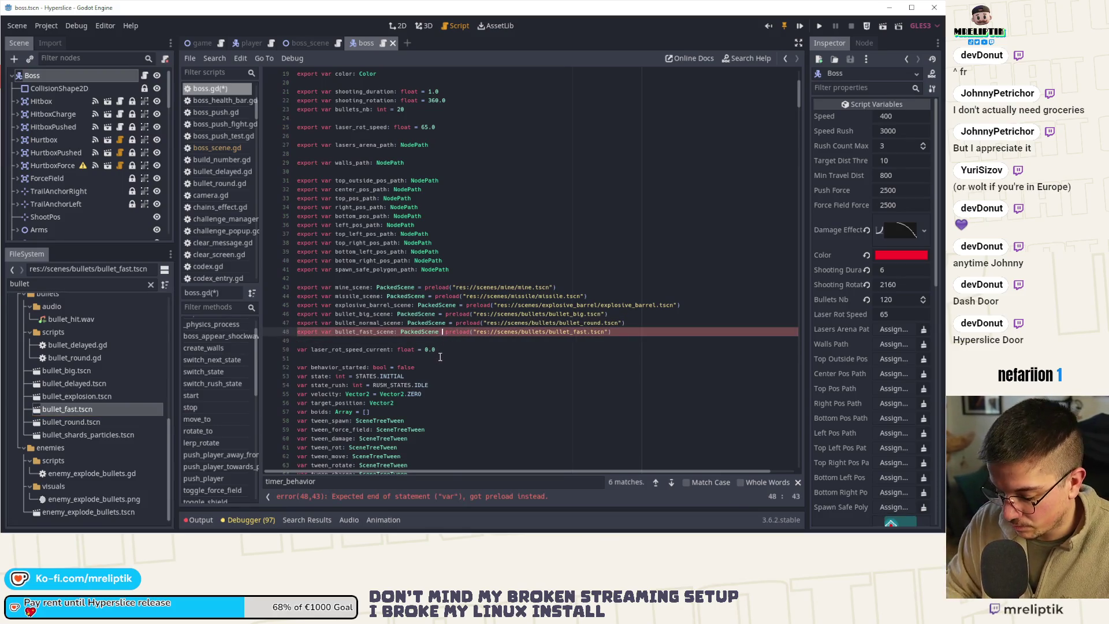
key("ctrl+s")
- Go to the shoot_sequence_lines function from the methods list
double_click(371, 331)
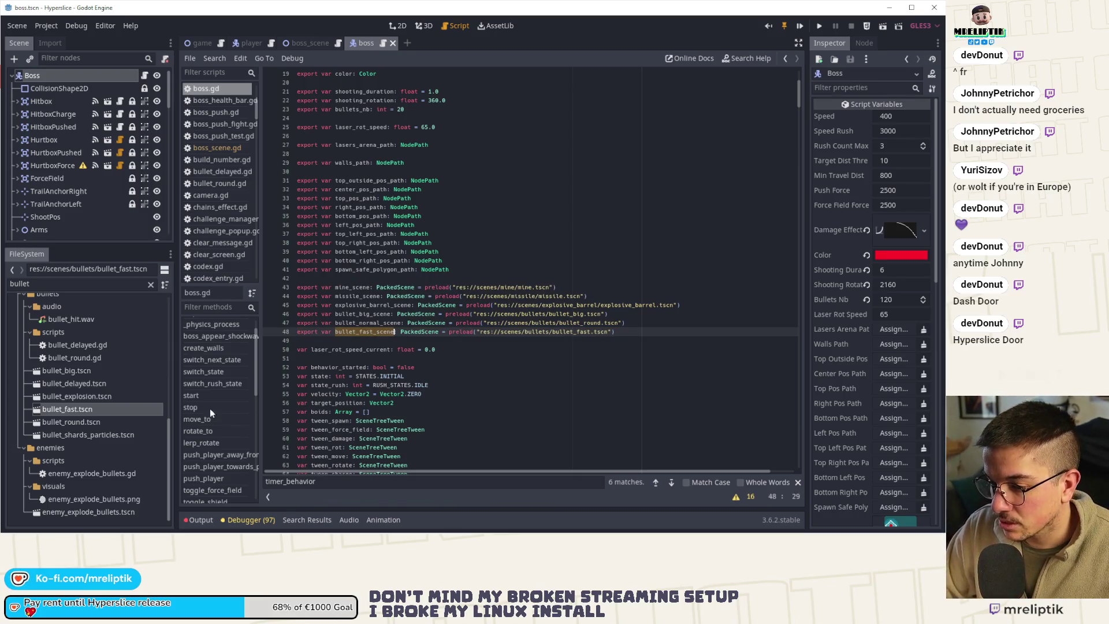
scroll(227, 379, "down", 3)
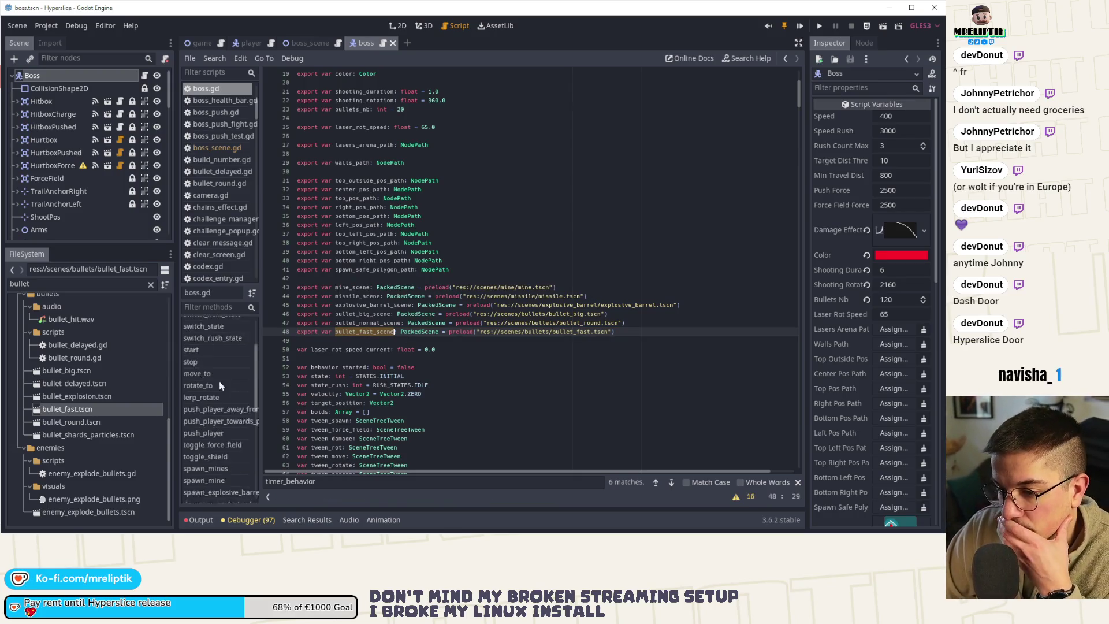
scroll(220, 434, "down", 3)
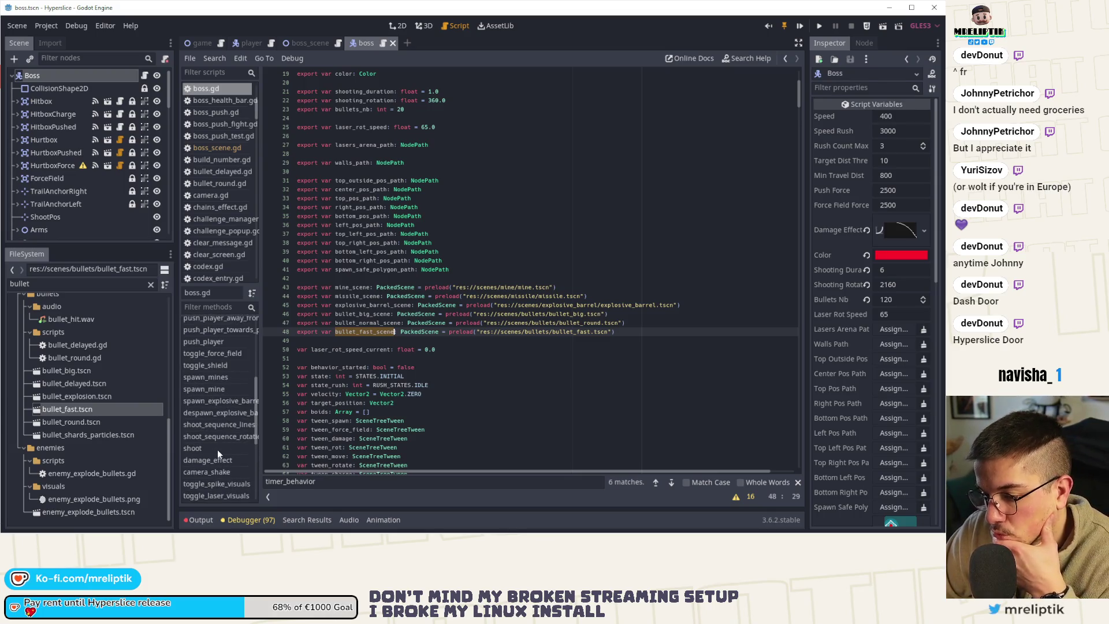
left_click(208, 424)
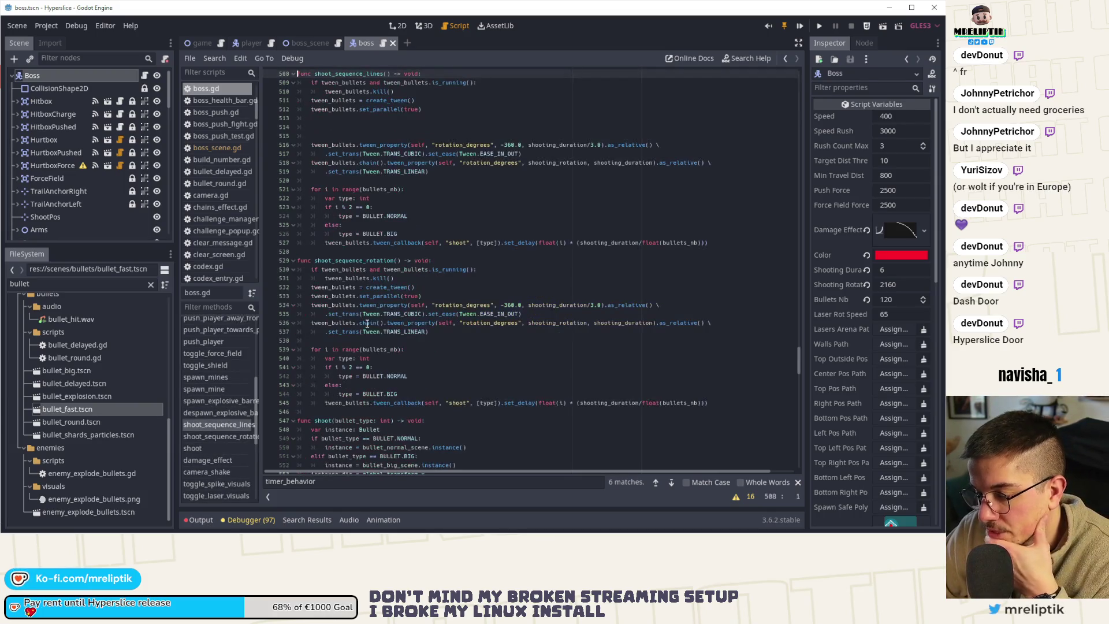
- In shoot_sequence_lines, change the even-bullet type from BULLET.NORMAL to BULLET.FAST and save
scroll(352, 269, "up", 2)
left_click(350, 172)
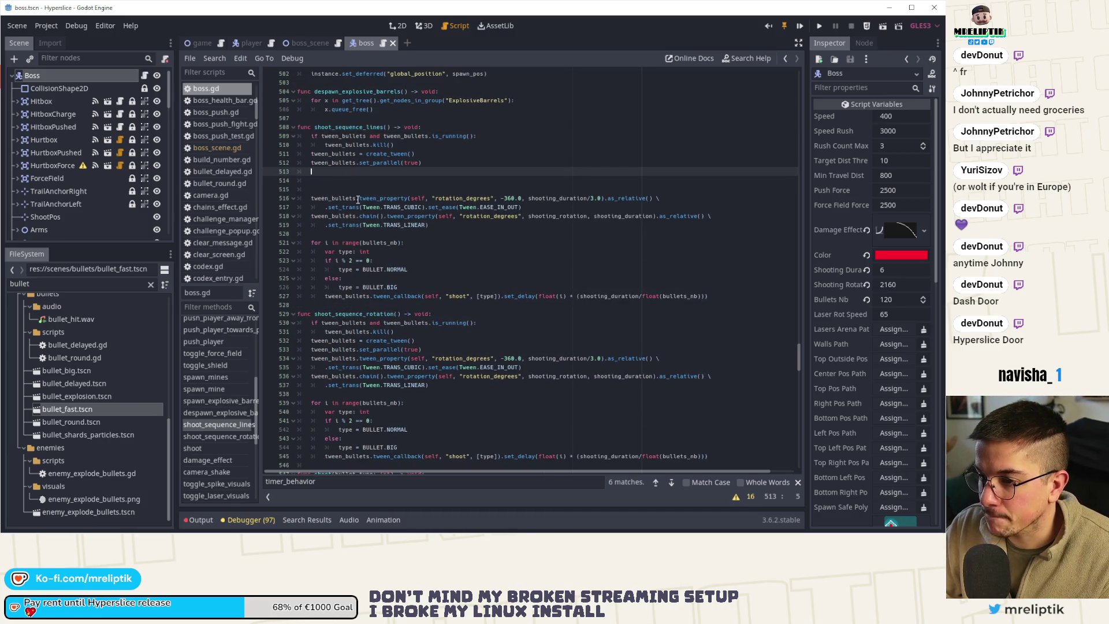
left_click(433, 273)
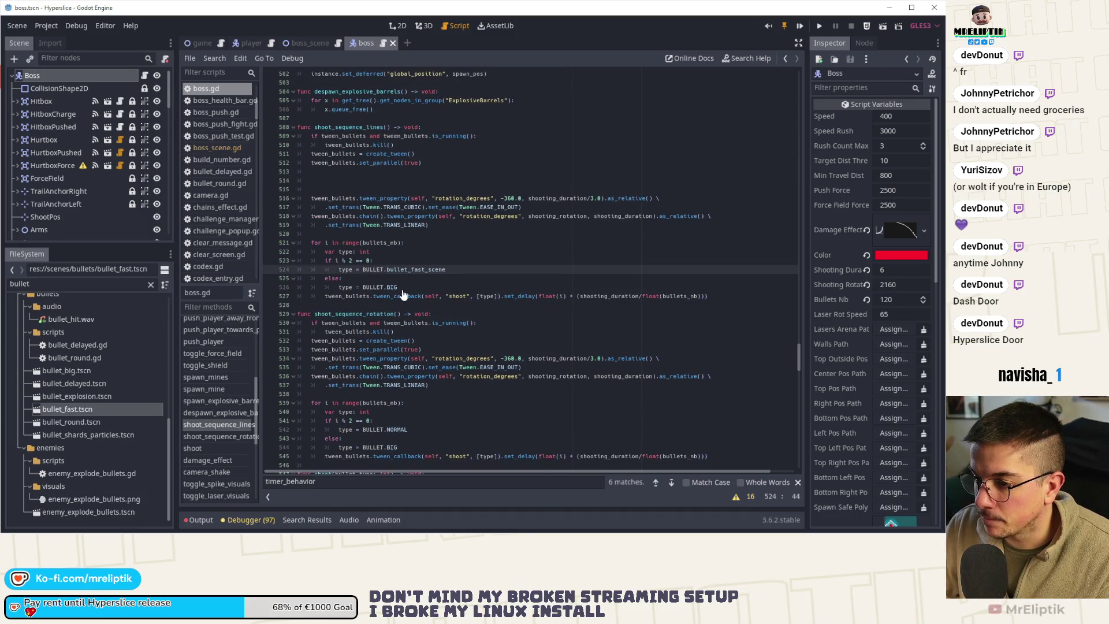
type("FAST")
key("ctrl+s")
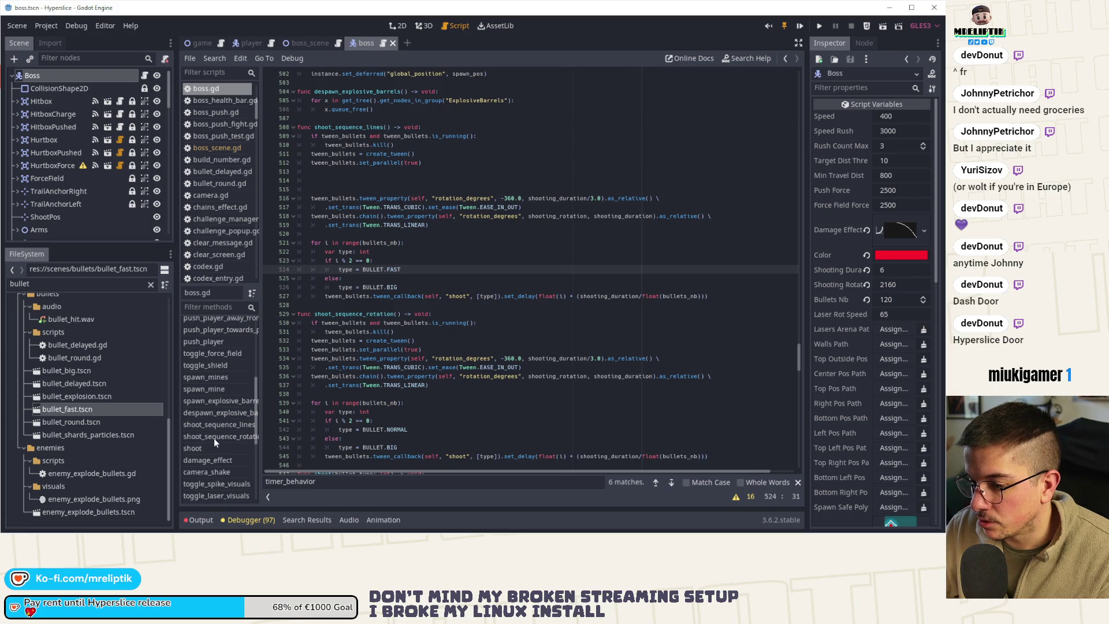
- In shoot(), duplicate the BULLET.BIG elif as a new BULLET.FAST branch
left_click(193, 449)
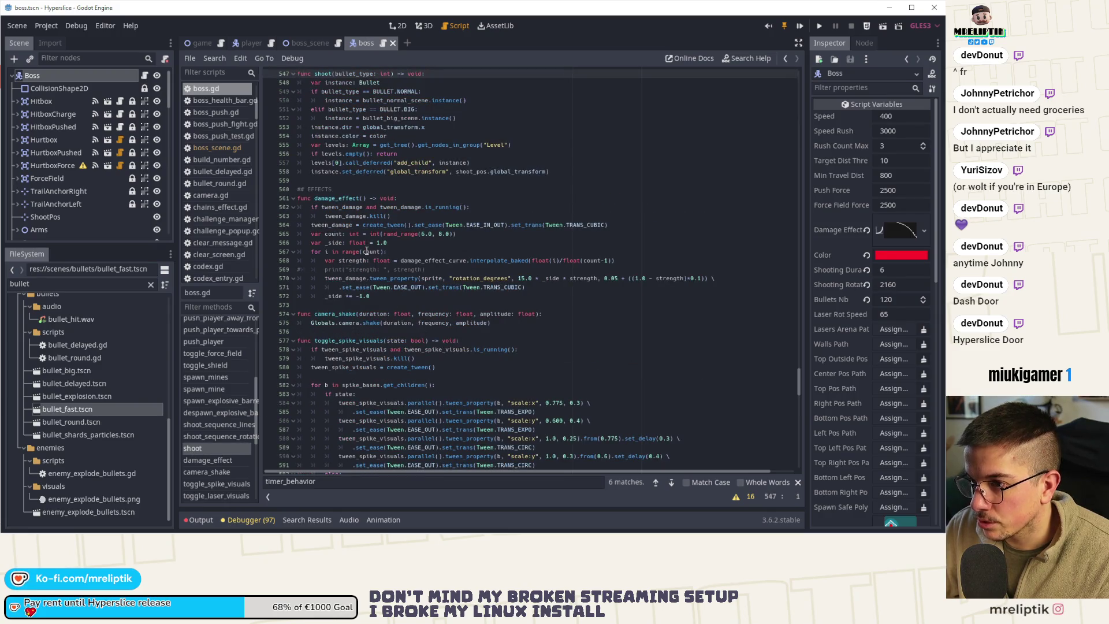
scroll(365, 241, "up", 2)
left_click(428, 172)
key("Up")
key("ctrl+c")
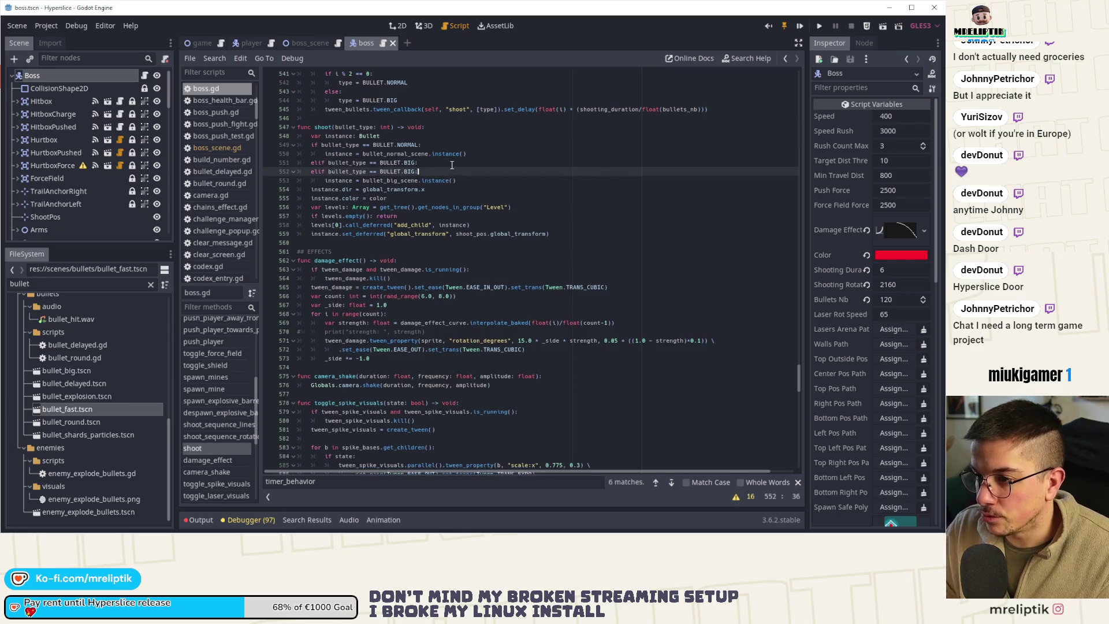
key("Down")
key("ctrl+v")
key("BackSpace")
key("BackSpace")
key("BackSpace")
type("FAS")
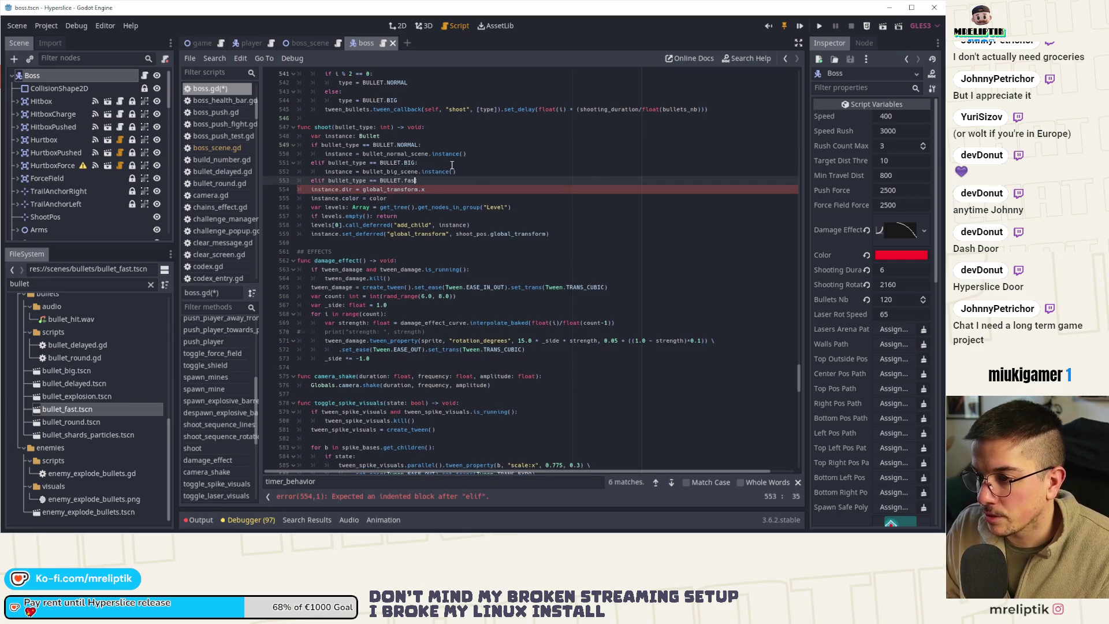
type("T:")
- Make the FAST branch instance bullet_fast_scene instead of bullet_big_scene, and save
key("Up")
key("ctrl+c")
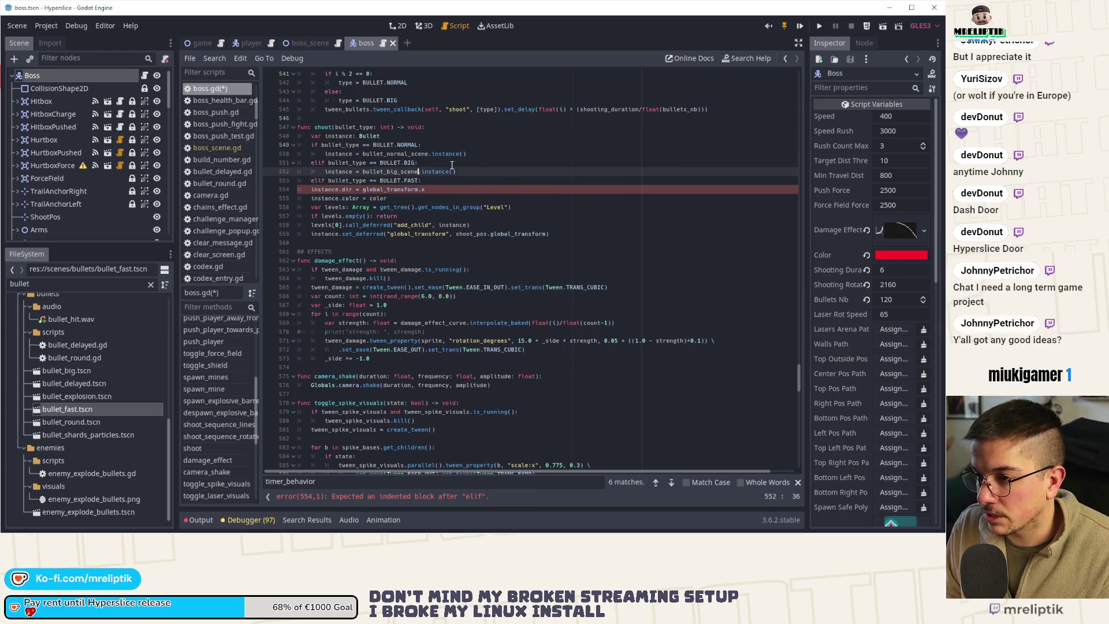
key("Down")
key("ctrl+v")
key("ctrl+shift+Left")
type("bullet_fast_scene")
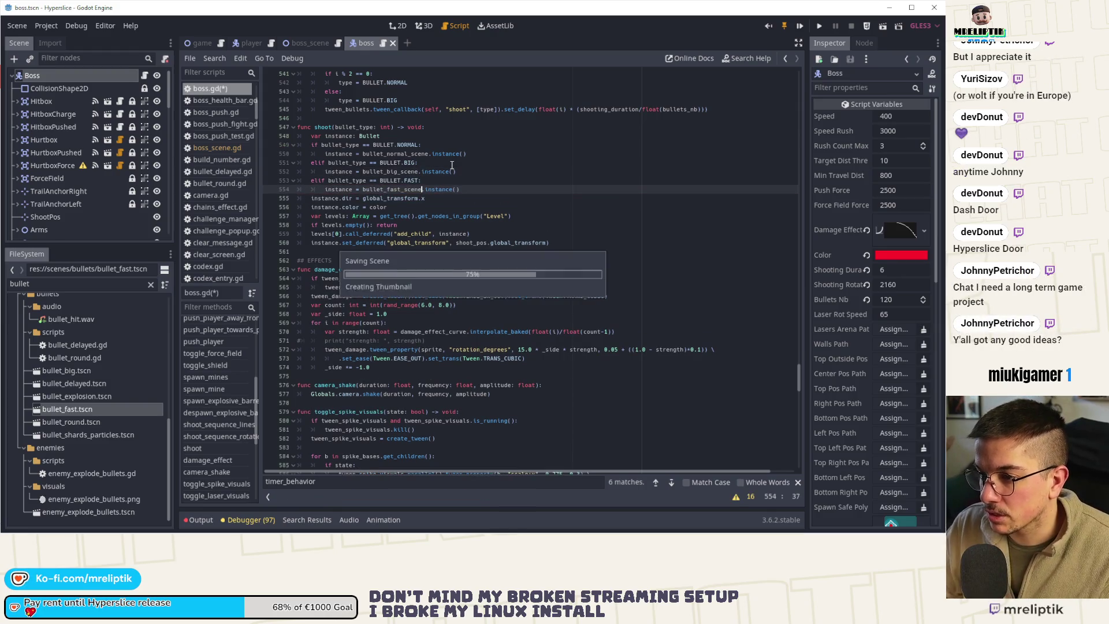
key("ctrl+s")
- Add FAST to the BULLET enum after BIG
left_click(412, 180)
key("ctrl+Home")
left_click(378, 148)
type(", FAST")
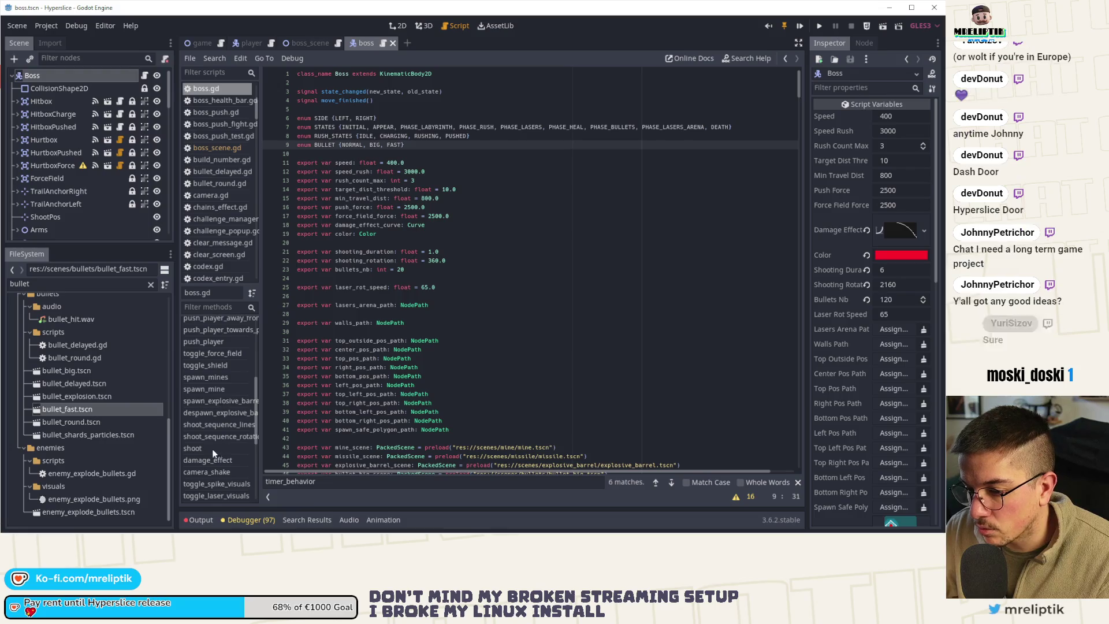
- Delete the extra blank line in shoot_sequence_lines
left_click(216, 425)
left_click(376, 126)
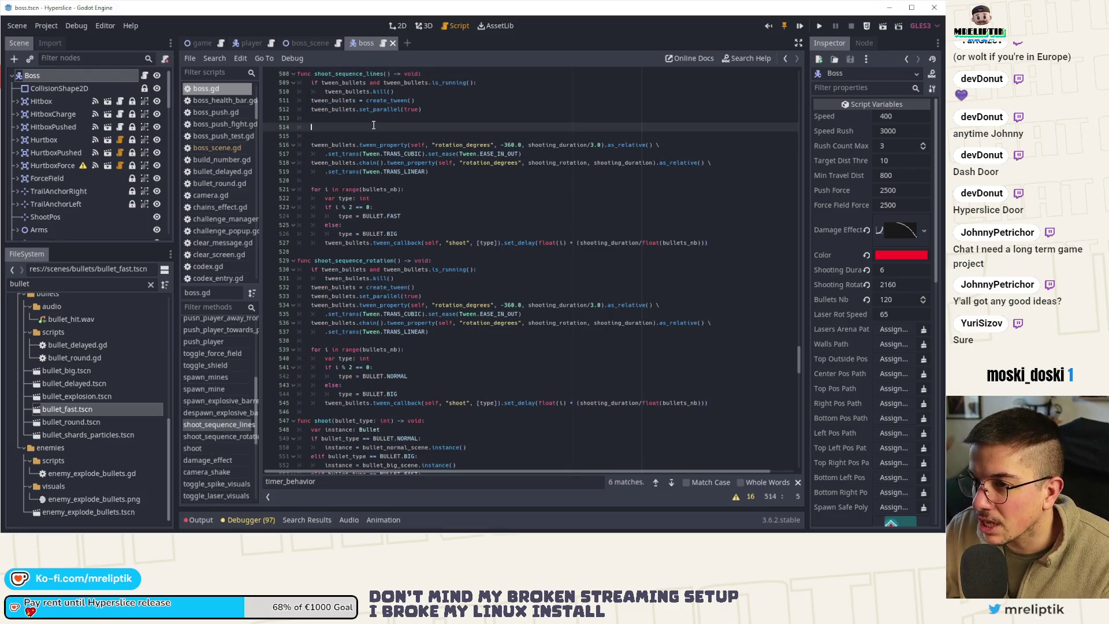
key("Delete")
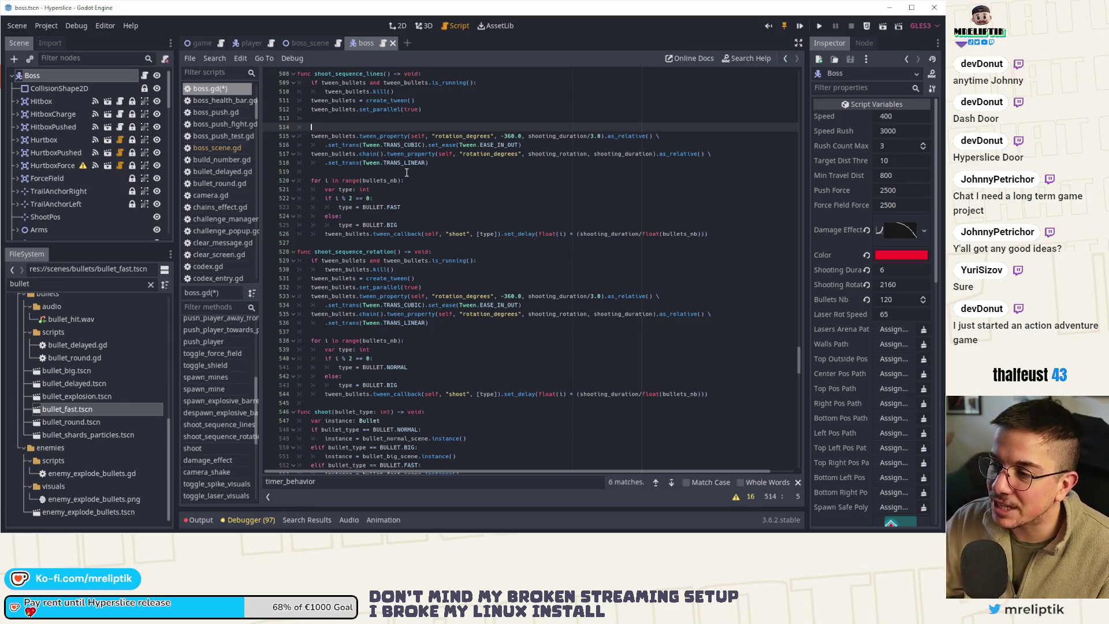
left_click(383, 119)
left_click(361, 128)
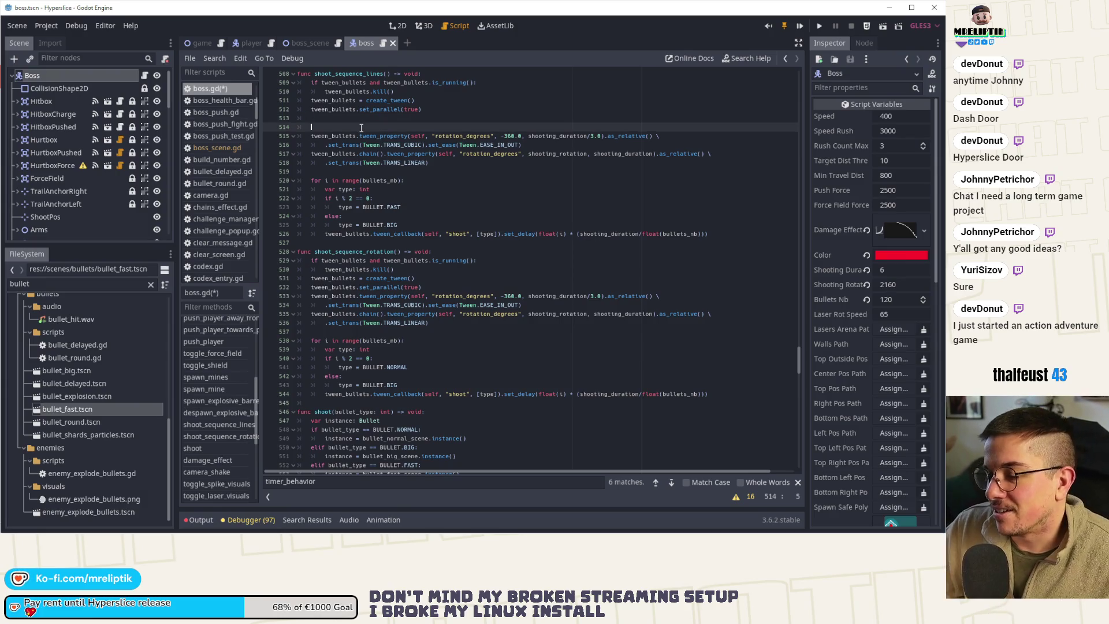
key("BackSpace")
key("BackSpace")
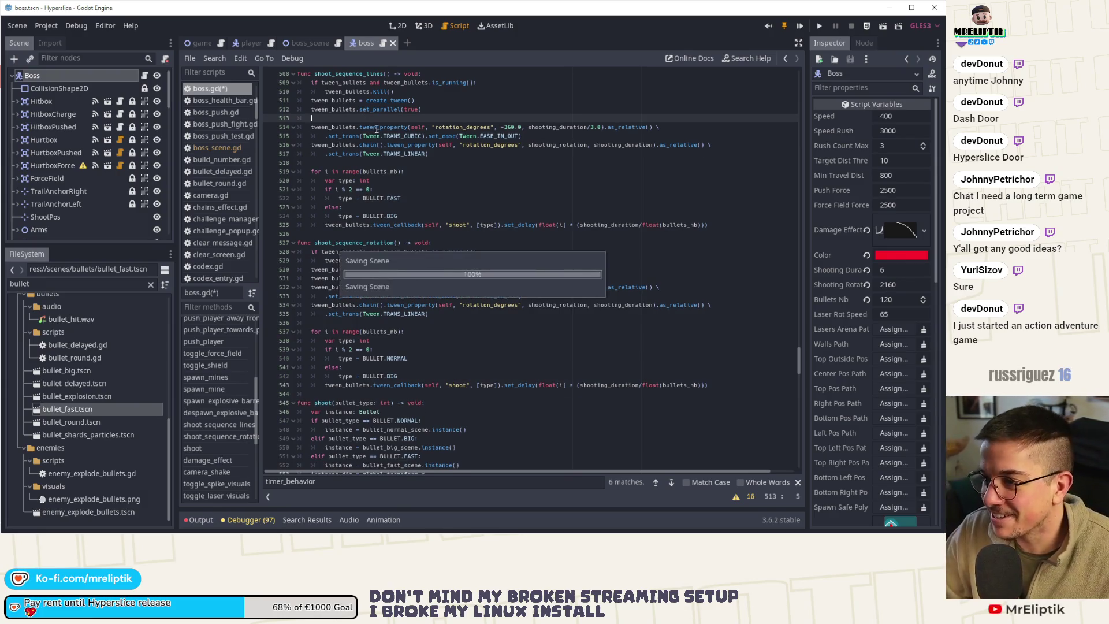
key("ctrl+s")
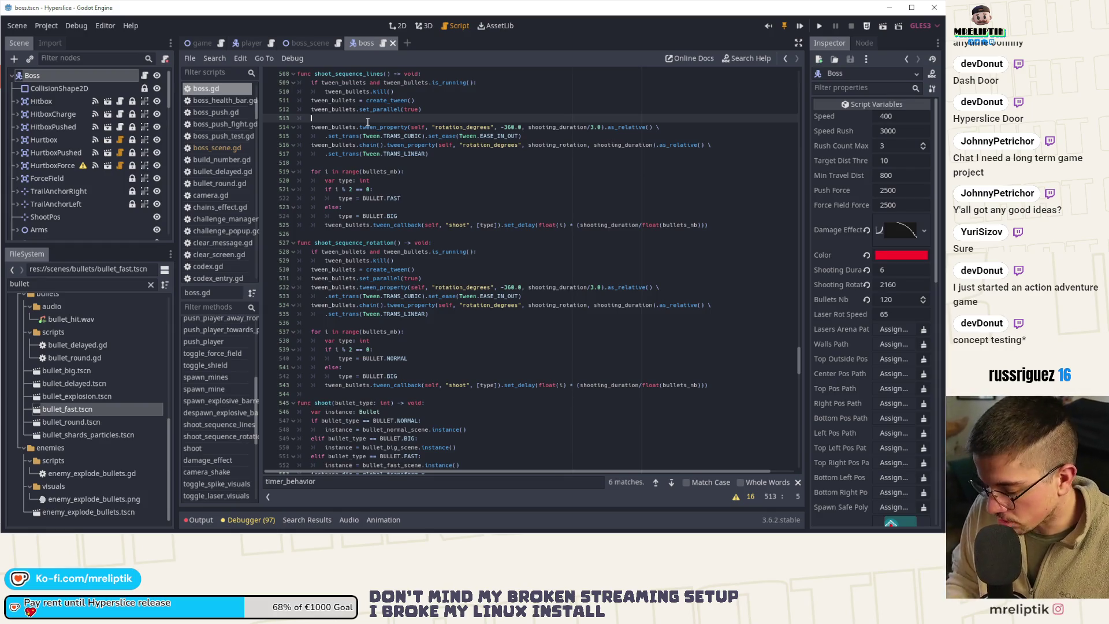
key("Return")
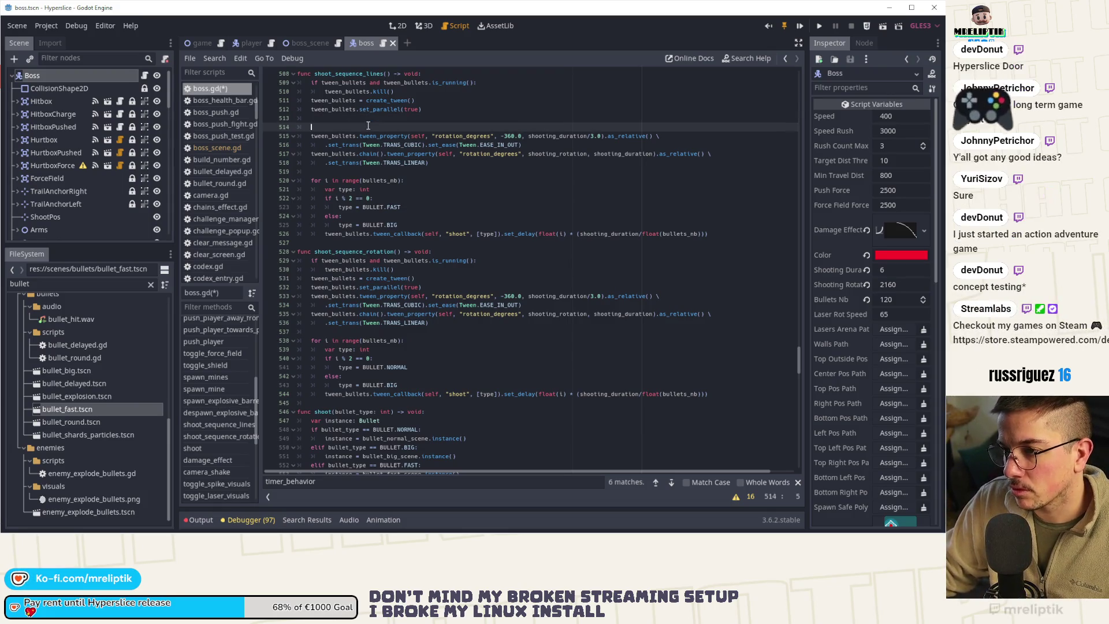
scroll(405, 112, "up", 1)
- At the top of shoot_sequence_lines, declare an angles Array and an int amount of 10
left_click(435, 103)
key("Return")
key("Return")
key("Up")
type("var angles: ")
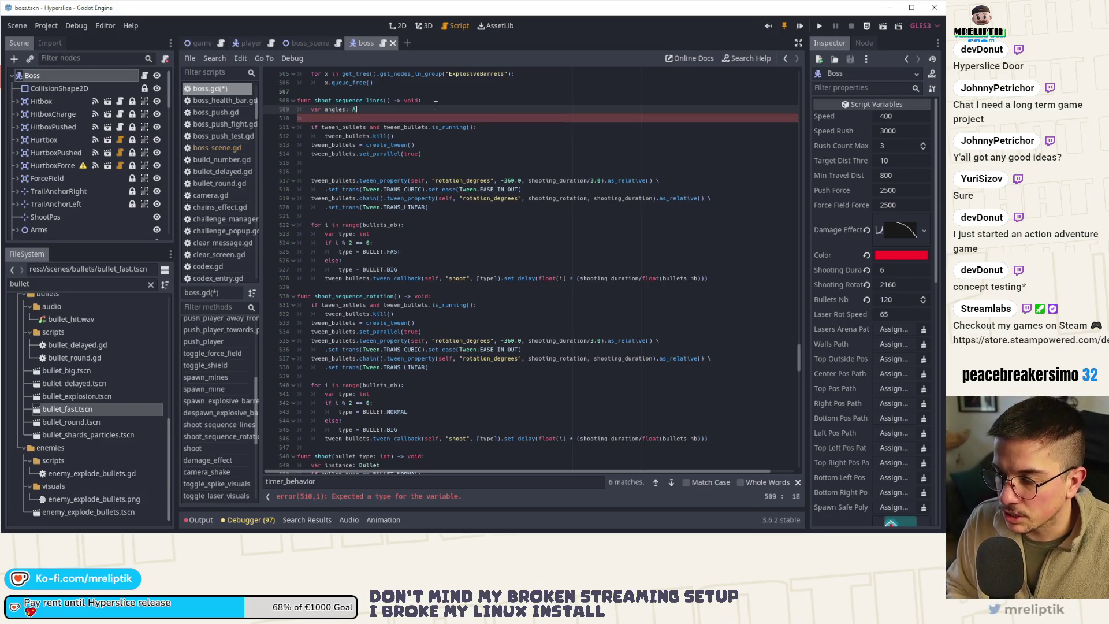
type("Array = [")
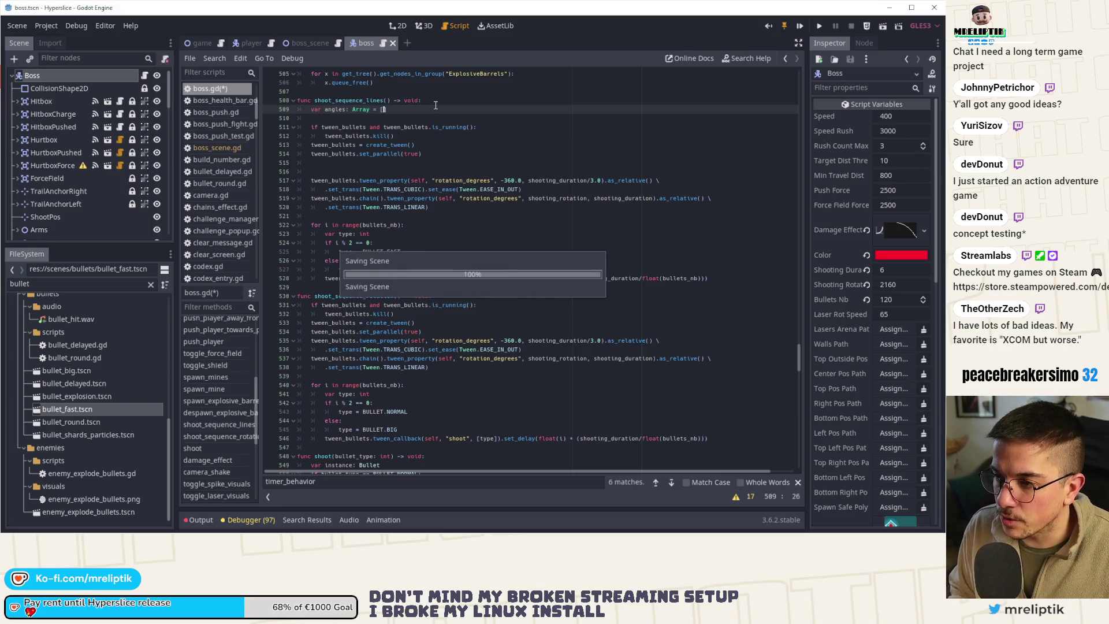
key("ctrl+s")
key("End")
key("Return")
type("var amou")
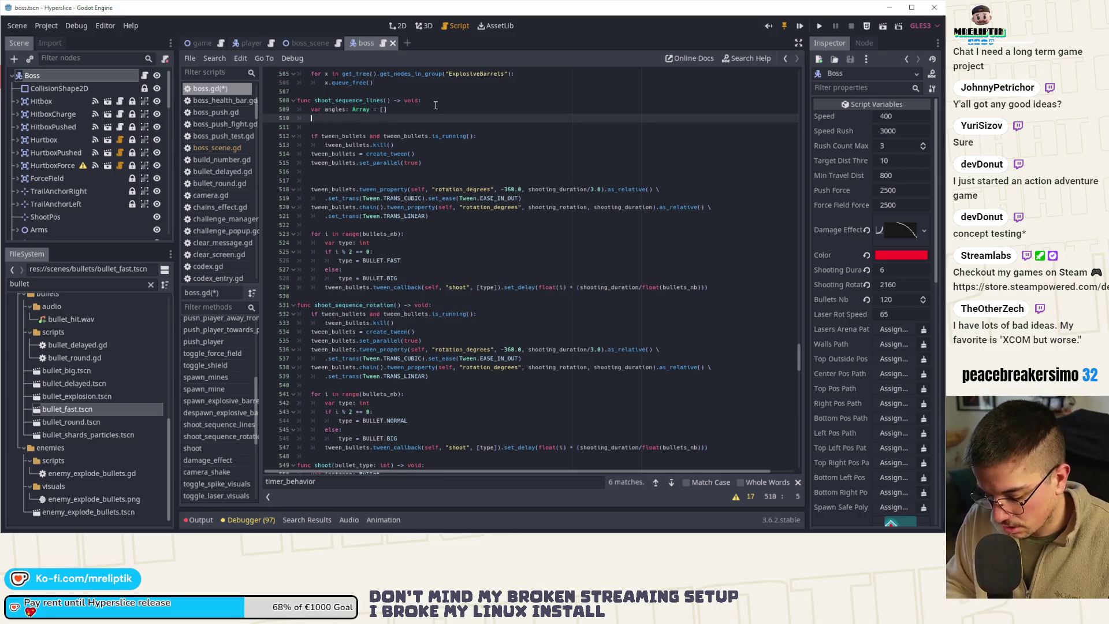
type("nt o")
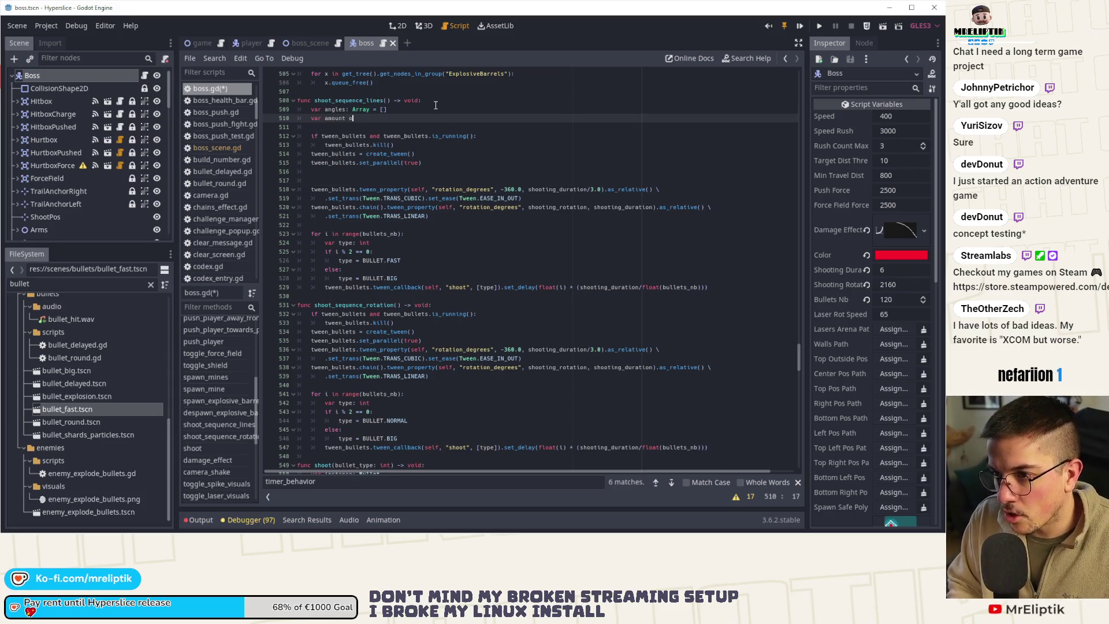
key("BackSpace")
key("BackSpace")
type(": int")
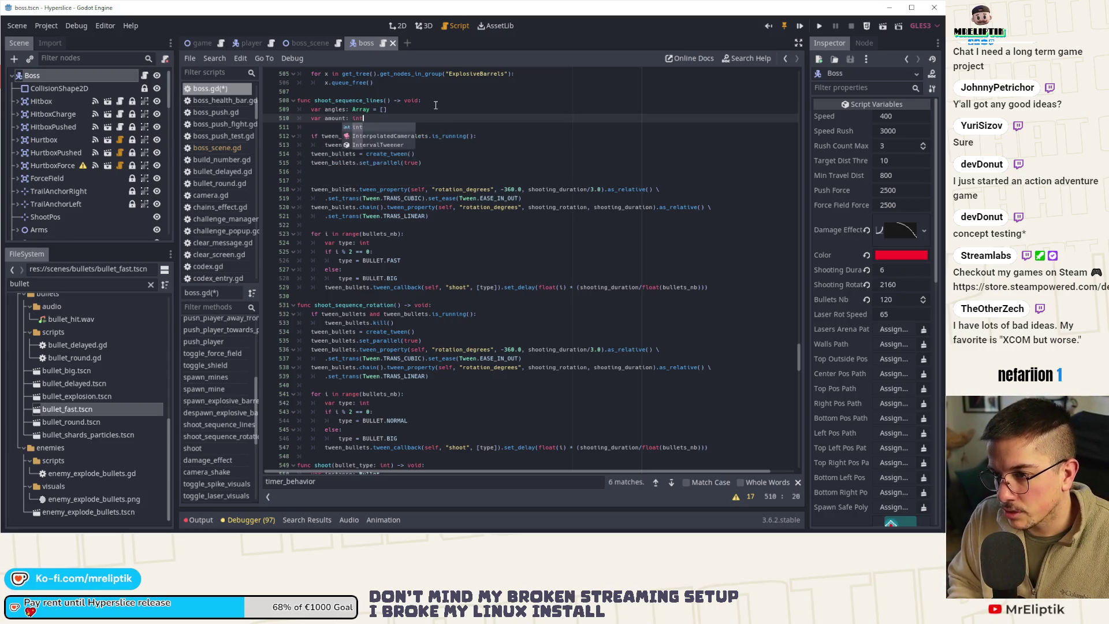
type(" = 19")
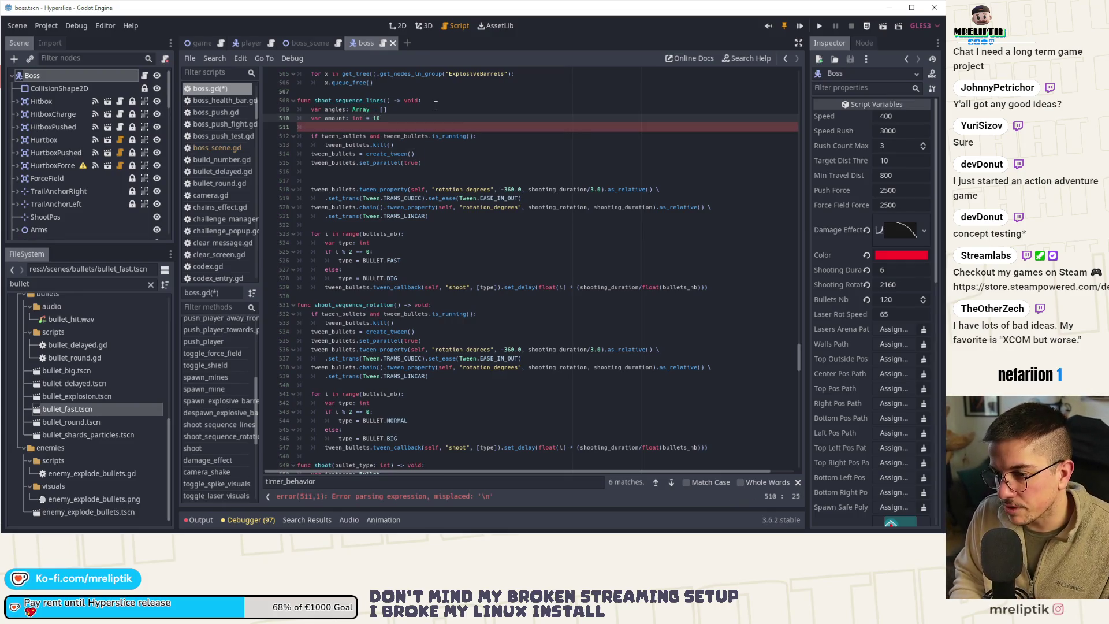
key("BackSpace")
type("0")
- Add a for i in range(amount) loop appending 360.0/10.0*i to angles
key("Return")
type("var")
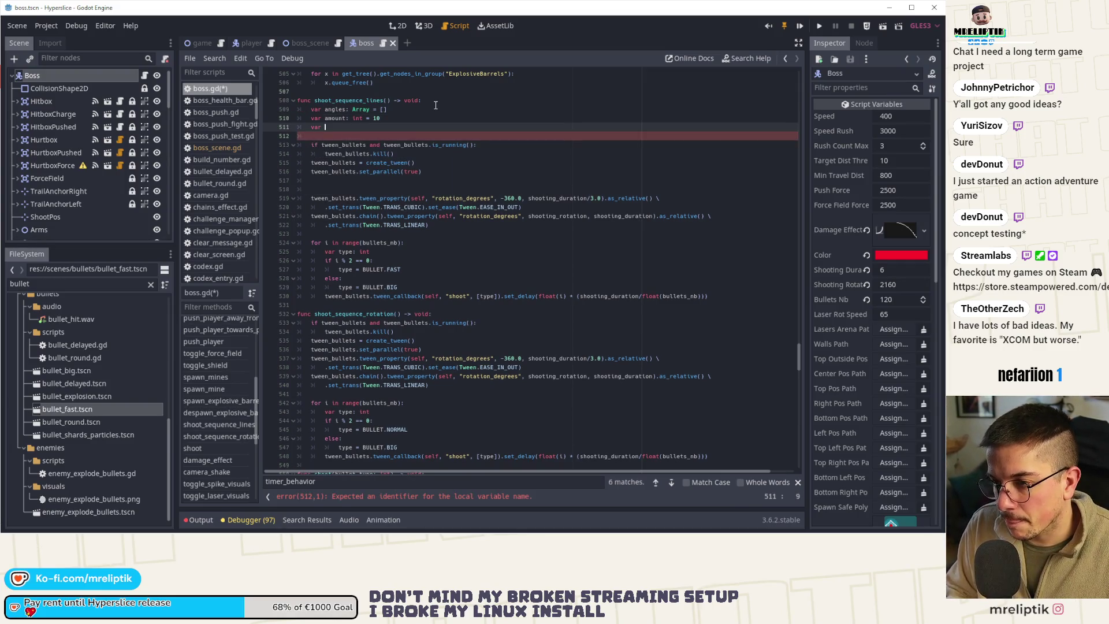
key("BackSpace")
key("BackSpace")
key("BackSpace")
key("BackSpace")
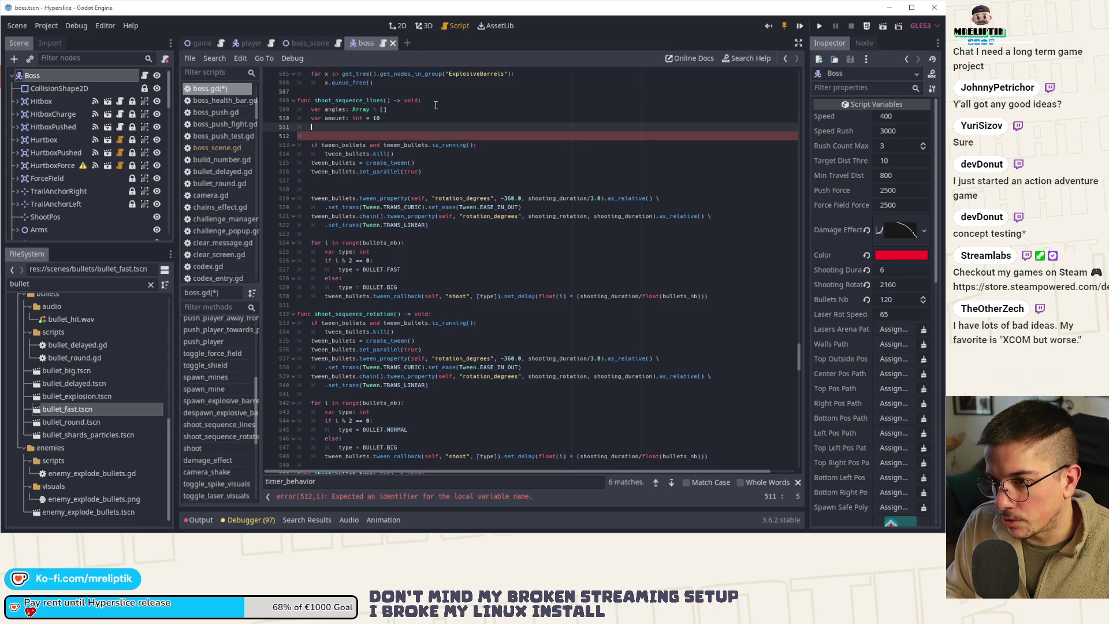
type("for i in range(amoun")
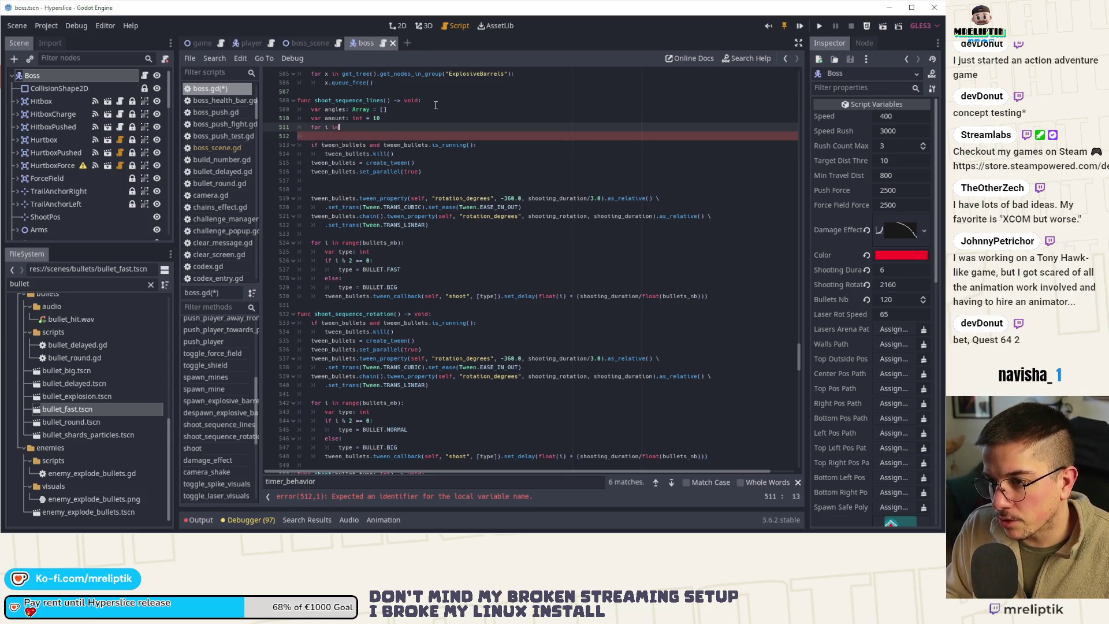
key("Return")
type("):")
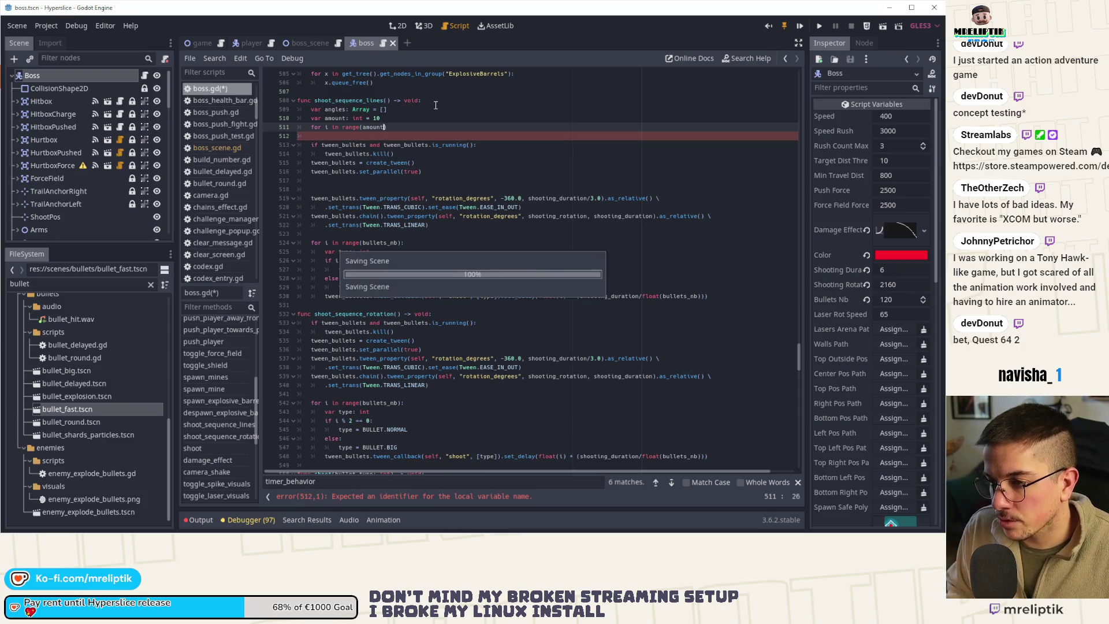
key("Return")
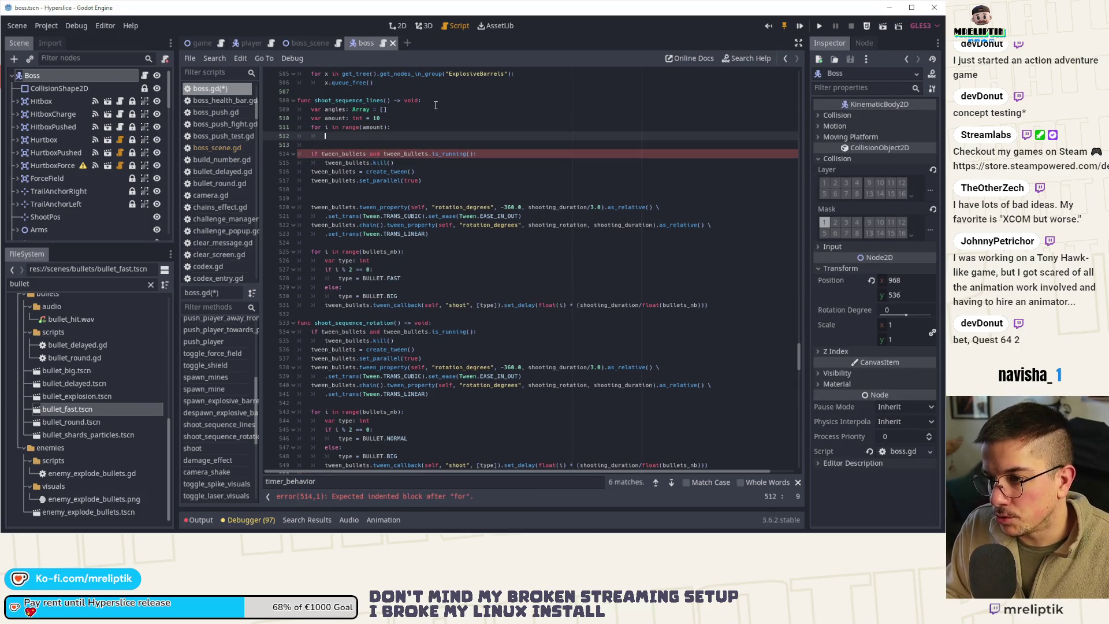
type("angles")
type(".append(")
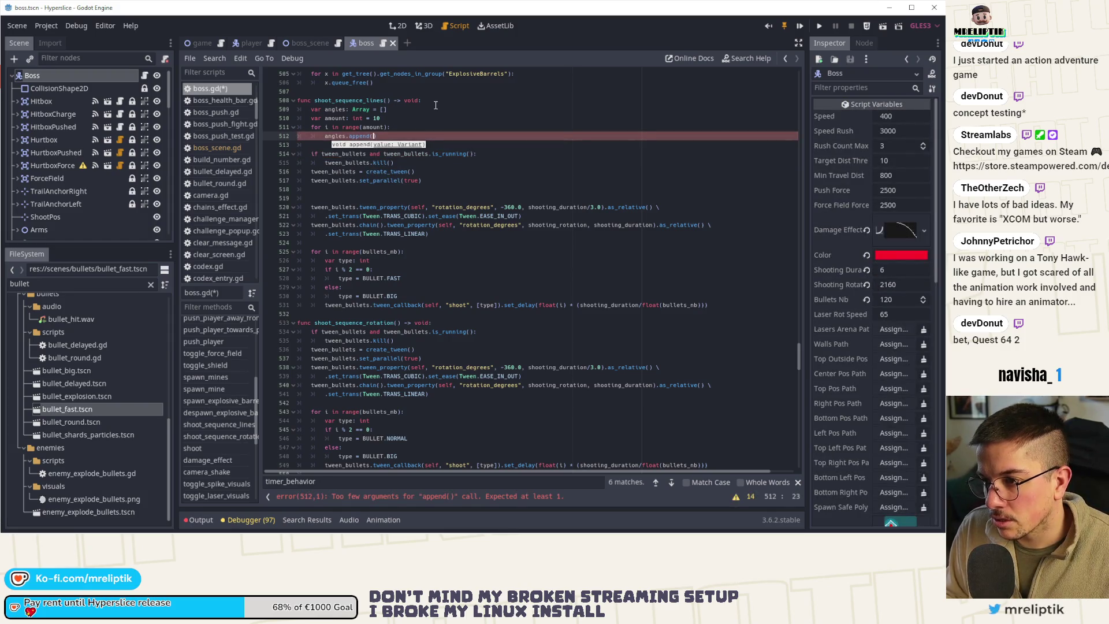
type("360.0, ")
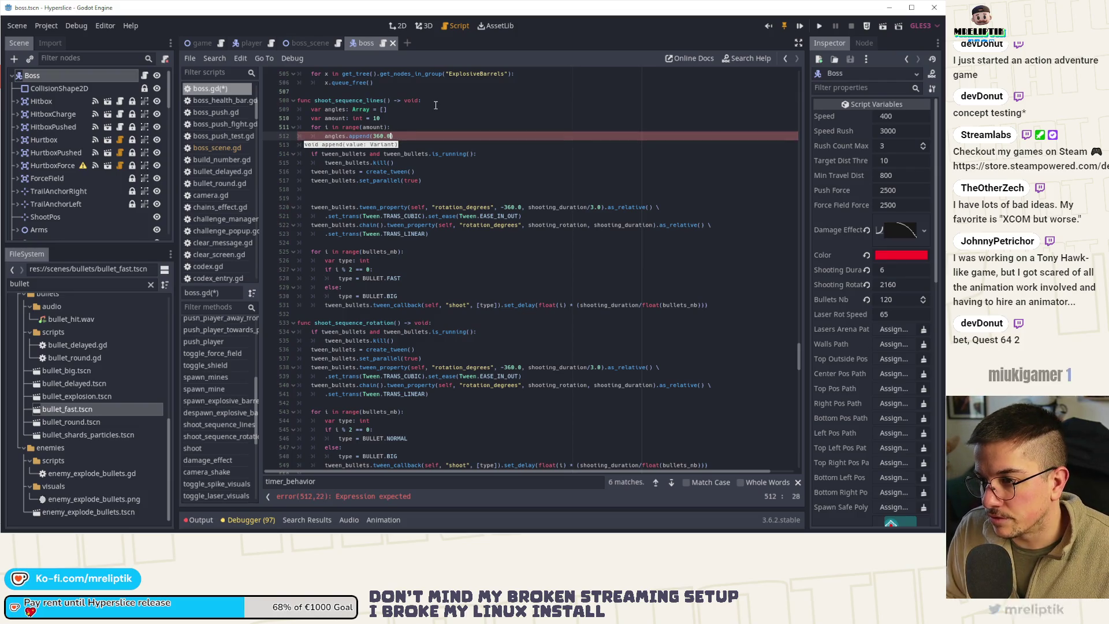
type("100")
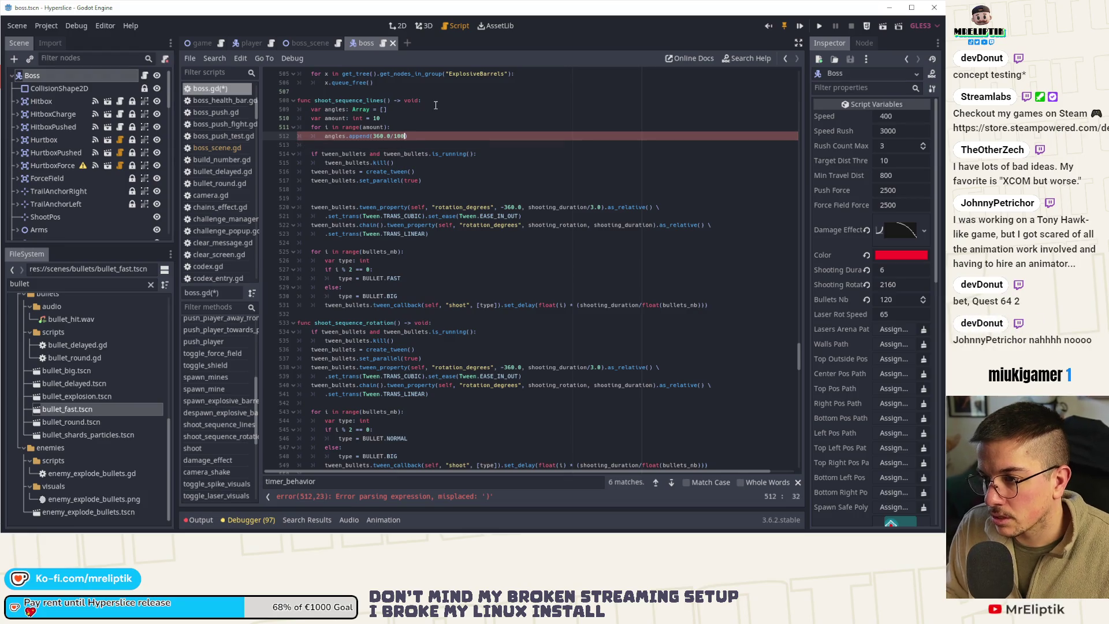
type(".0")
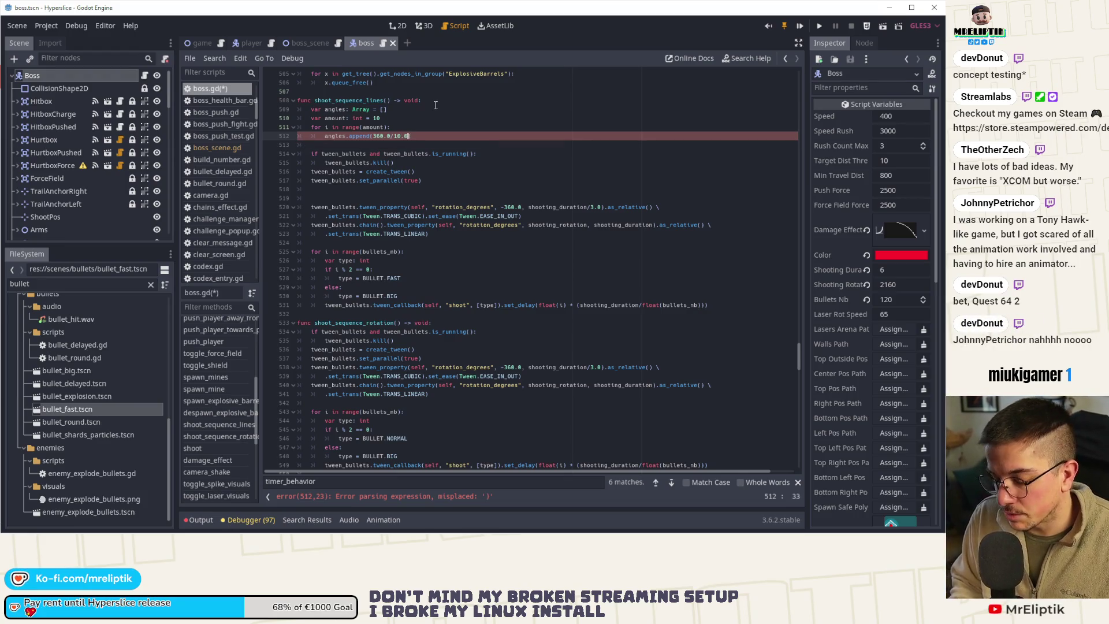
type("i")
key("End")
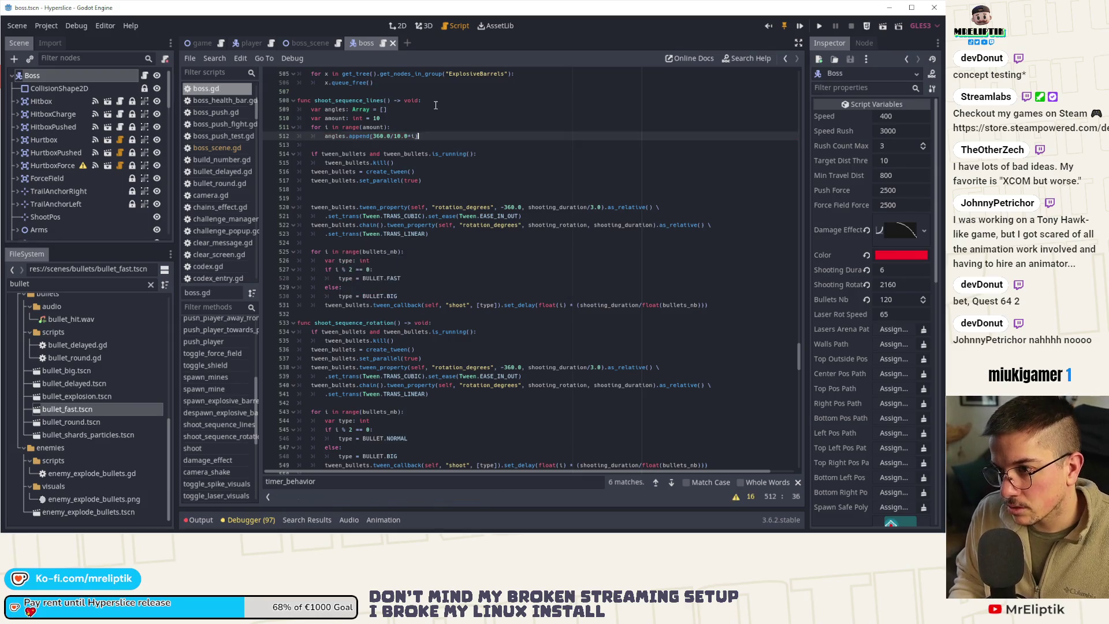
- Add angles.shuffle() after the loop and bring up the Array shuffle documentation
key("Return")
key("Return")
type("angles.shu")
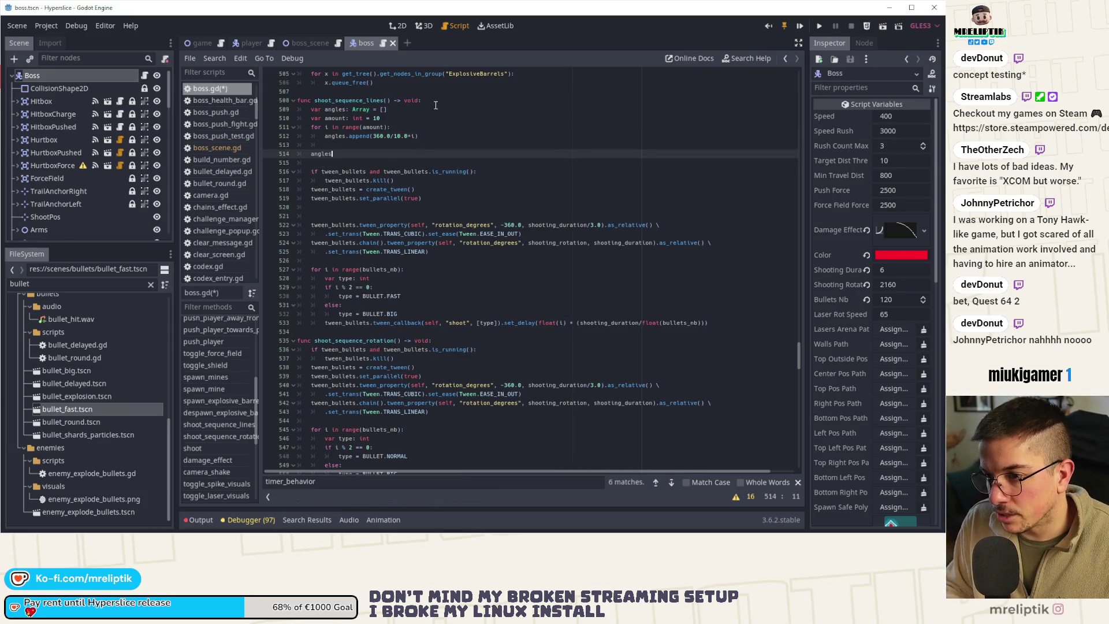
key("Return")
key("Home")
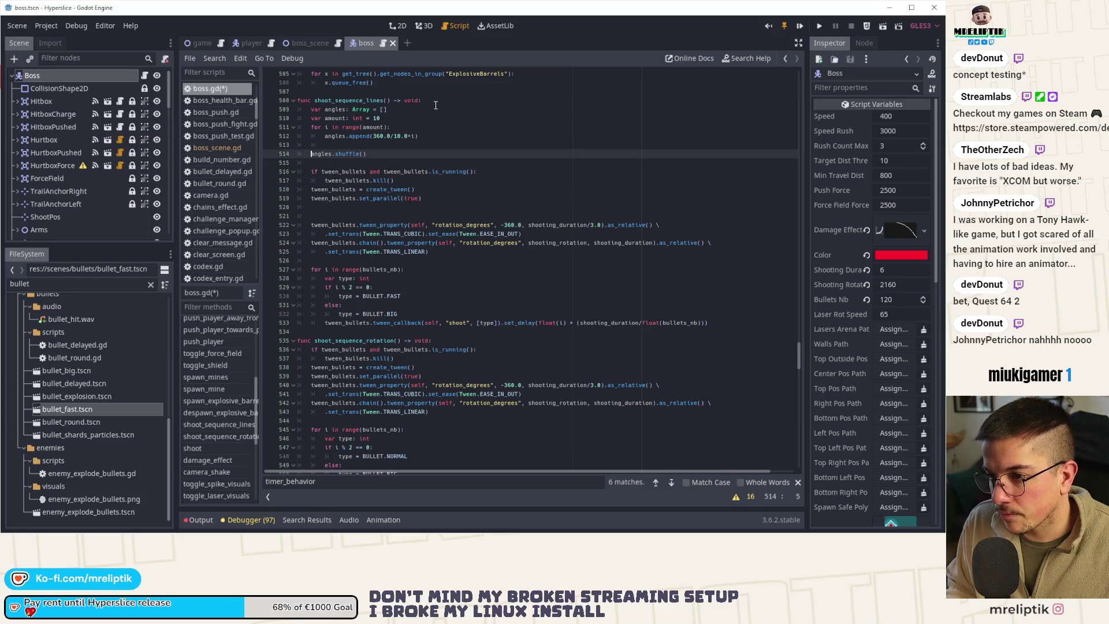
left_click(314, 109)
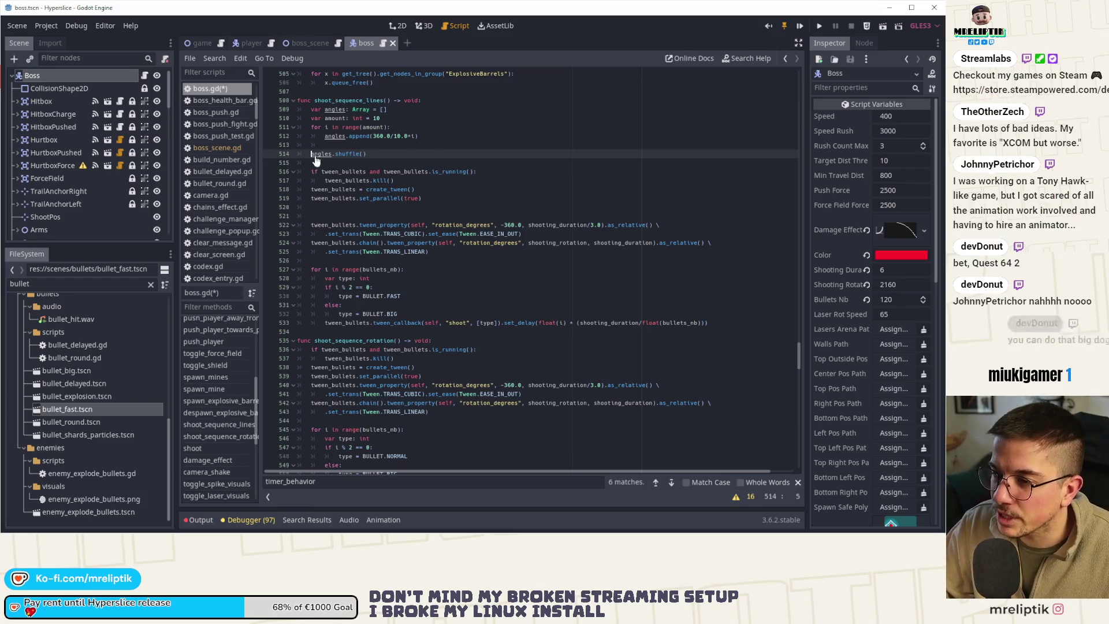
scroll(316, 159, "up", 6)
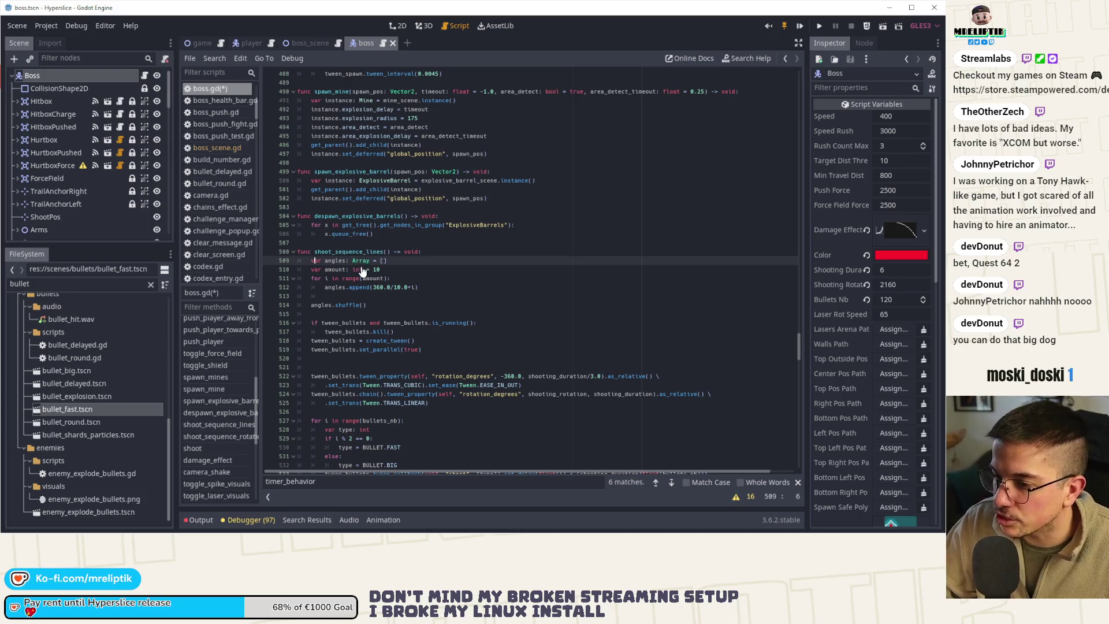
scroll(358, 257, "down", 3)
left_click(351, 227, "ctrl")
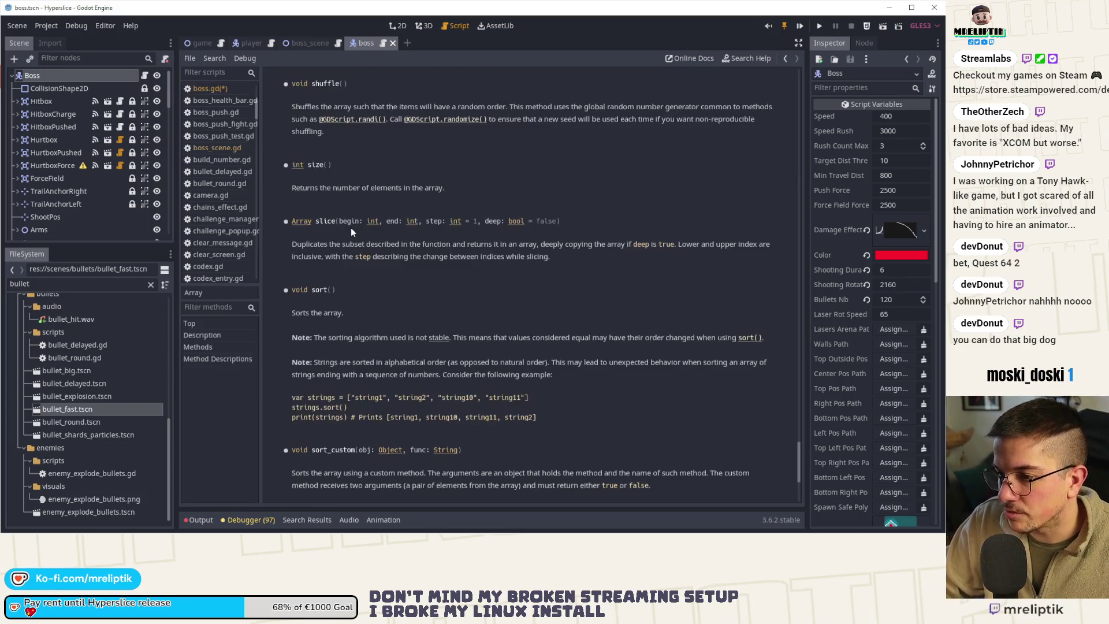
- Back in boss.gd, add a 'for angle in angles:' loop below the tween setup
left_click(145, 77)
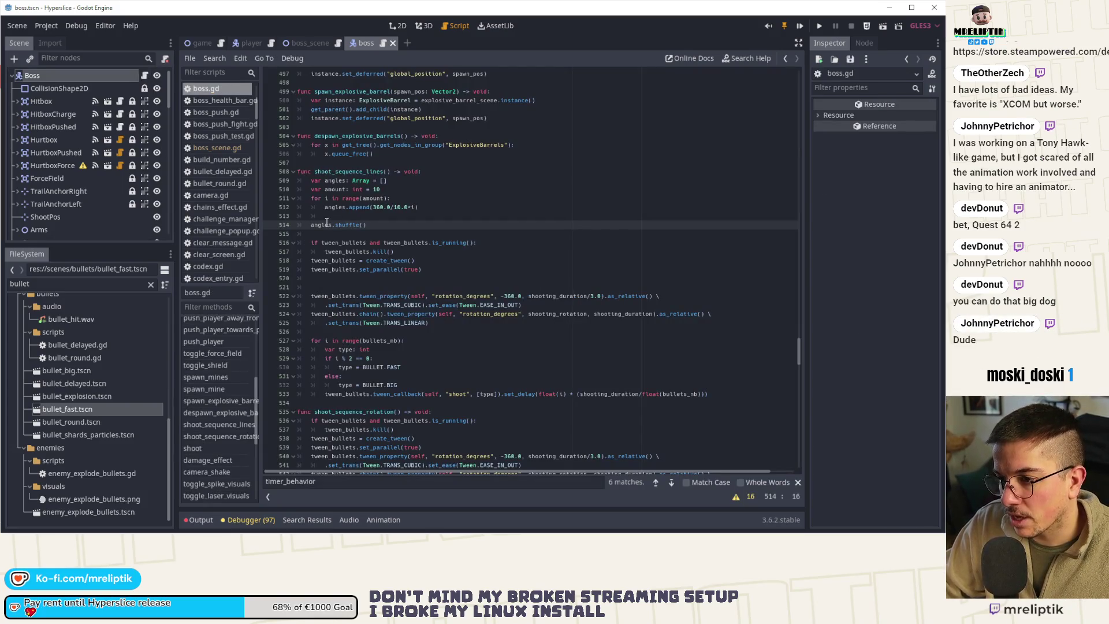
left_click(375, 279)
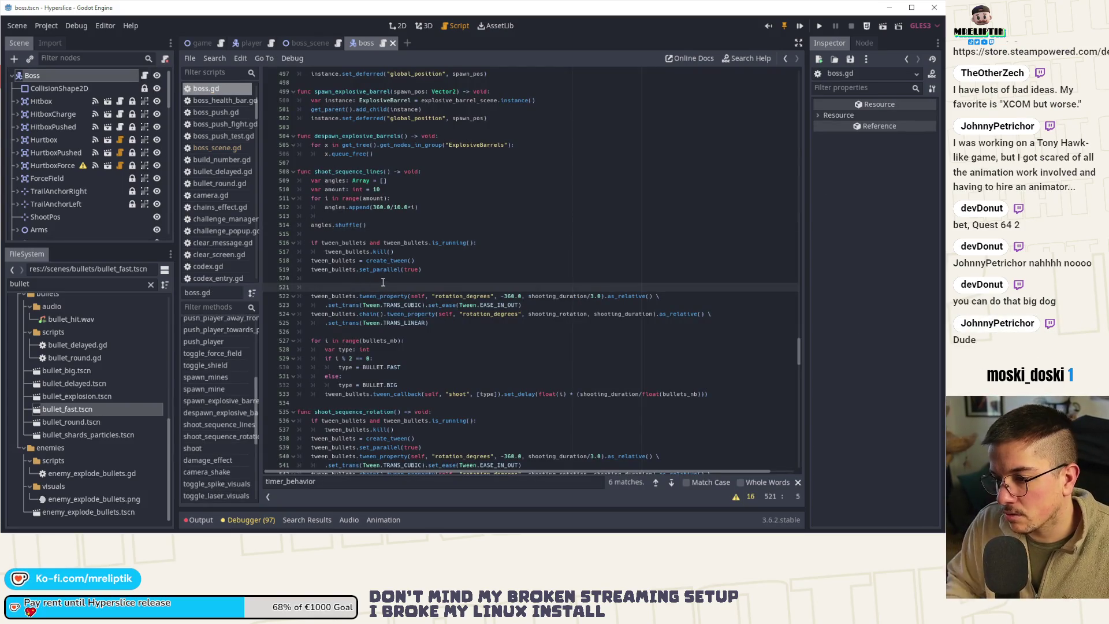
key("Return")
type("for angle in angles")
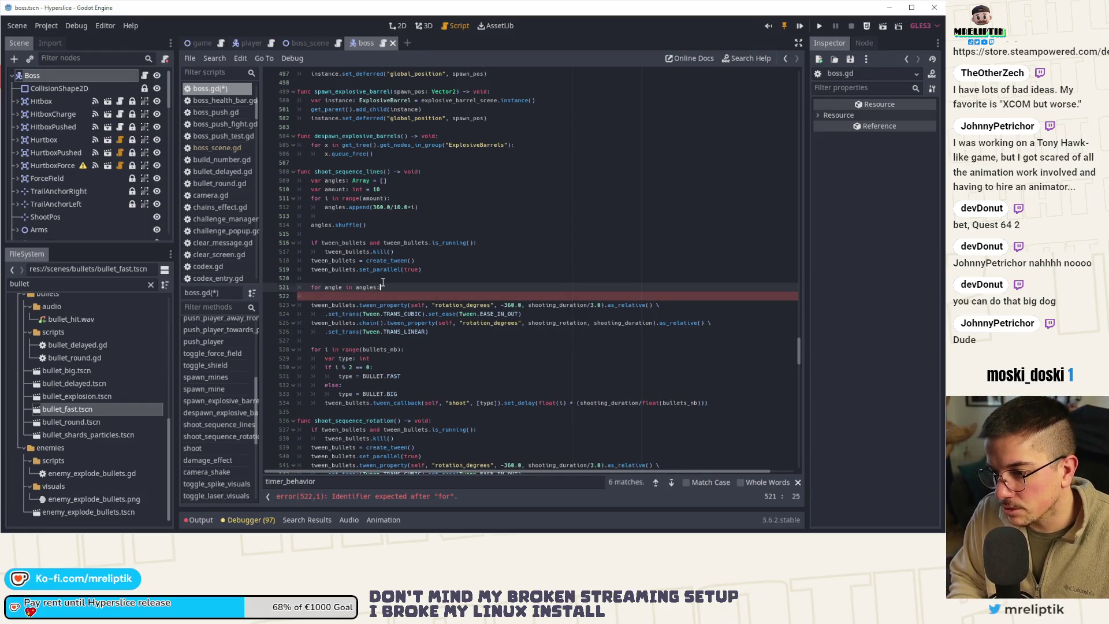
type(":")
key("Return")
- Remove set_parallel(true), indent the rotation tween into the loop, delete the chained linear tween, and save
left_click(441, 271)
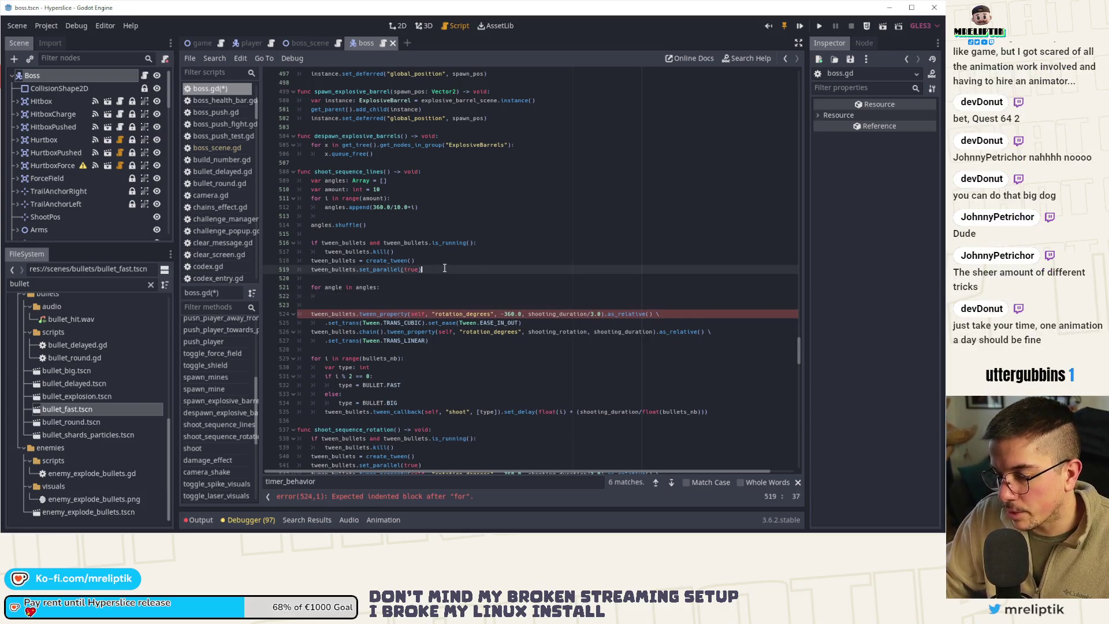
key("ctrl+x")
left_click(353, 305)
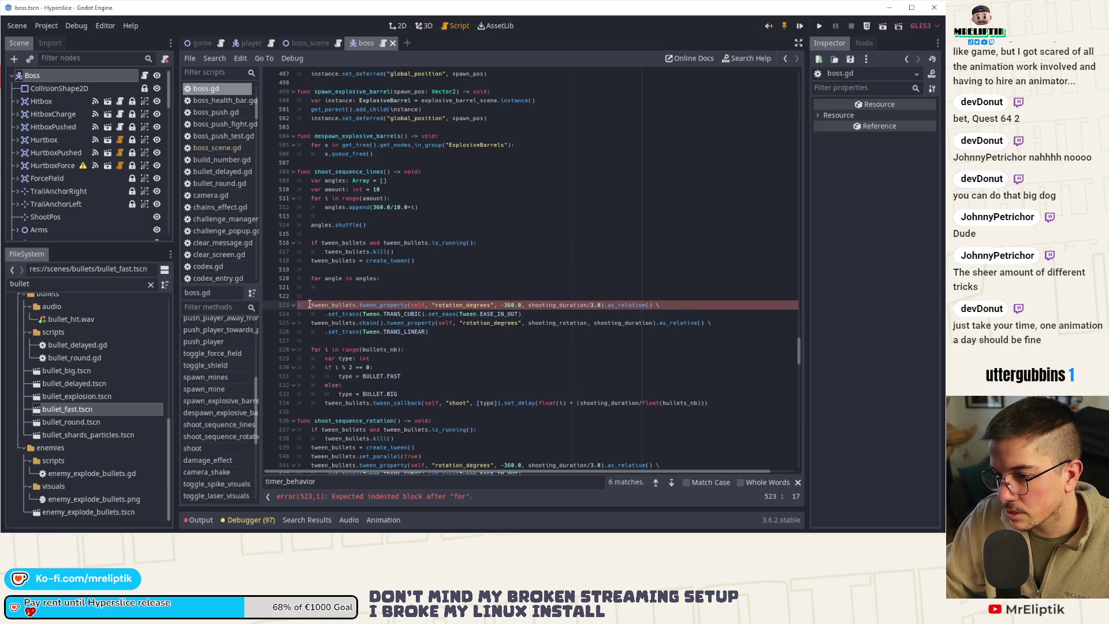
left_click_drag(311, 305, 555, 312)
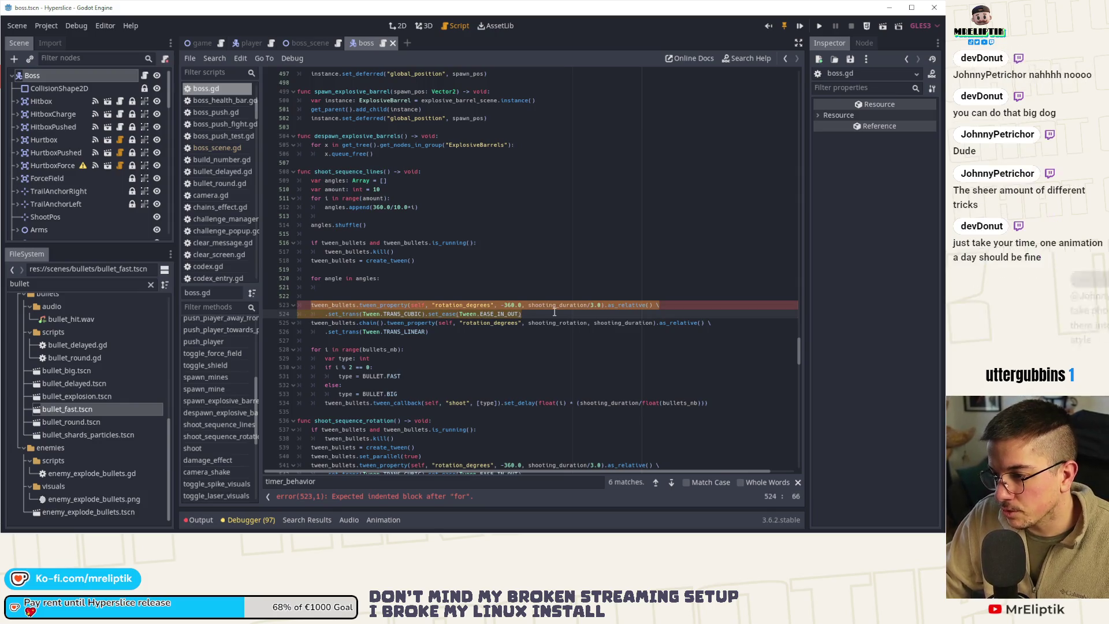
key("Tab")
left_click_drag(325, 323, 461, 332)
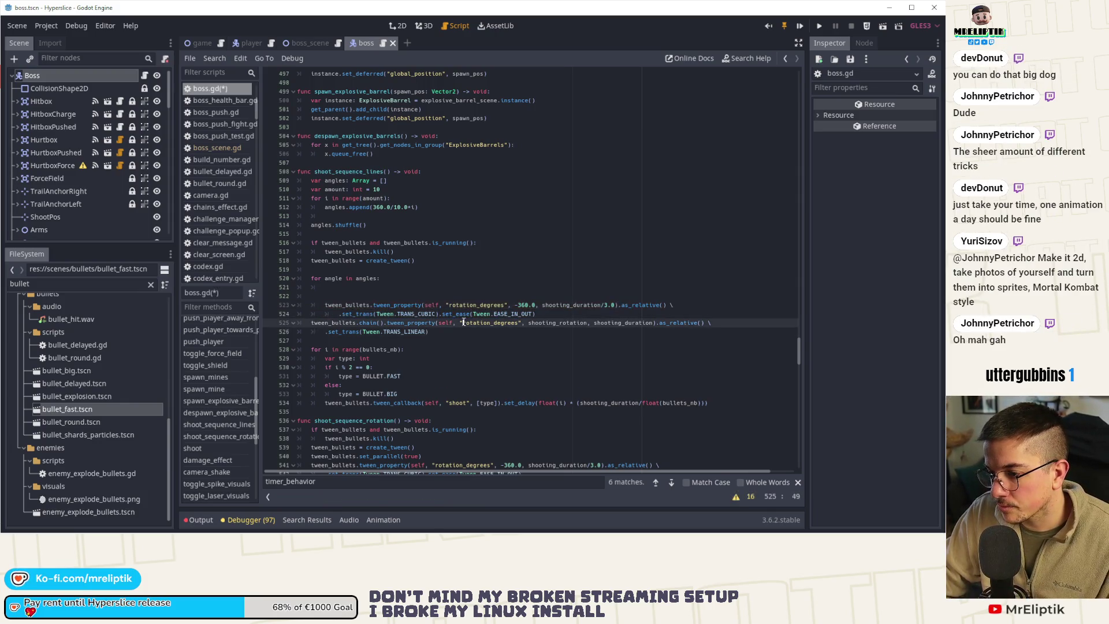
key("BackSpace")
left_click_drag(362, 294, 364, 287)
key("Delete")
key("ctrl+s")
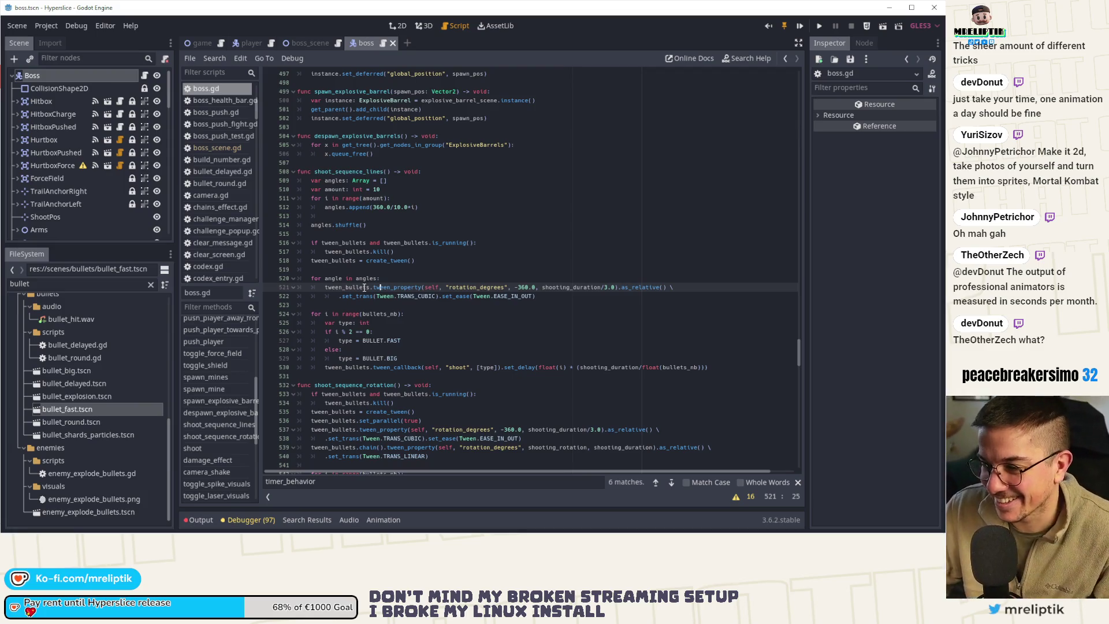
- Replace the rotation tween's shooting_duration with a new rot_duration float variable
key("Right")
key("Right")
key("Right")
left_click(346, 295)
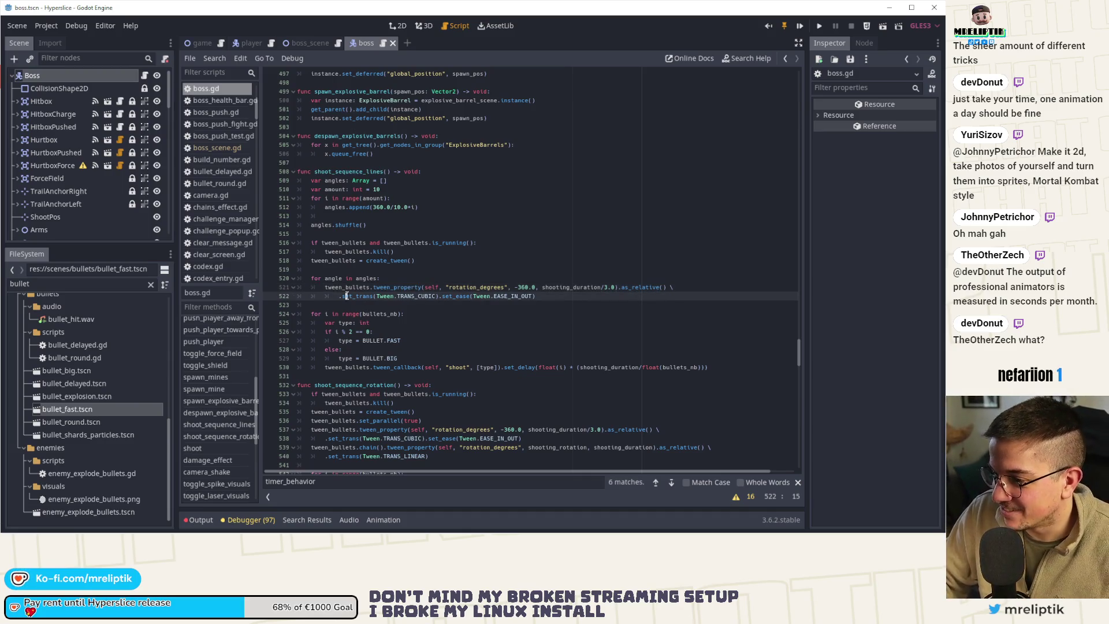
double_click(569, 287)
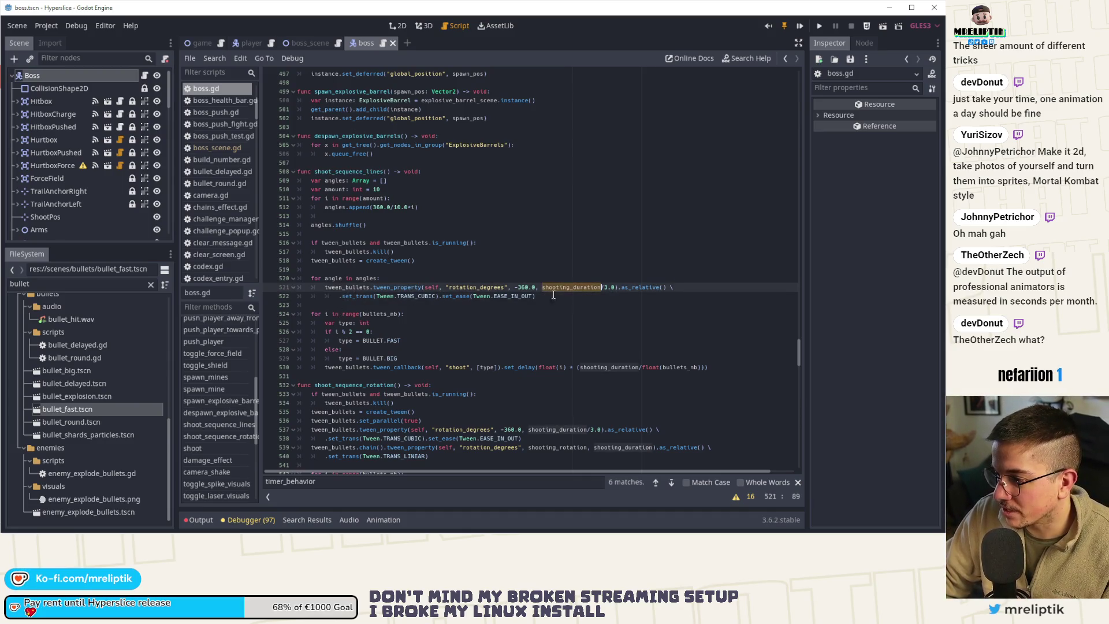
key("Delete")
key("Delete")
key("Delete")
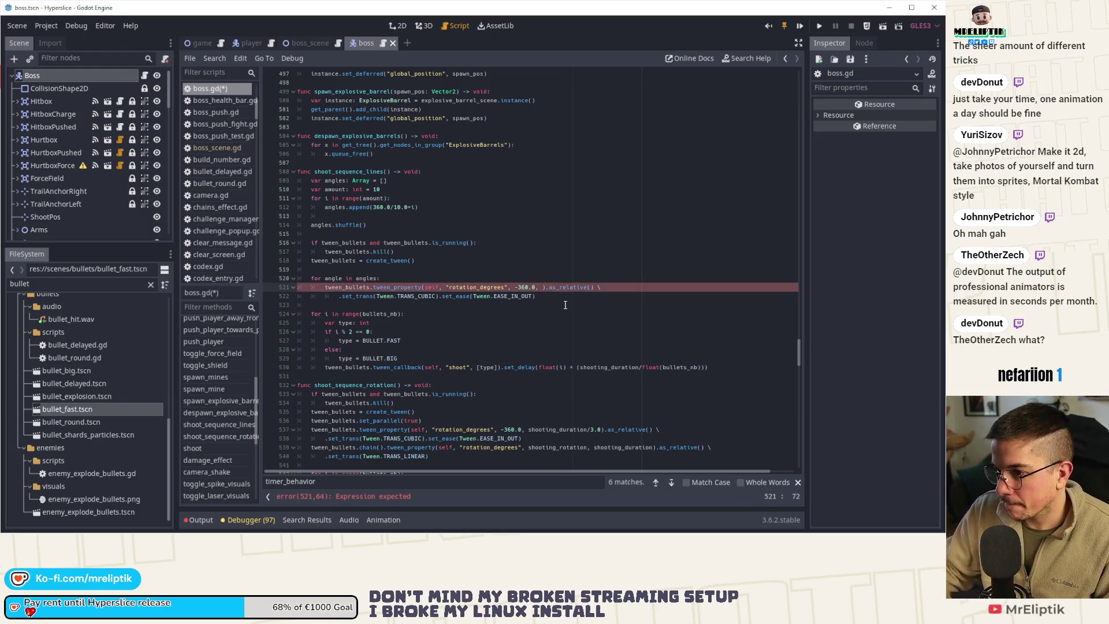
left_click(462, 170)
key("Return")
type("var rot_dura")
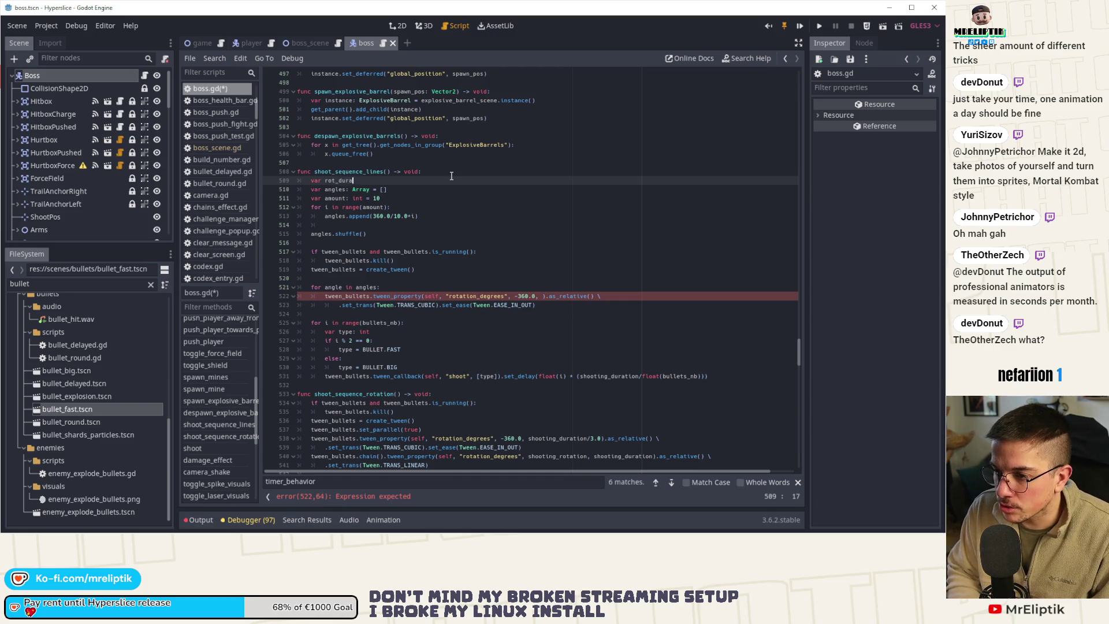
type("tion: float = 0.25")
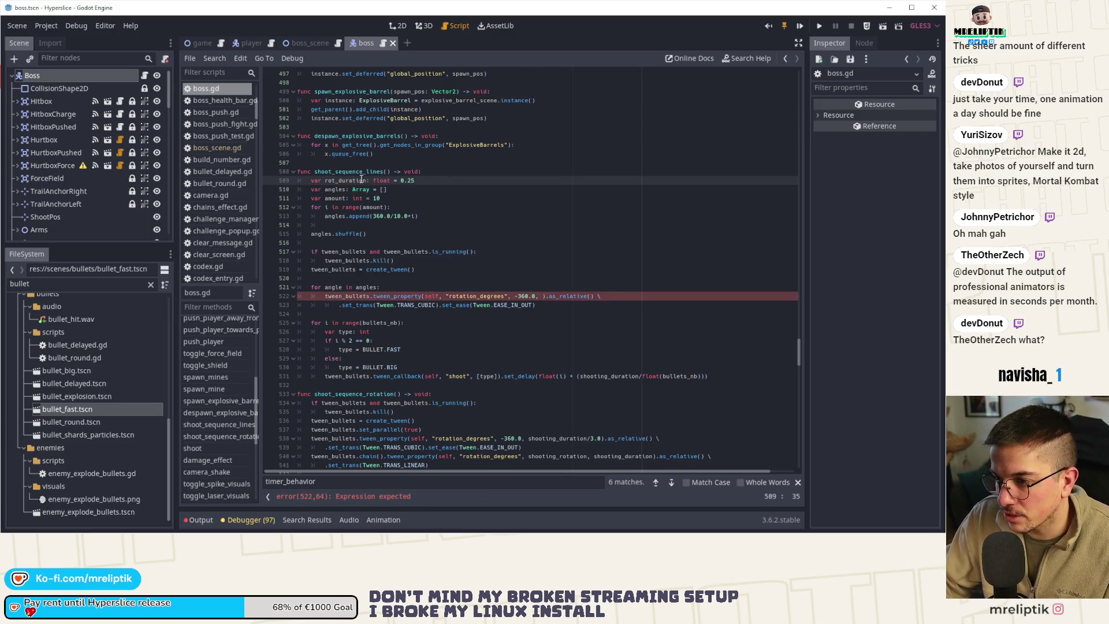
double_click(337, 180)
left_click(542, 296)
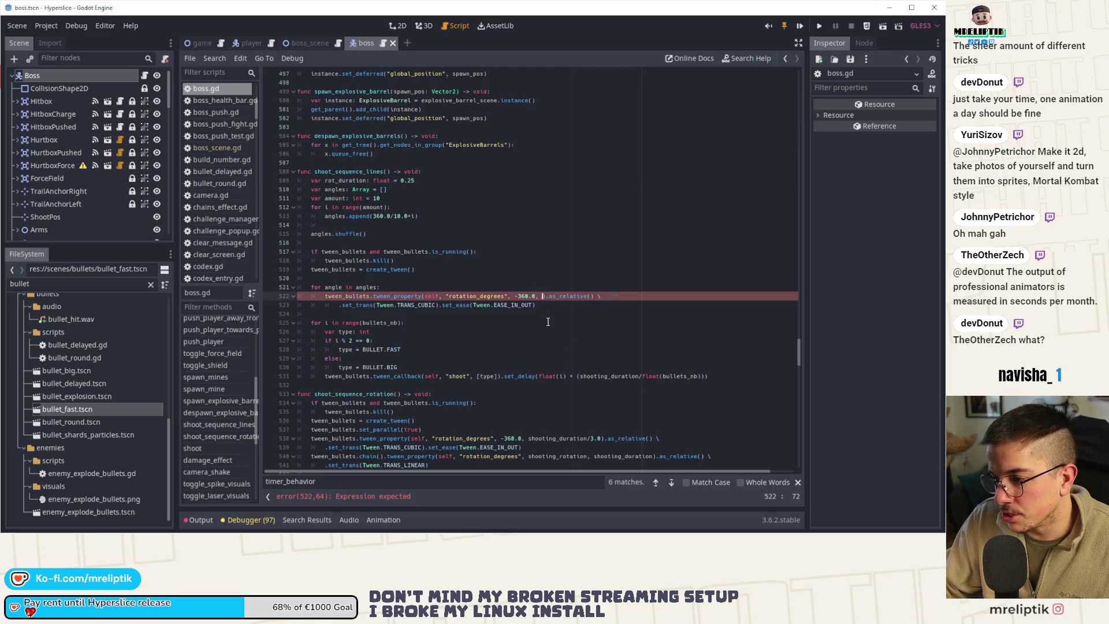
type("rot_du")
- Nest the bullet-spawning loop inside the angle loop and save the script
key("Return")
left_click(312, 324)
mouse_move(312, 323)
left_mouse_down()
mouse_move(405, 347)
mouse_move(439, 376)
left_mouse_up()
key("Tab")
key("BackSpace")
key("BackSpace")
key("ctrl+s")
- Begin a bullets_per_line integer declaration below the shoot_sequence_lines header
left_click(466, 180)
left_click(469, 172)
key("Return")
type("var ")
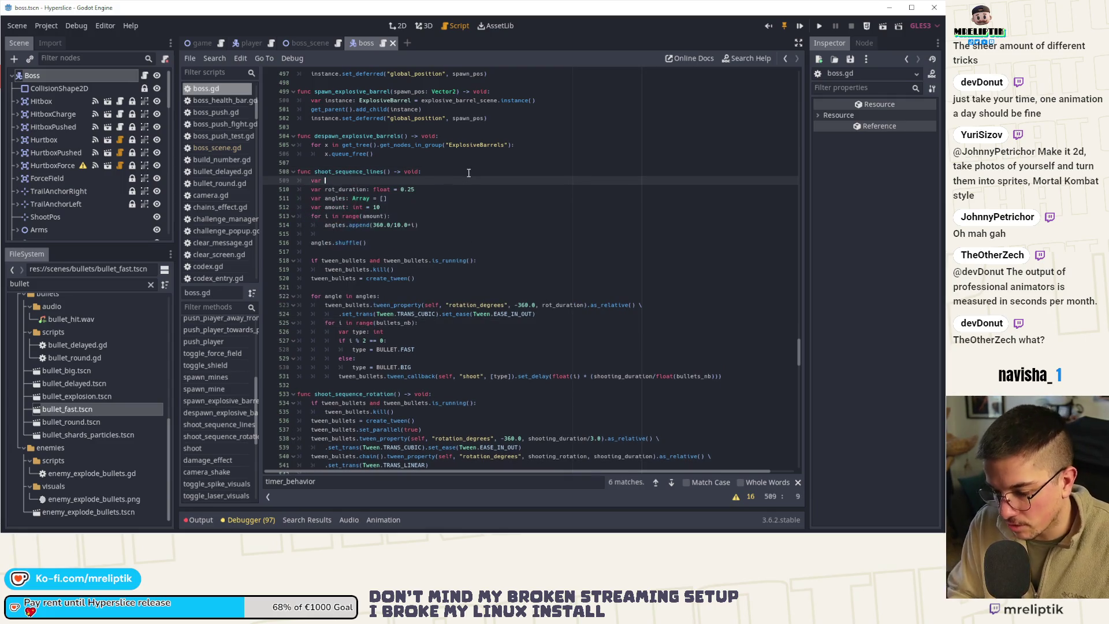
type("bulle")
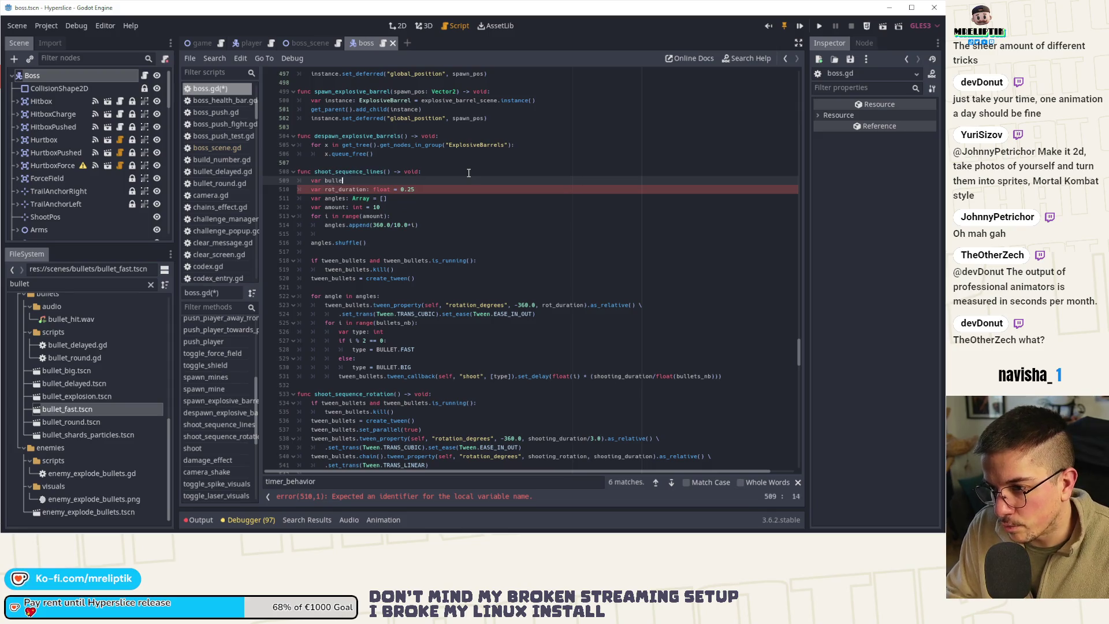
type("nt =")
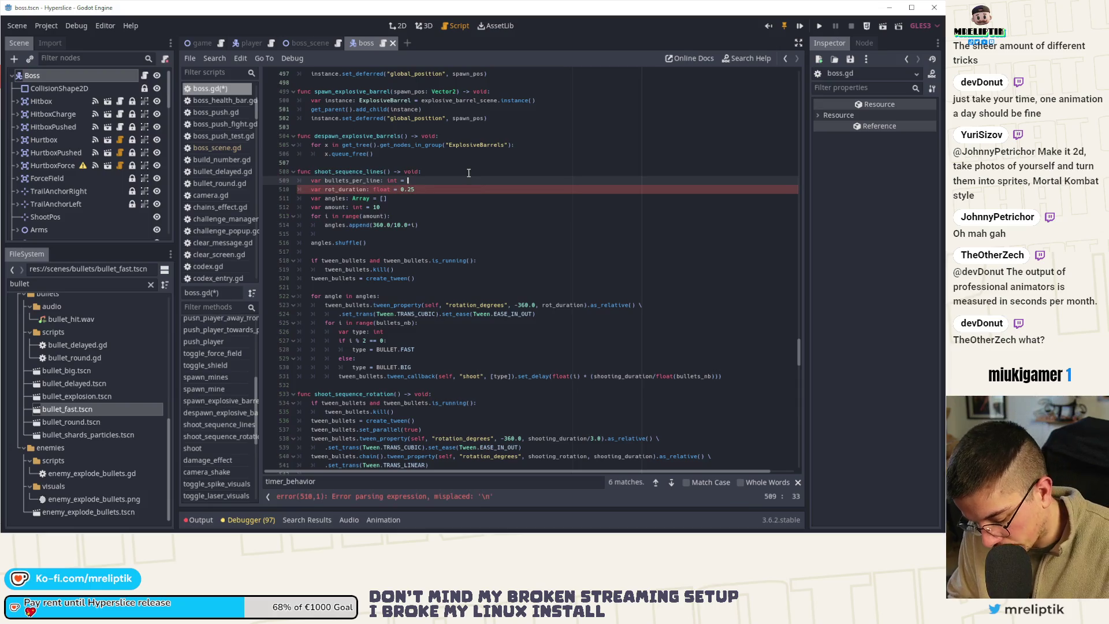
type("0")
- Set bullets_per_line to 30 and use it in place of bullets_nb in the inner loop
key("ctrl+s")
double_click(352, 180)
key("ctrl+c")
left_click(386, 331)
double_click(392, 322)
key("ctrl+v")
key("ctrl+s")
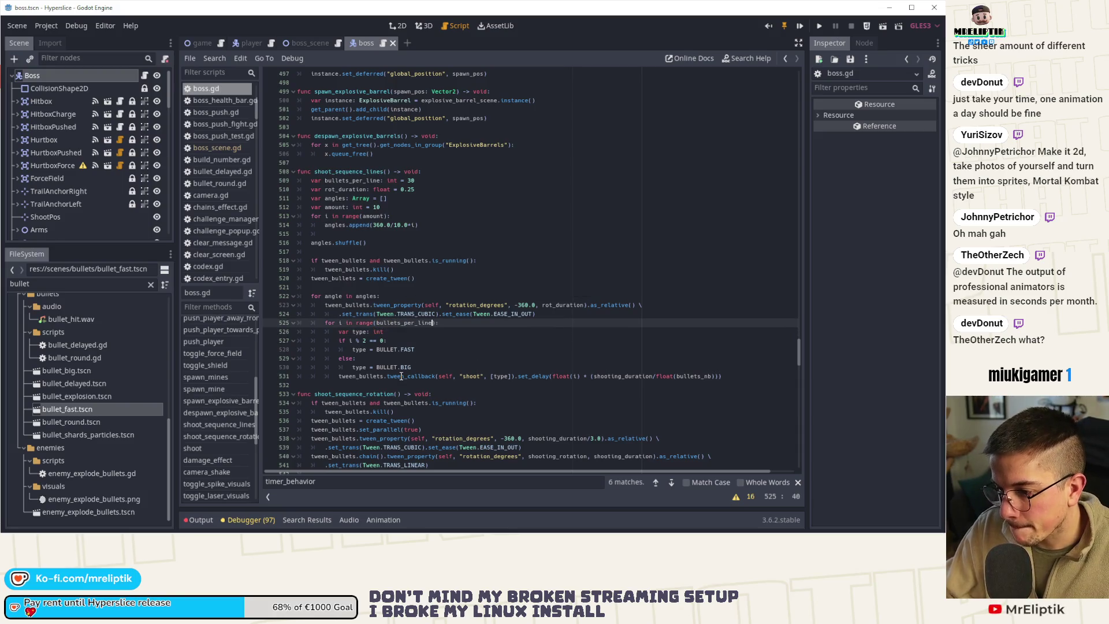
- Delete the bullet type if/else block and pass BULLET.FAST to the shoot callback
left_click(404, 333)
key("ctrl+shift+k")
key("ctrl+shift+k")
key("ctrl+shift+k")
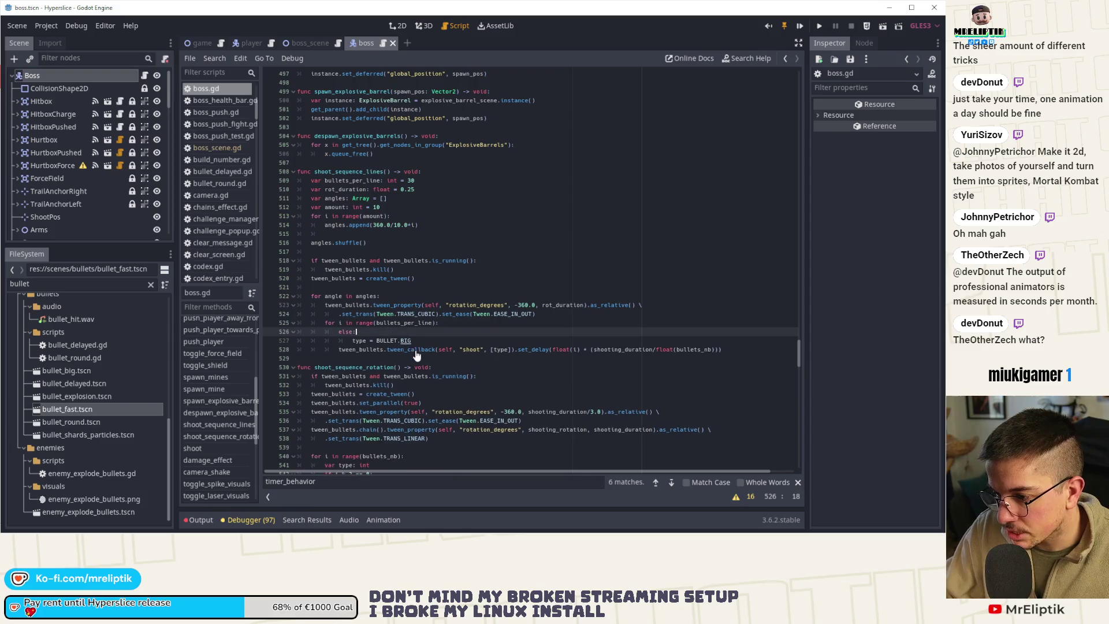
key("ctrl+s")
left_click(495, 332)
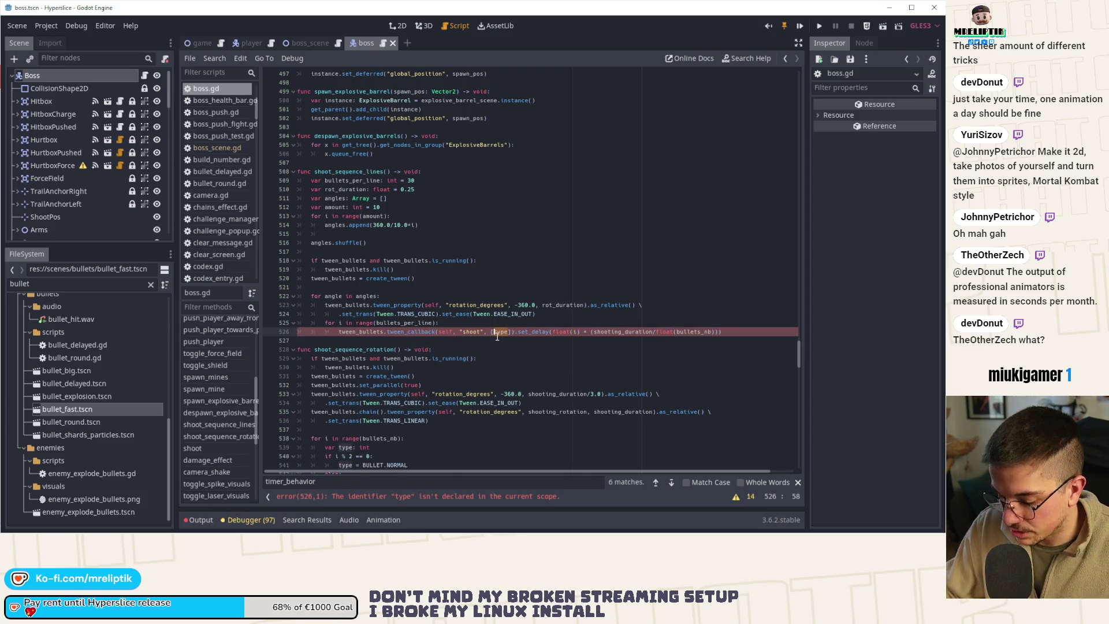
double_click(498, 332)
type("BULLET.FAST")
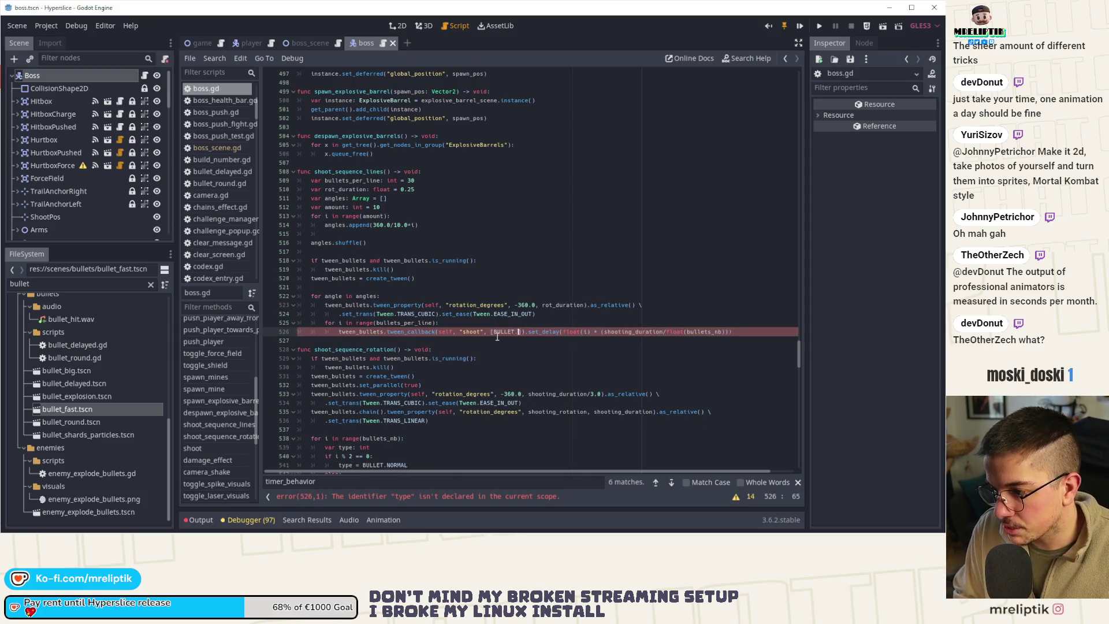
left_click(304, 285)
- Remove .as_relative() from the rotation tween line
left_click(480, 304)
double_click(563, 305)
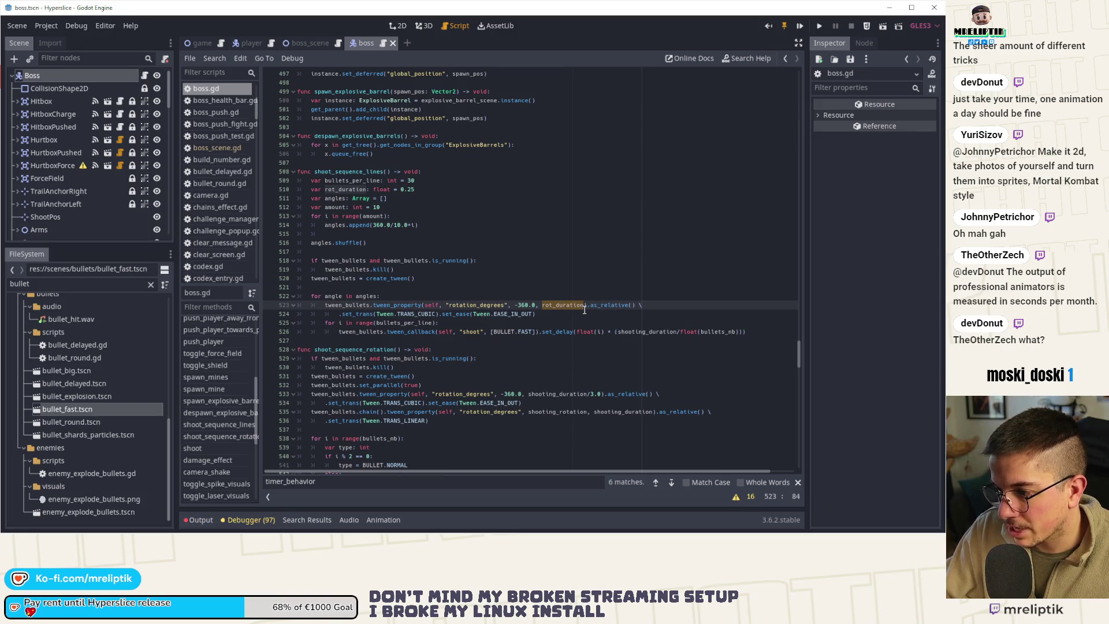
left_click_drag(588, 306, 637, 306)
key("BackSpace")
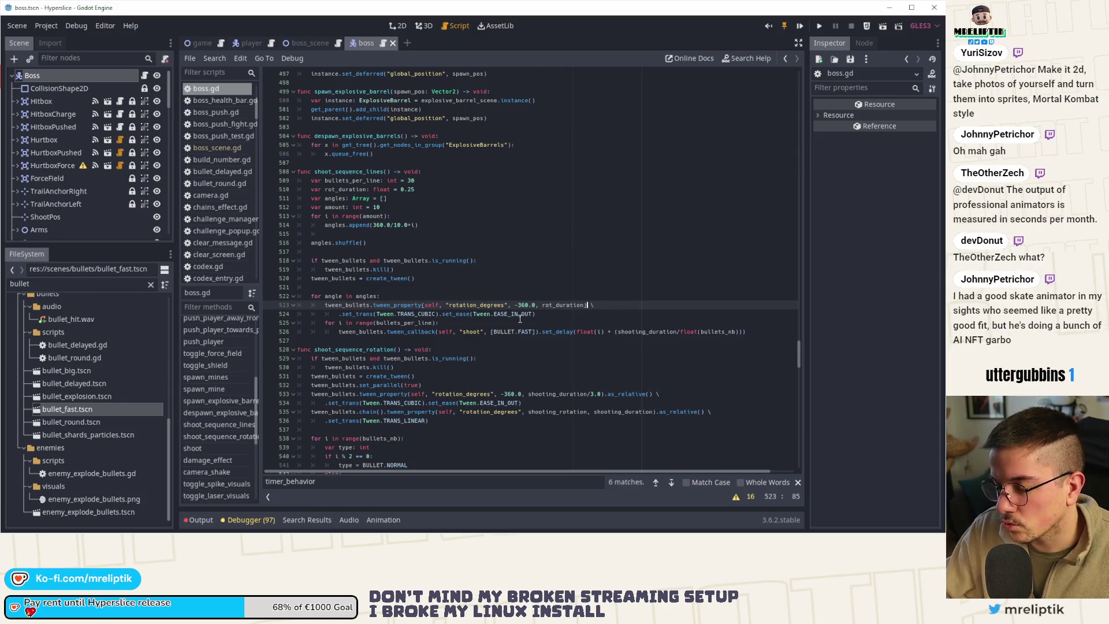
double_click(404, 322)
double_click(361, 331)
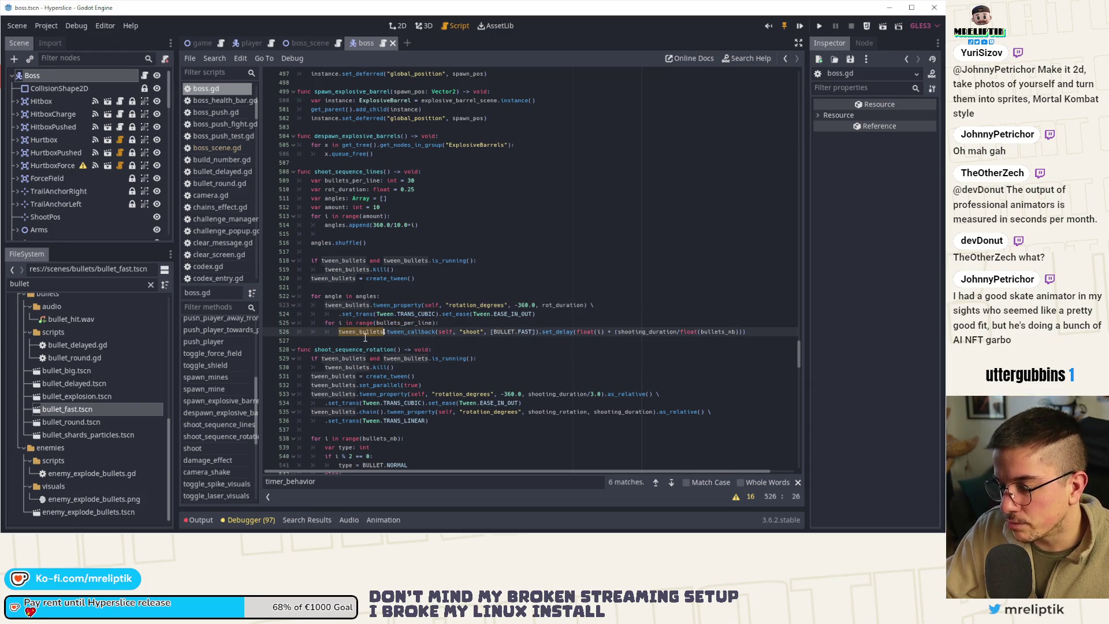
left_click(387, 331)
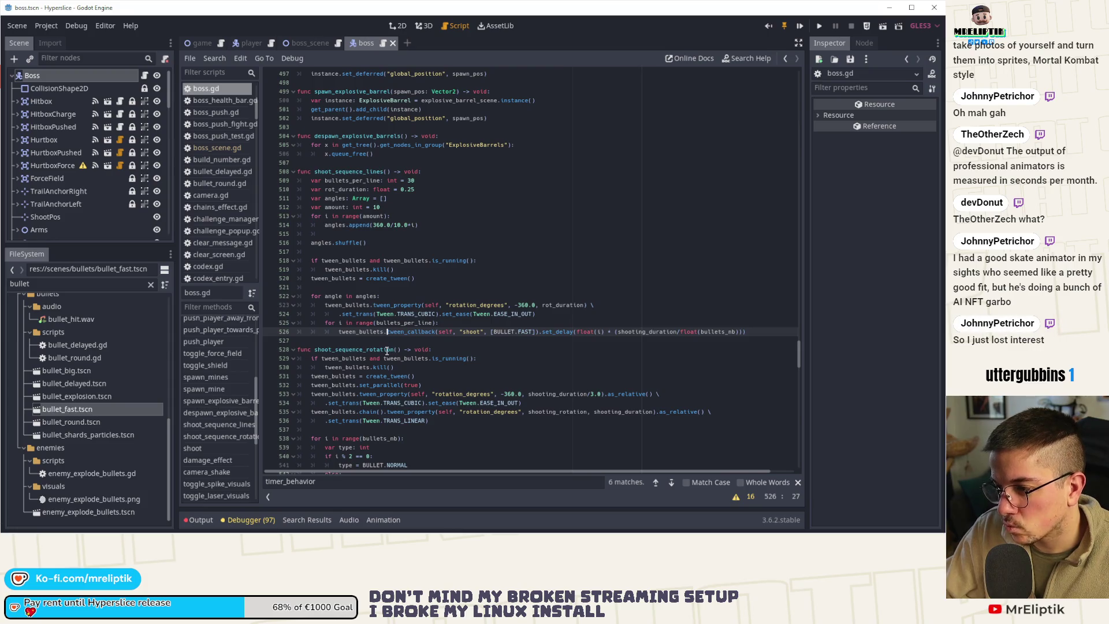
- Run the bullet callbacks in parallel, delayed by a new shoot_line_duration of 0.5
type("parallel().")
key("ctrl+s")
double_click(684, 331)
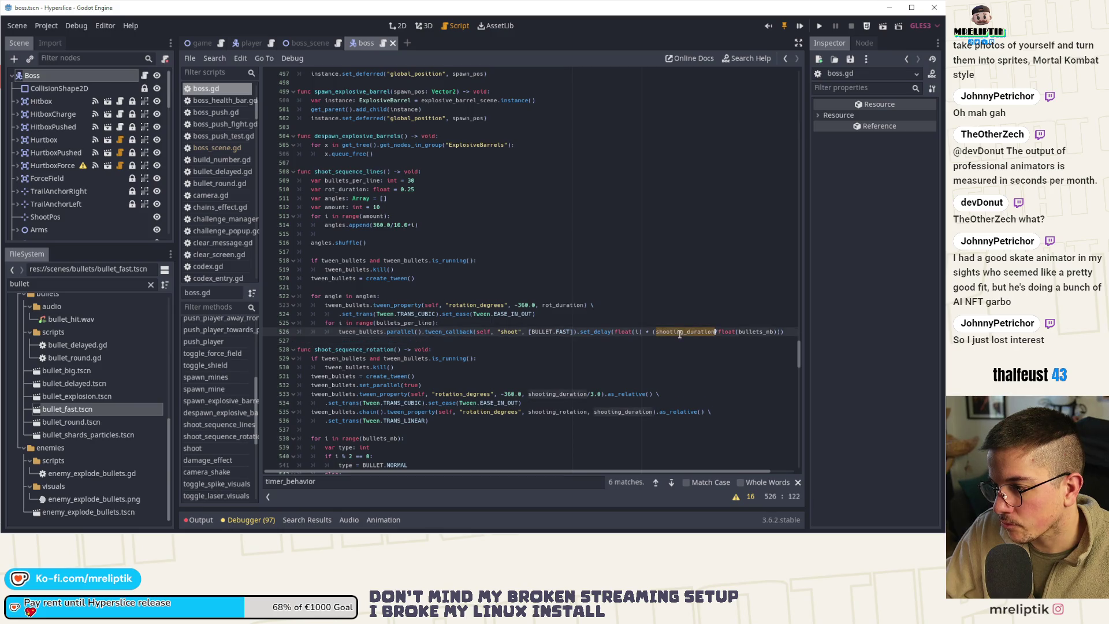
left_click(452, 197)
key("Up")
key("Return")
type("var ")
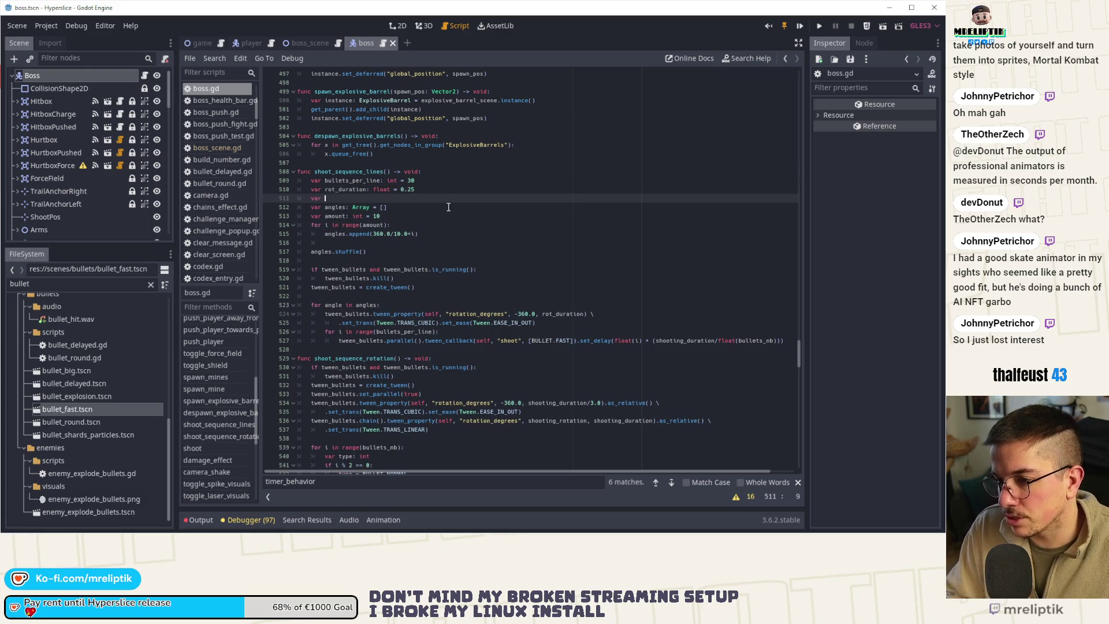
type("sh")
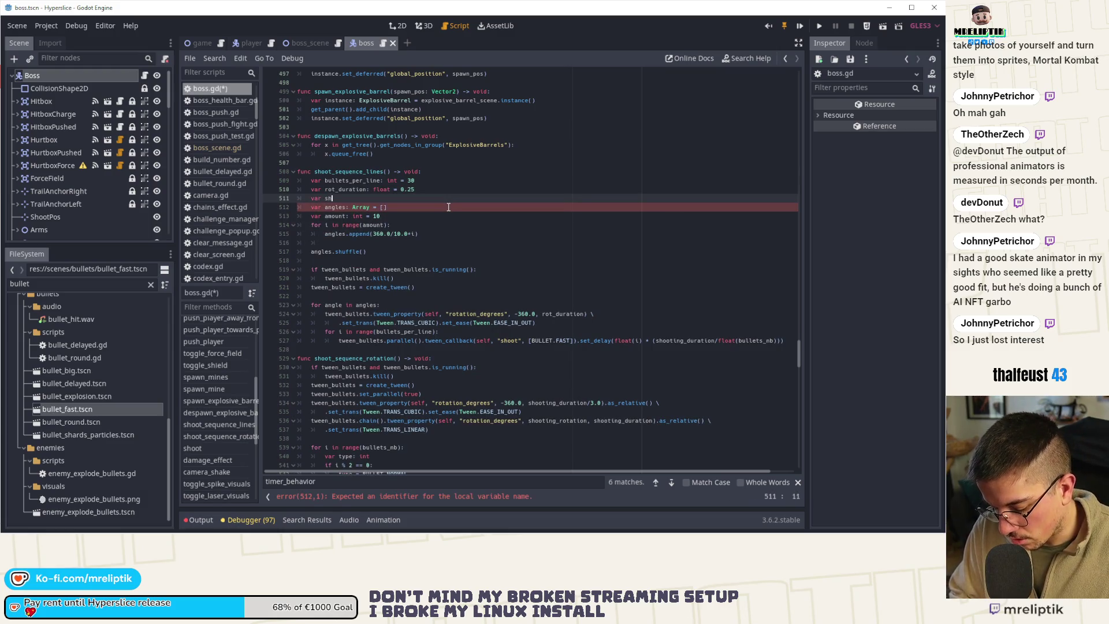
type("oot_line_duration: ")
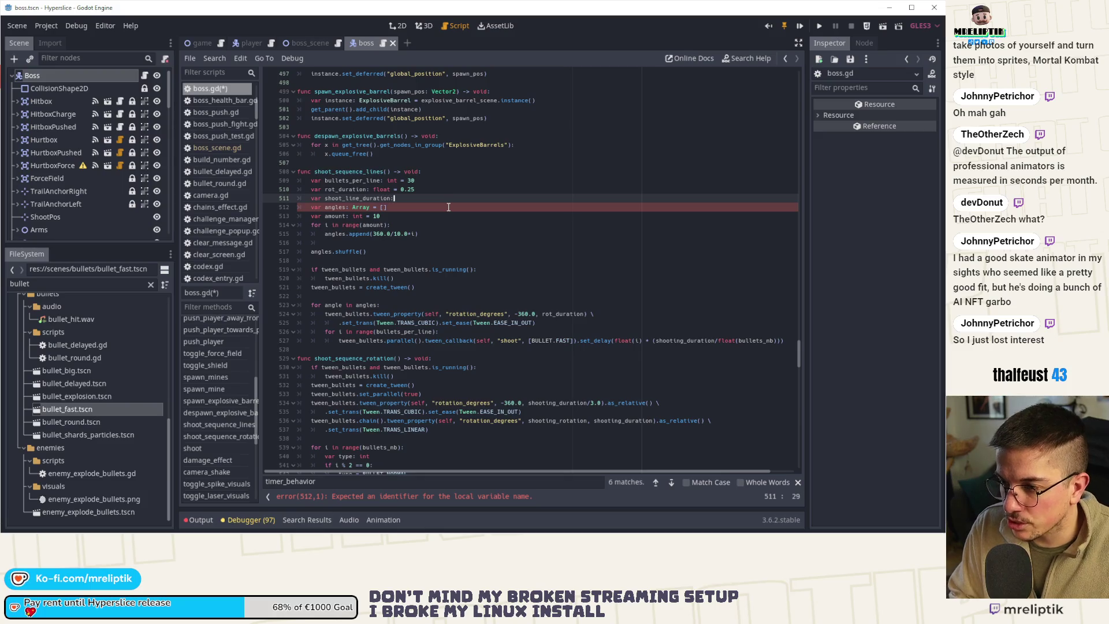
type("float = ")
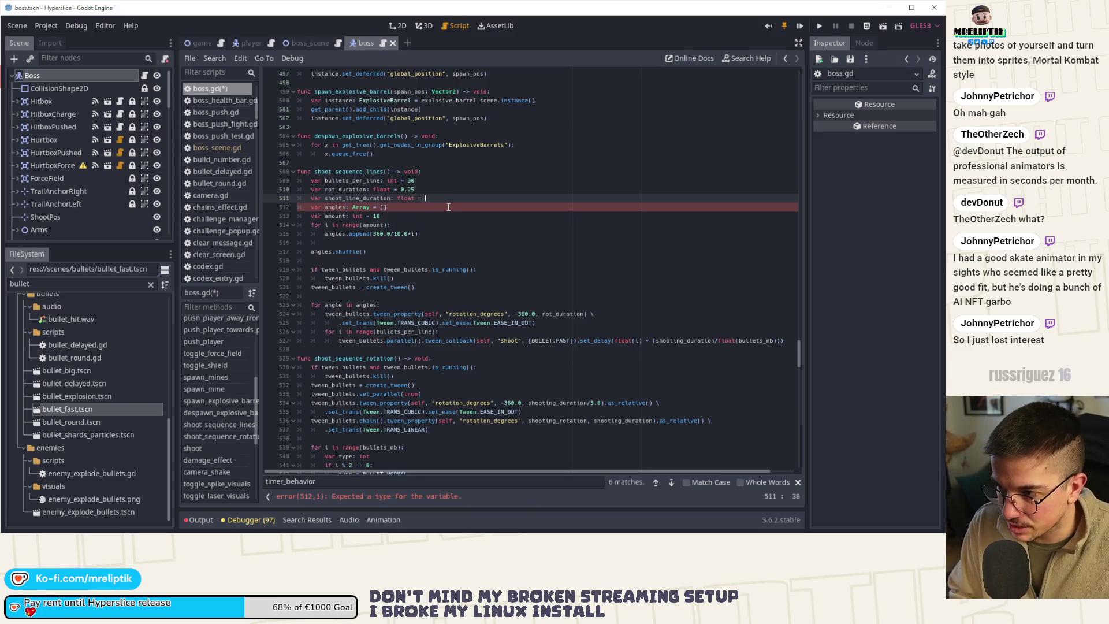
type("0.5")
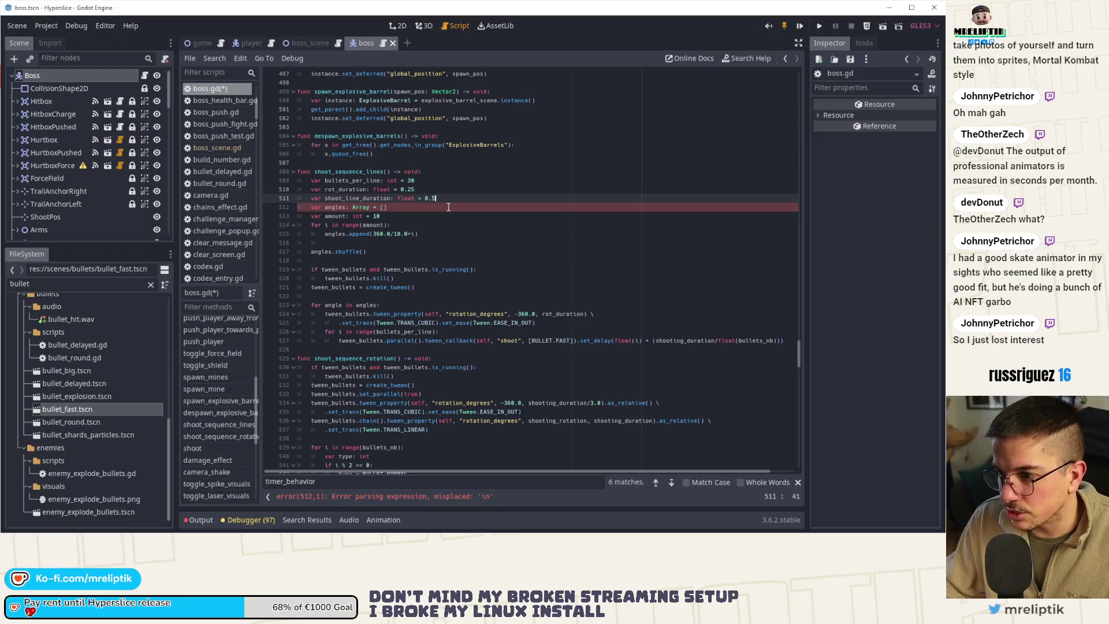
double_click(358, 198)
key("ctrl+c")
double_click(684, 340)
key("ctrl+v")
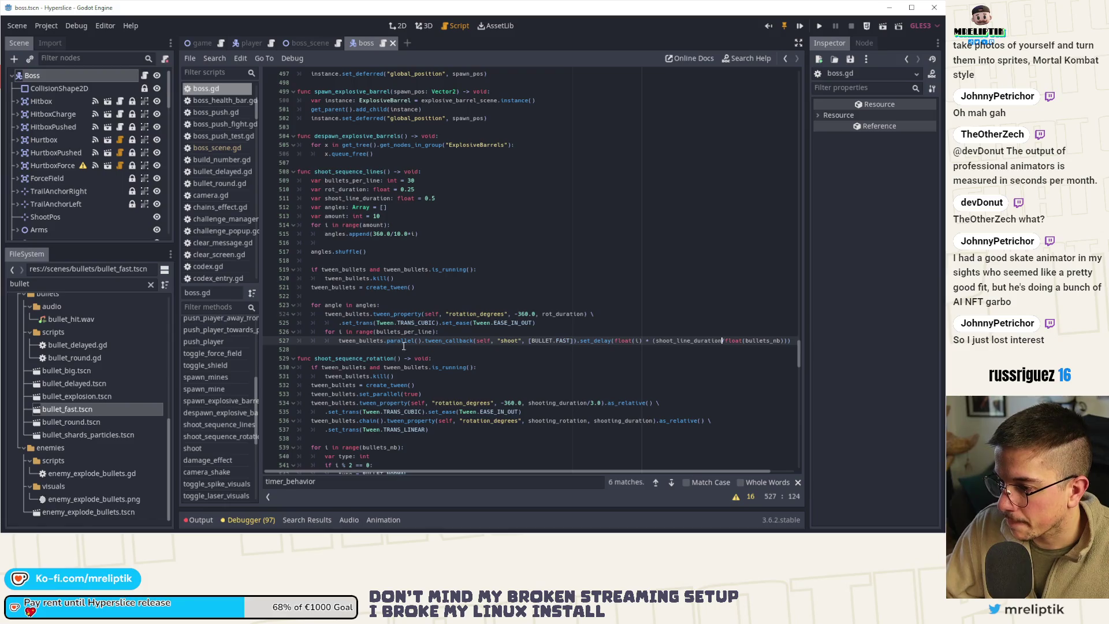
- Swap bullets_nb for bullets_per_line in the shot delay calculation, then run the game
left_click(349, 287)
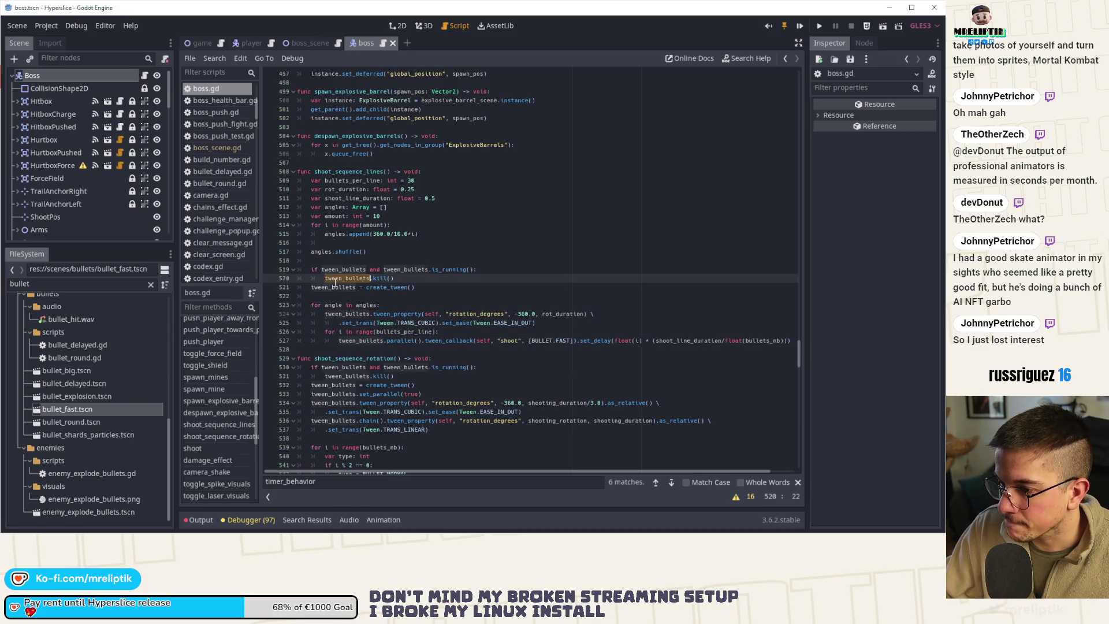
double_click(350, 314)
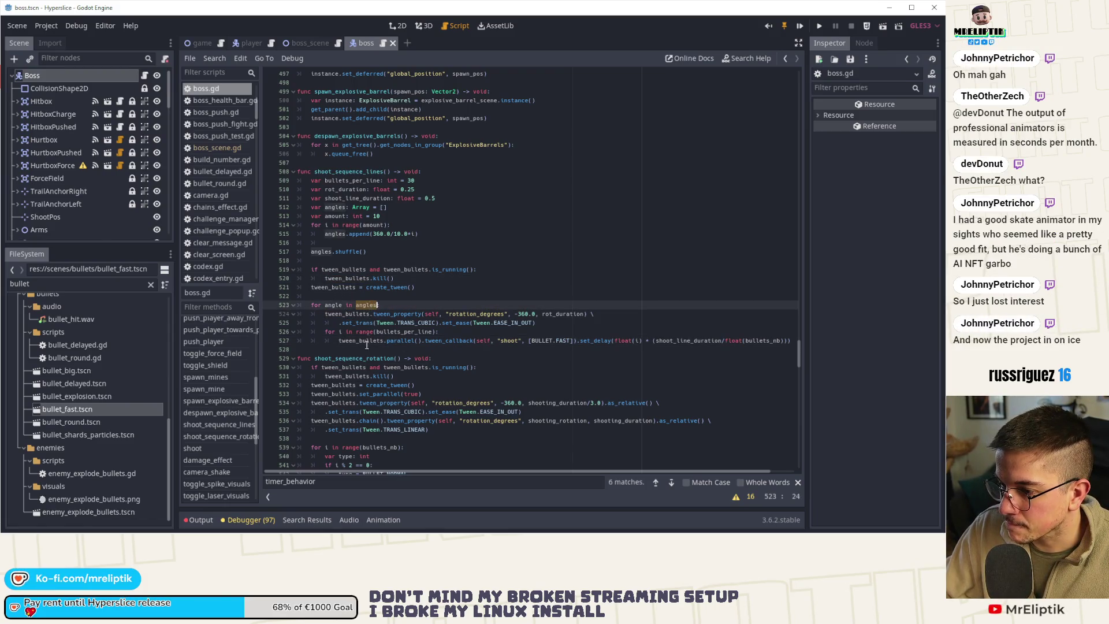
left_click(405, 333)
double_click(405, 332)
double_click(762, 340)
key("ctrl+v")
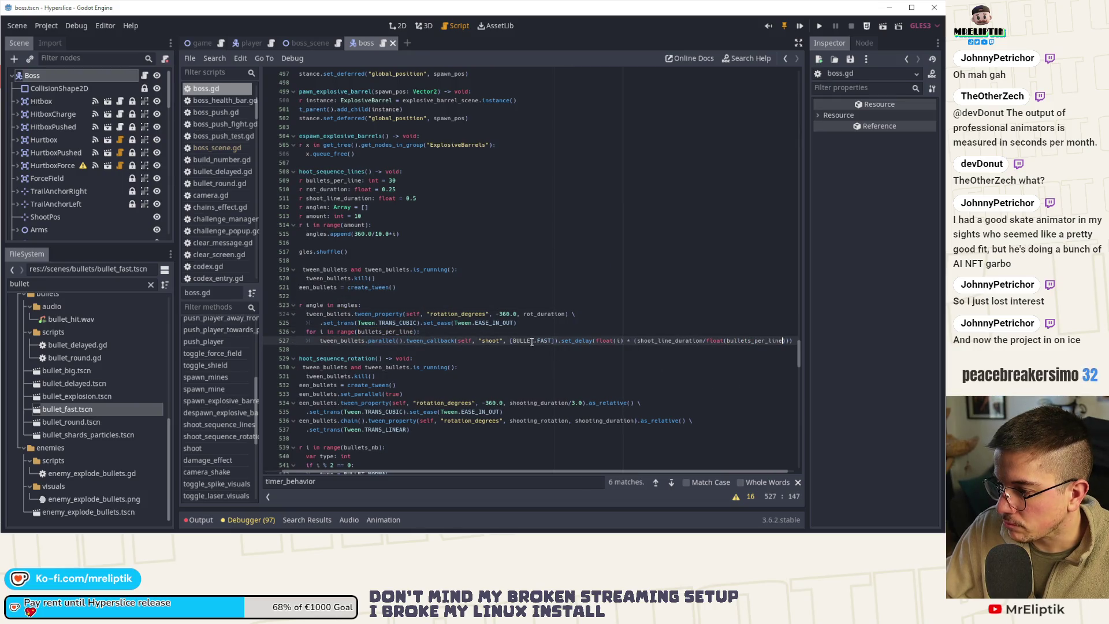
left_click(801, 26)
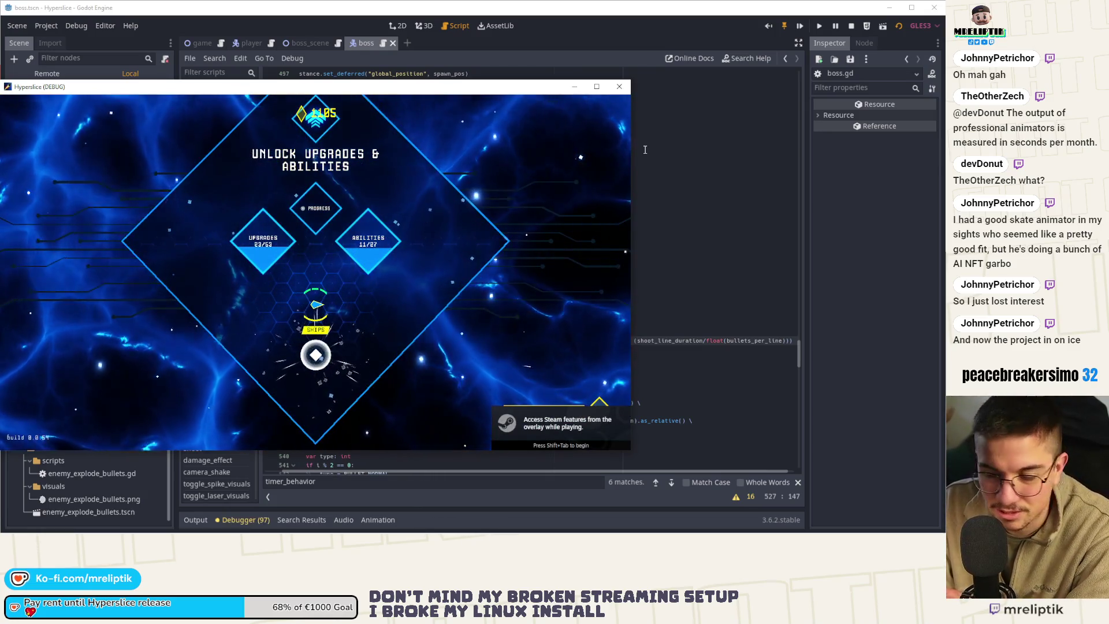
- Start a run from the main menu, play up to the boss, then stop the game with F8
key("space")
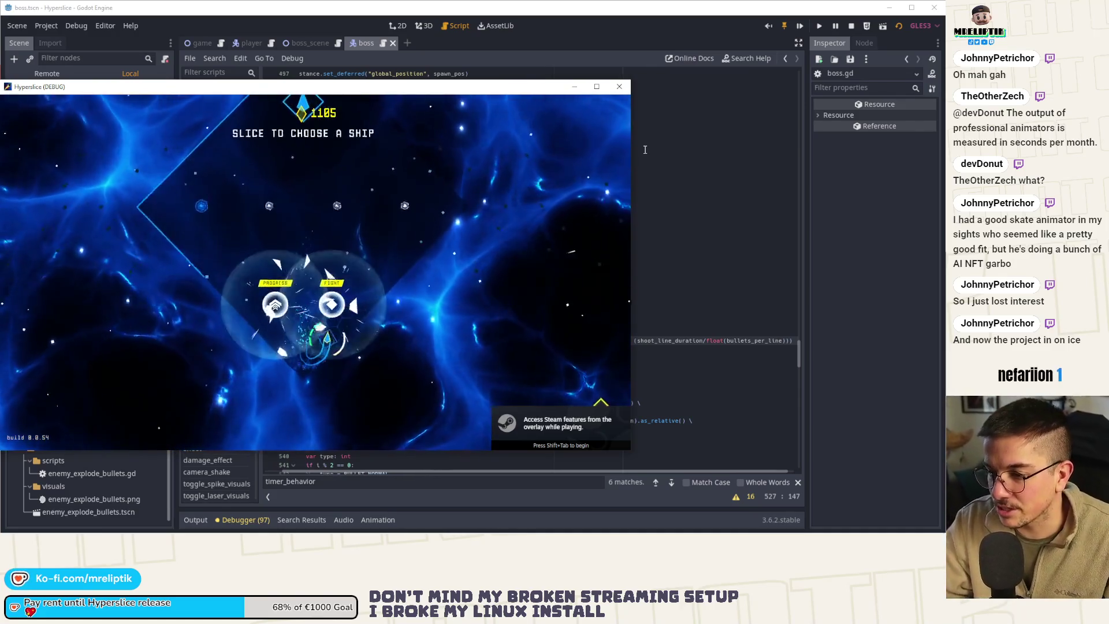
key("space")
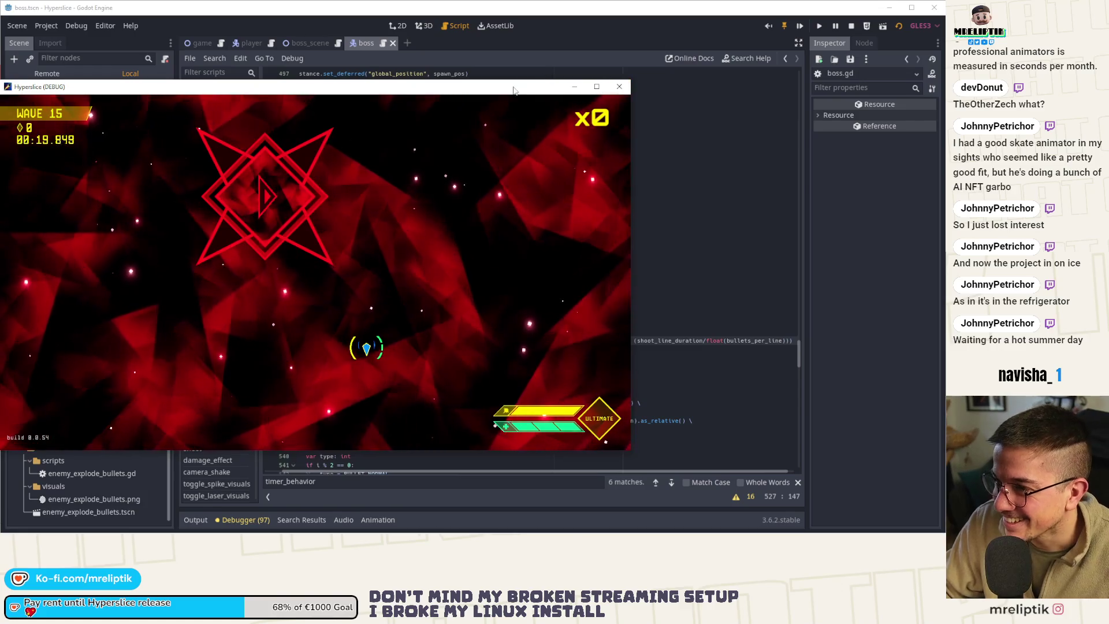
key("F8")
left_click(409, 324)
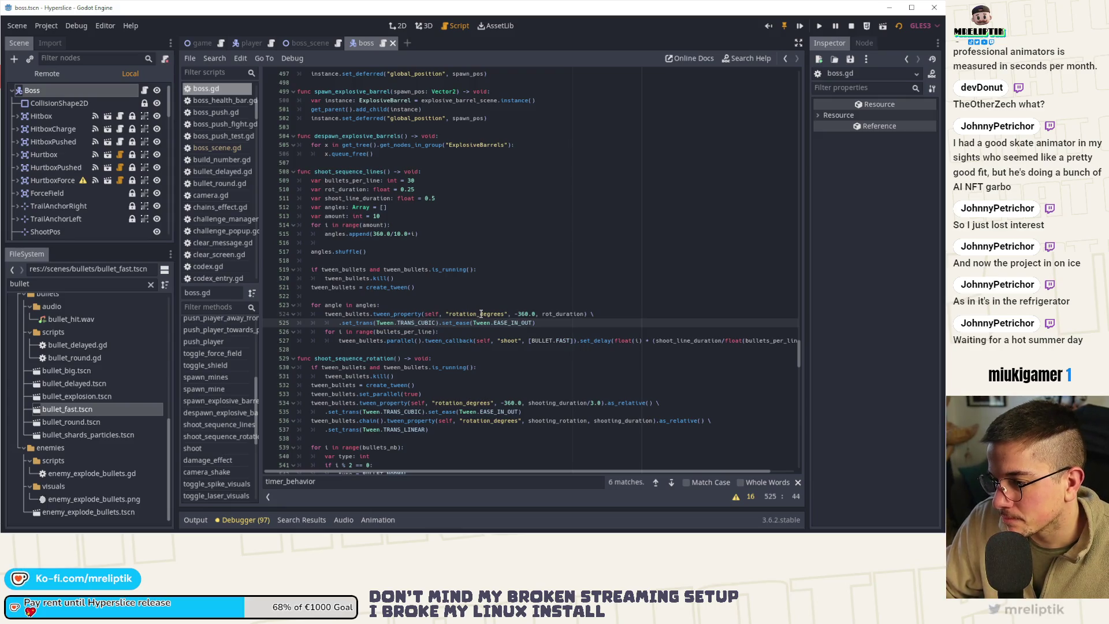
- Make the rotation tween target each loop's angle instead of a fixed 360
left_click(325, 305)
double_click(526, 313)
key("BackSpace")
key("BackSpace")
key("BackSpace")
key("BackSpace")
type("angle")
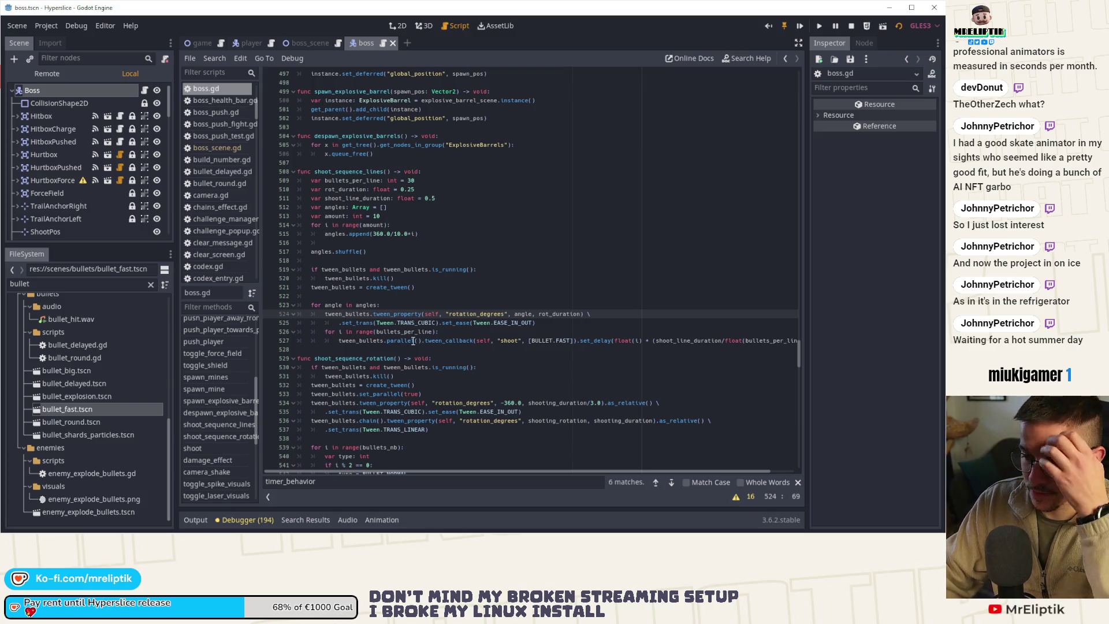
- Inspect the _on_TimerBehavior_timeout PHASE_BULLETS transition, then go to switch_state
scroll(475, 429, "down", 15)
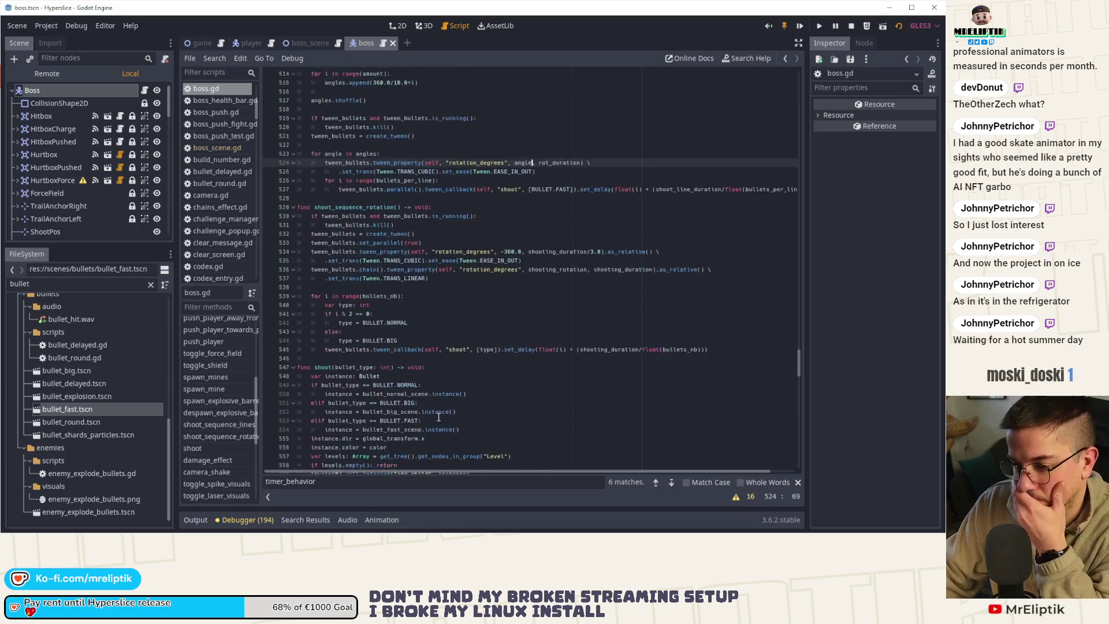
scroll(439, 417, "down", 9)
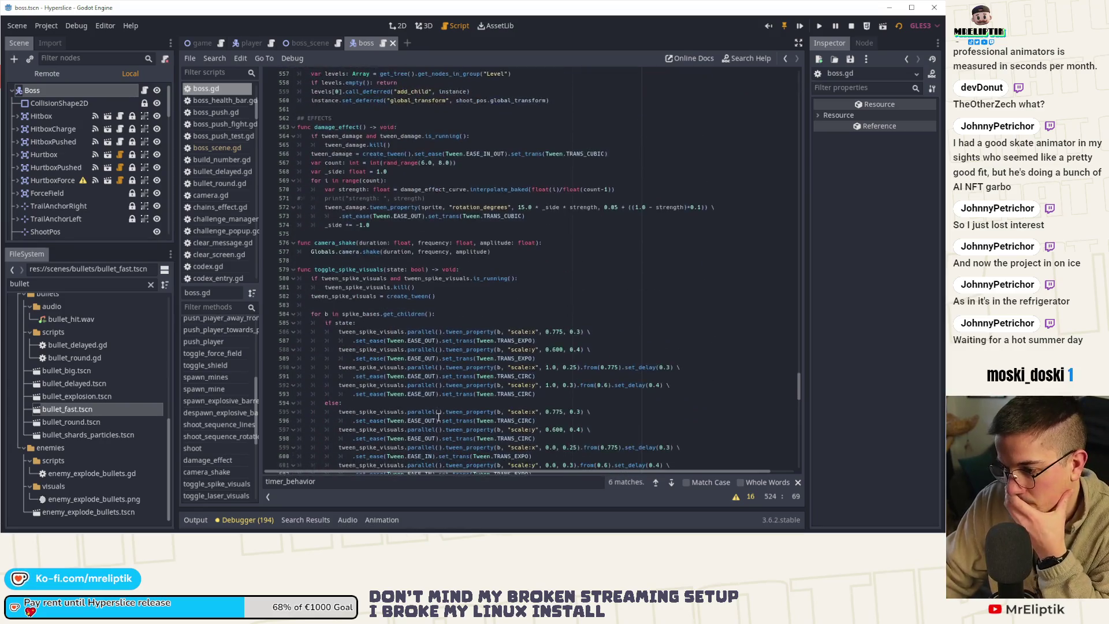
scroll(438, 417, "up", 5)
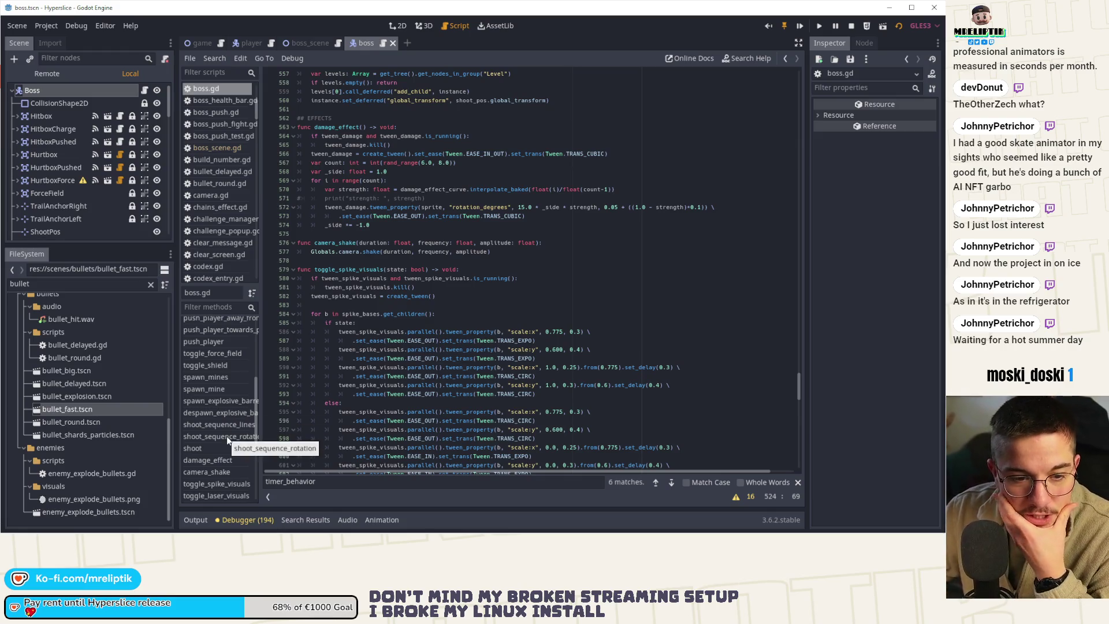
scroll(231, 404, "down", 5)
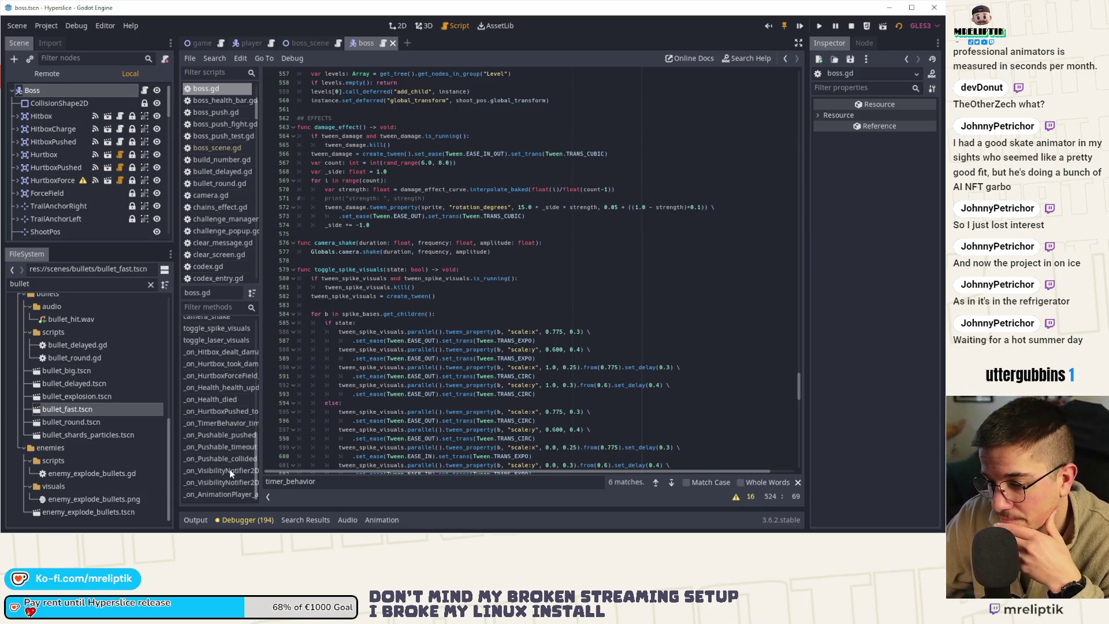
left_click(220, 424)
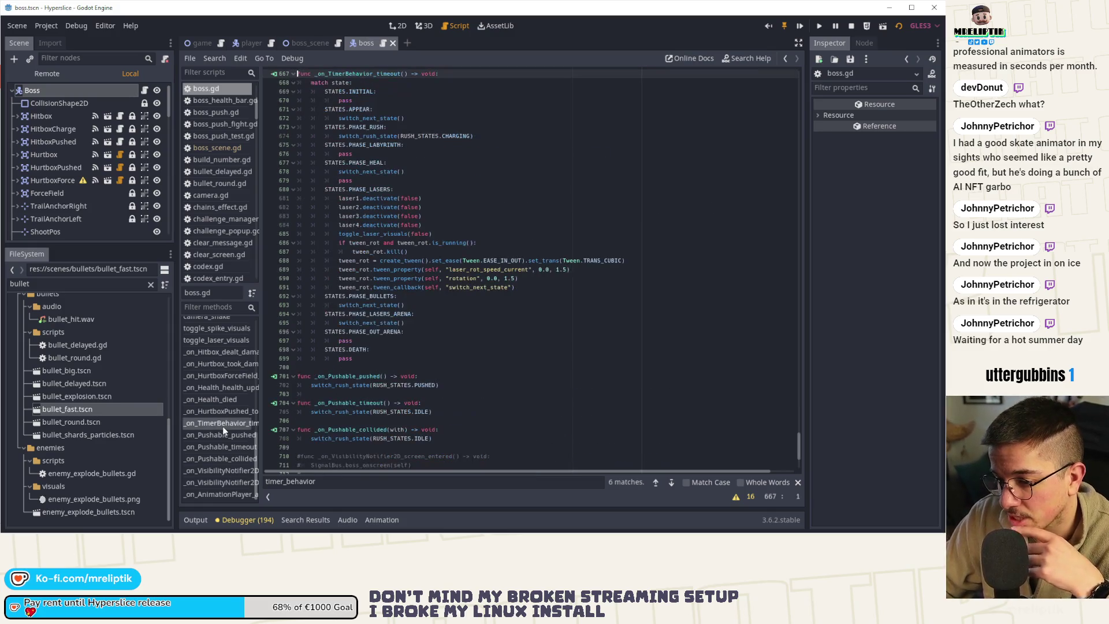
triple_click(365, 306)
scroll(218, 398, "up", 3)
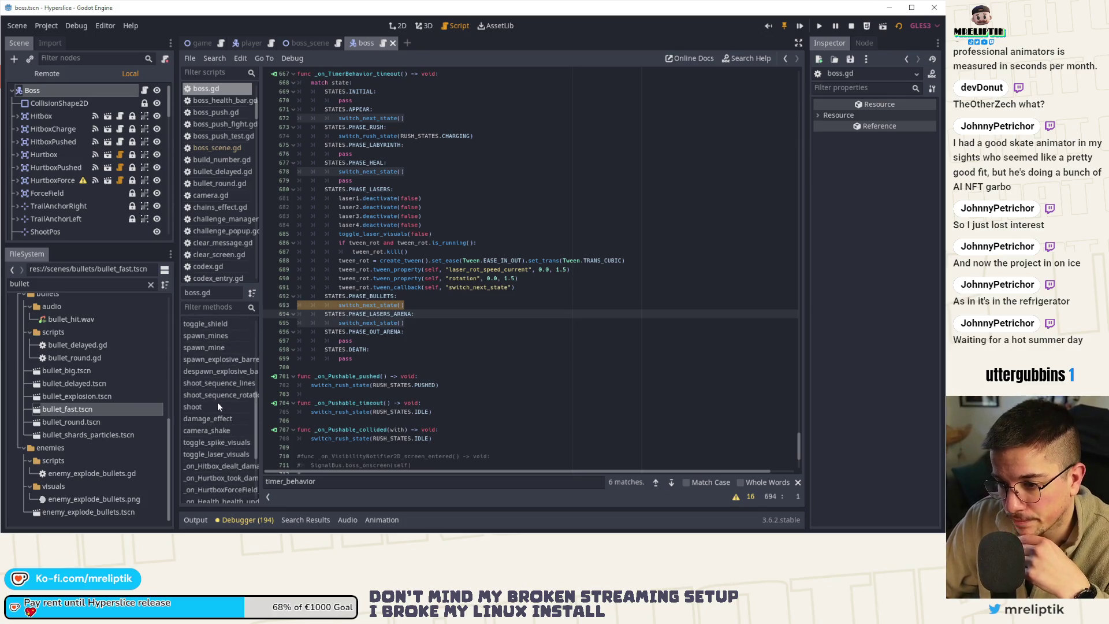
scroll(225, 356, "up", 1)
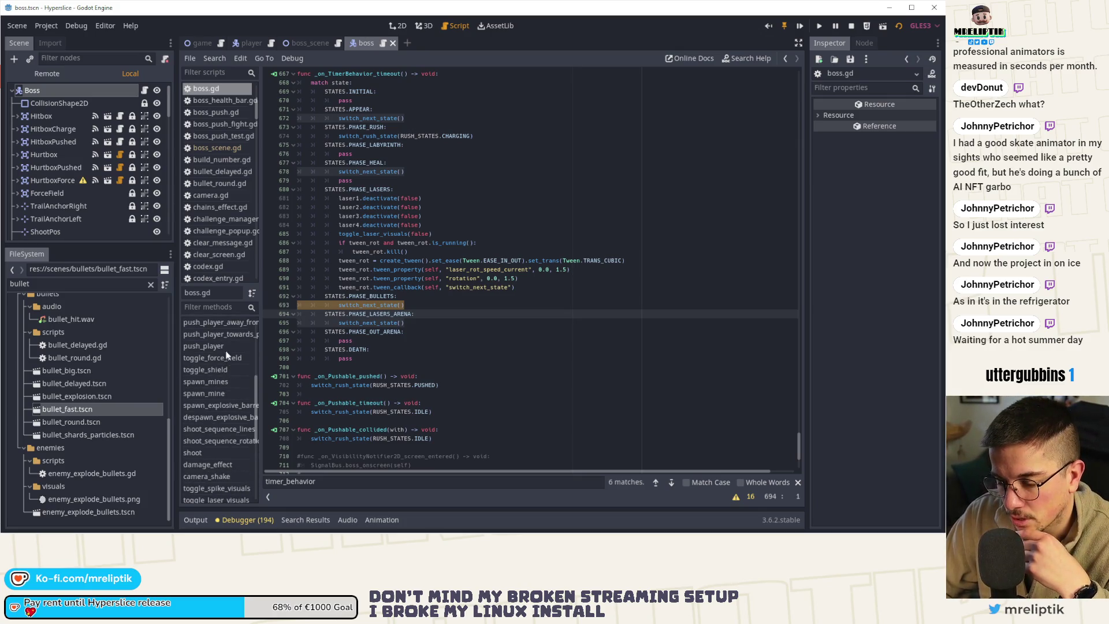
scroll(225, 356, "up", 5)
left_click(224, 353)
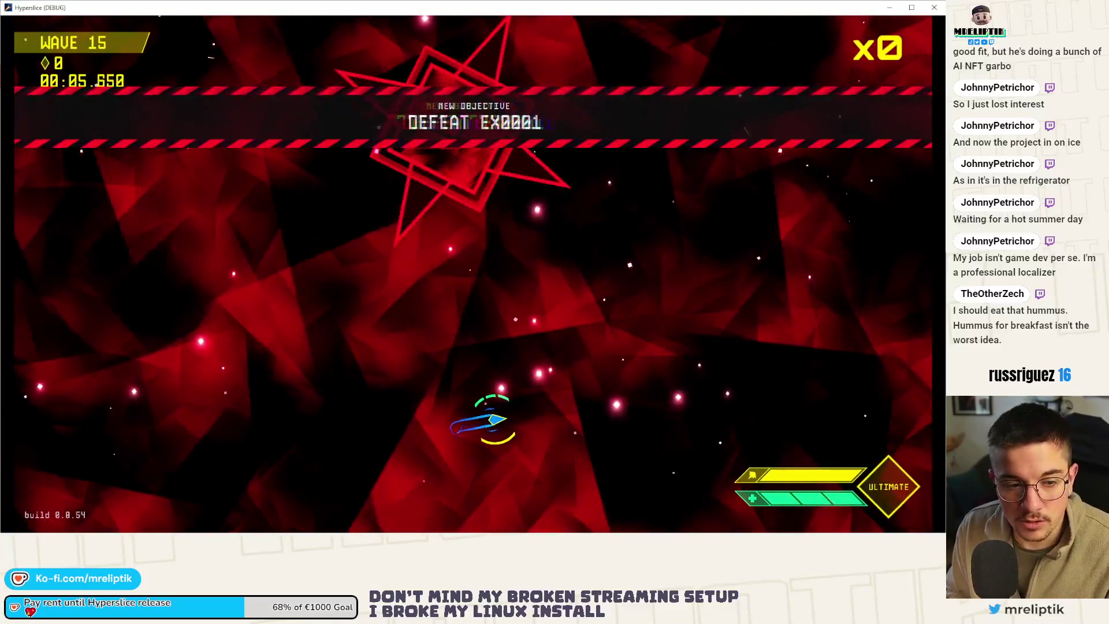
- Pause and resume the wave 15 boss fight, then close the game with Alt+F4
key("Escape")
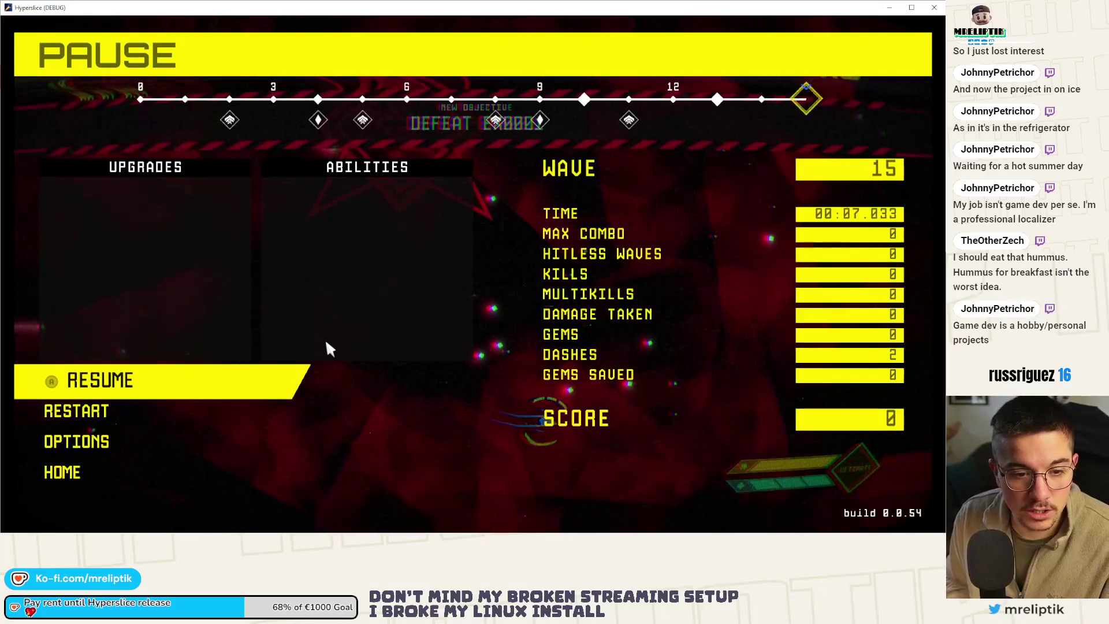
key("Escape")
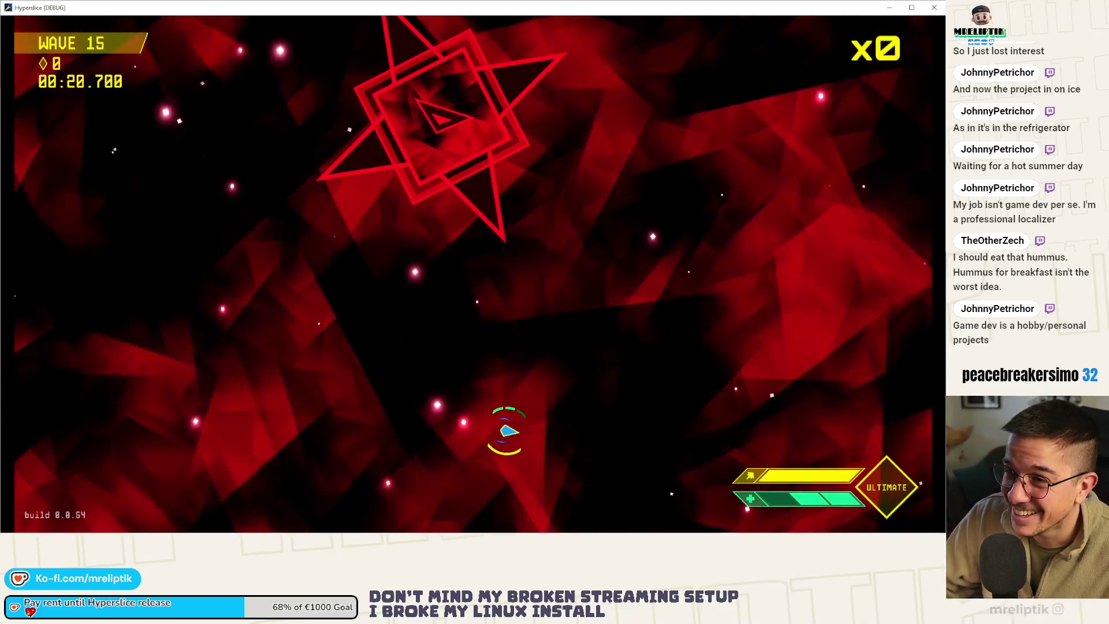
key("alt+F4")
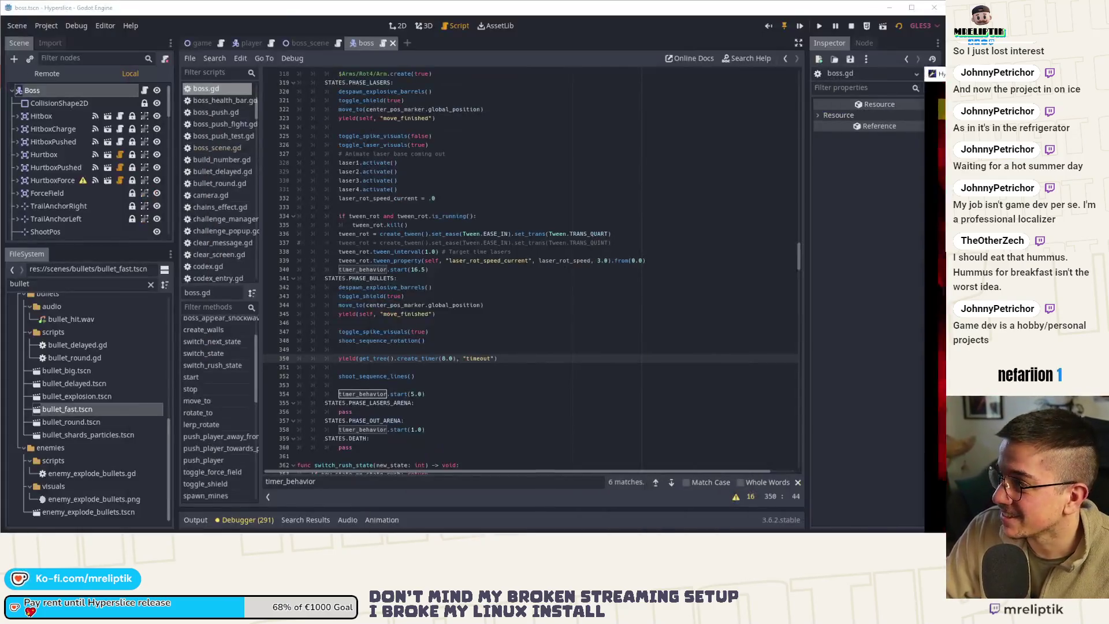
- Browse boss.gd through the switch_state and push_player_away_from_boss functions
scroll(539, 313, "up", 15)
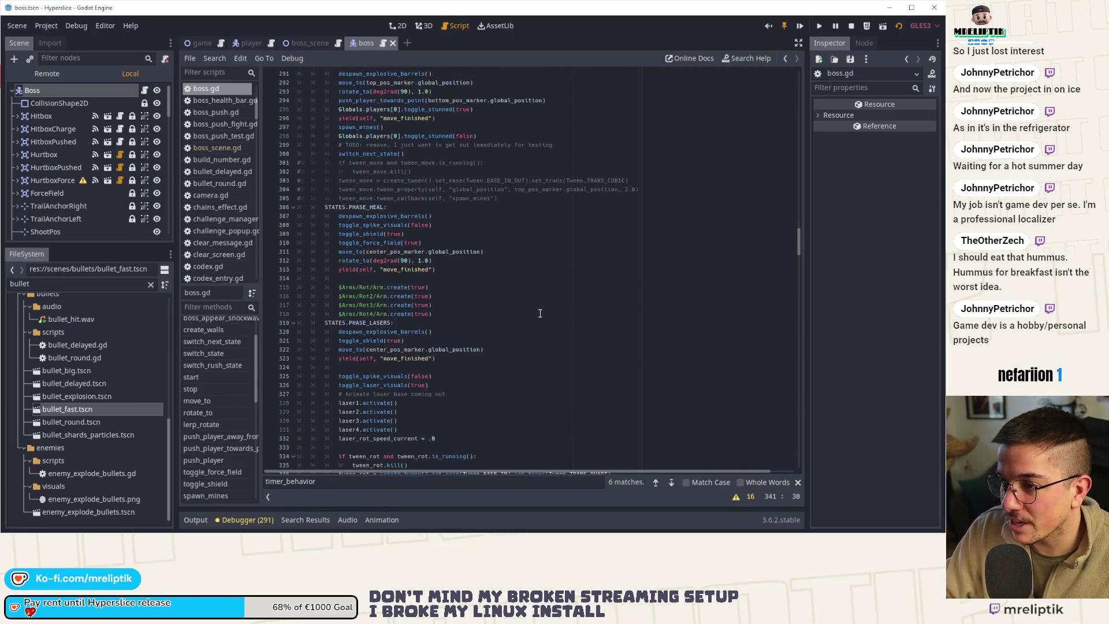
scroll(505, 324, "down", 20)
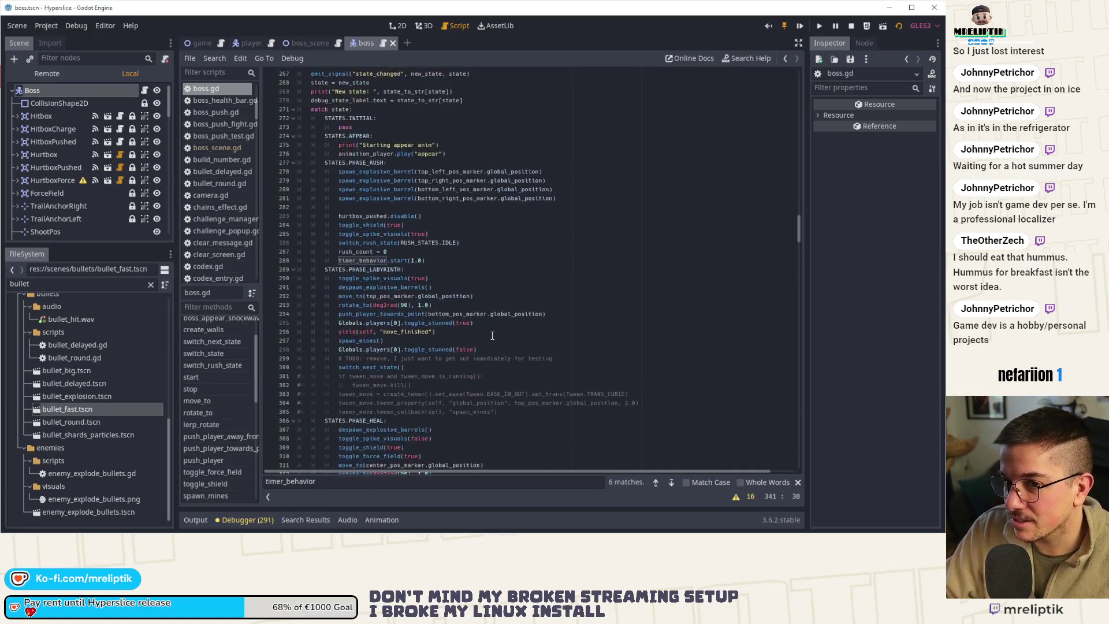
scroll(450, 344, "down", 1)
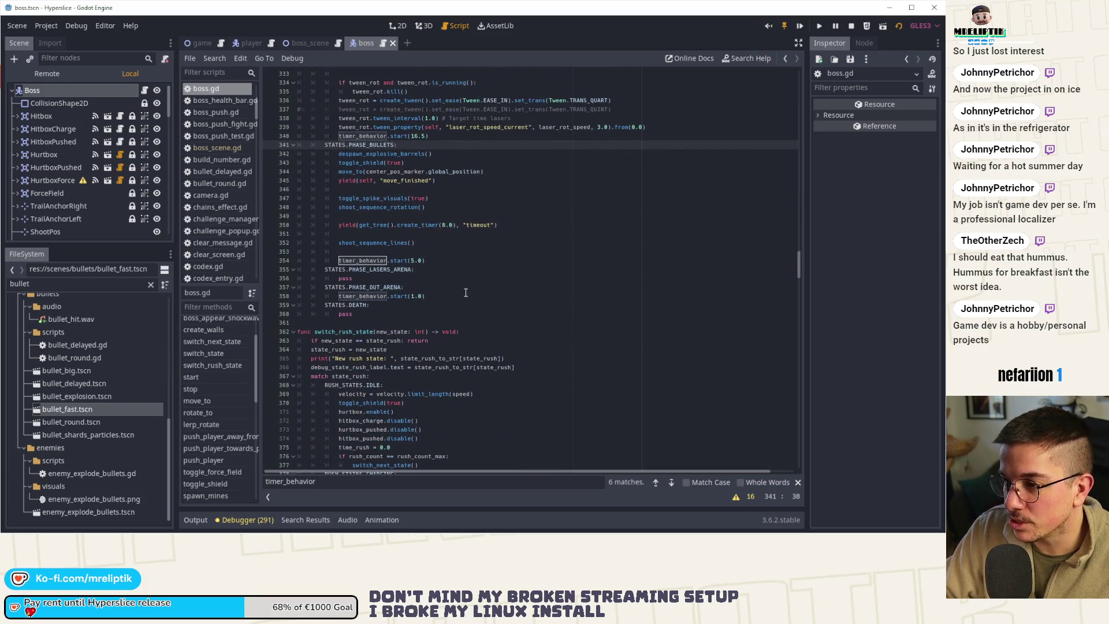
scroll(452, 170, "up", 5)
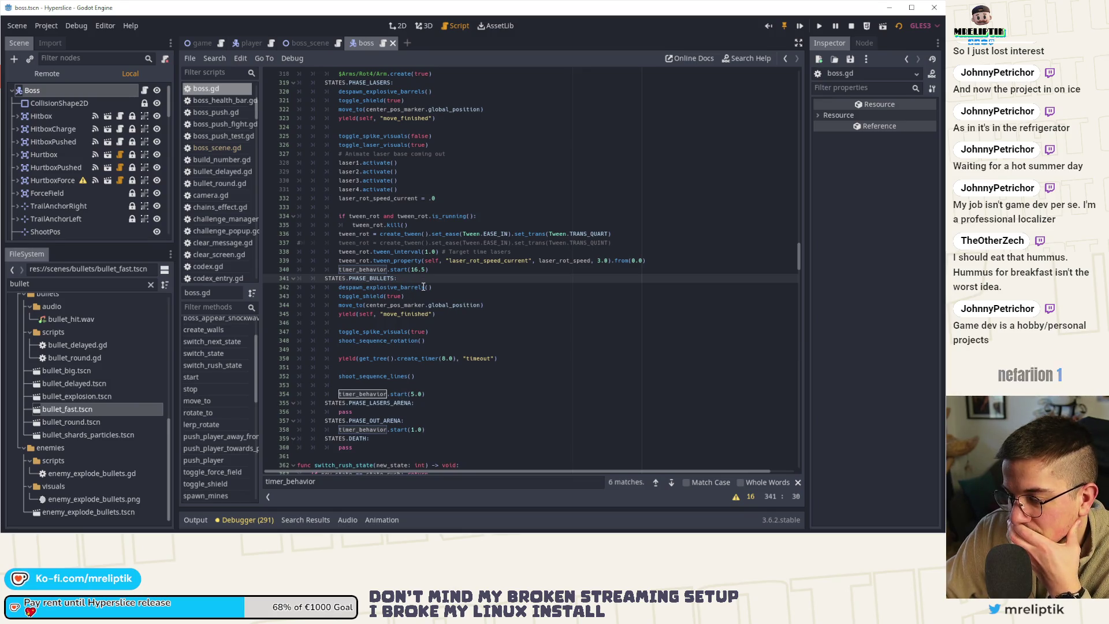
scroll(506, 310, "up", 3)
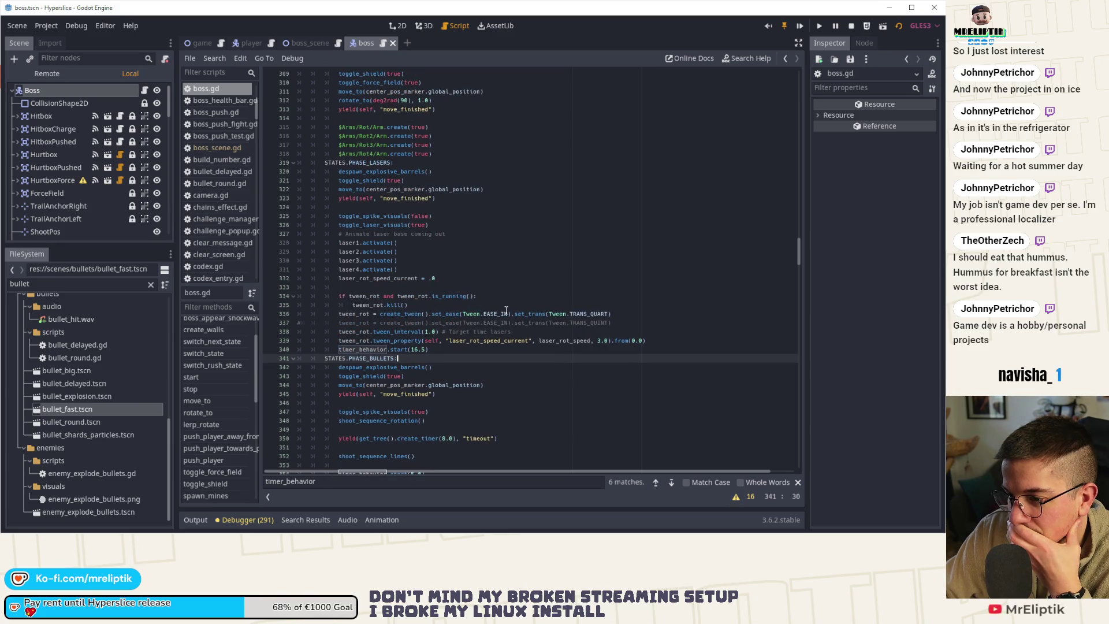
scroll(240, 384, "up", 2)
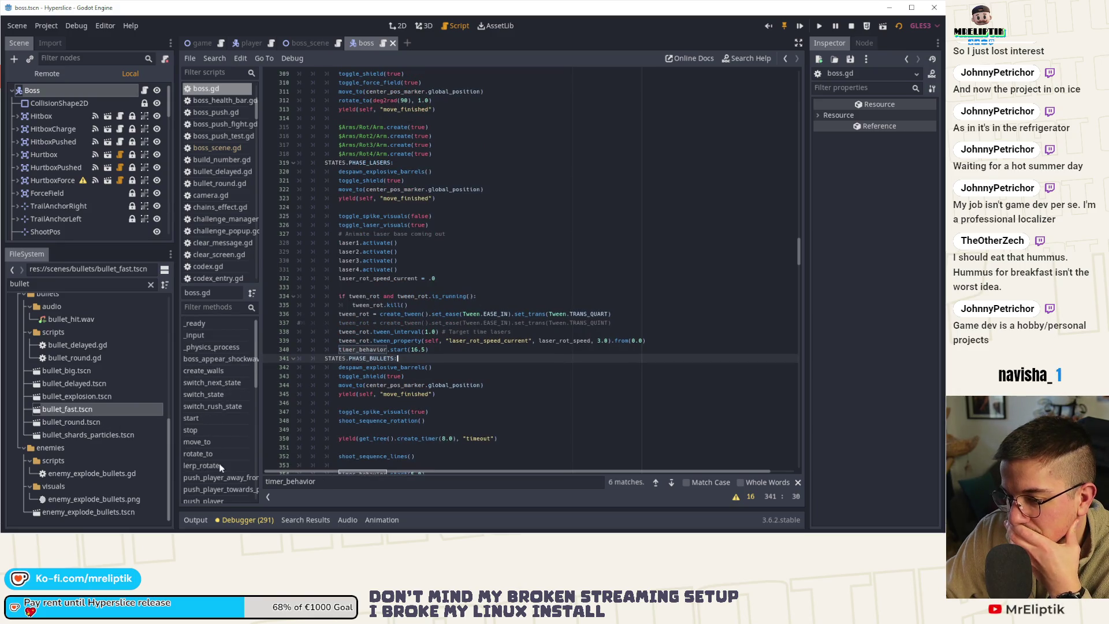
scroll(219, 479, "down", 1)
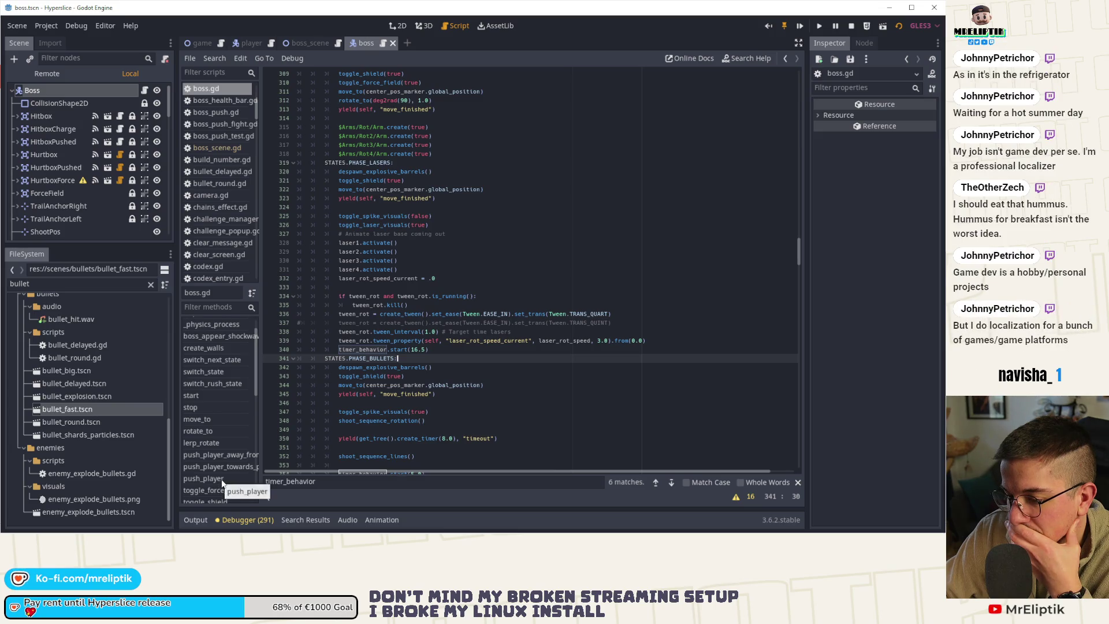
scroll(220, 479, "down", 2)
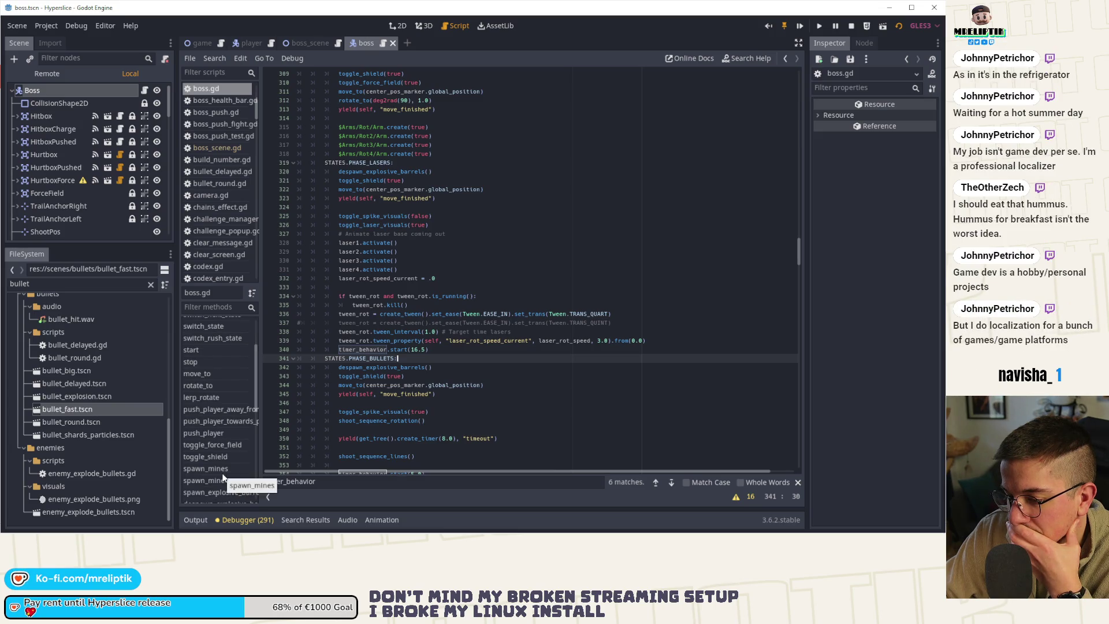
scroll(223, 477, "up", 3)
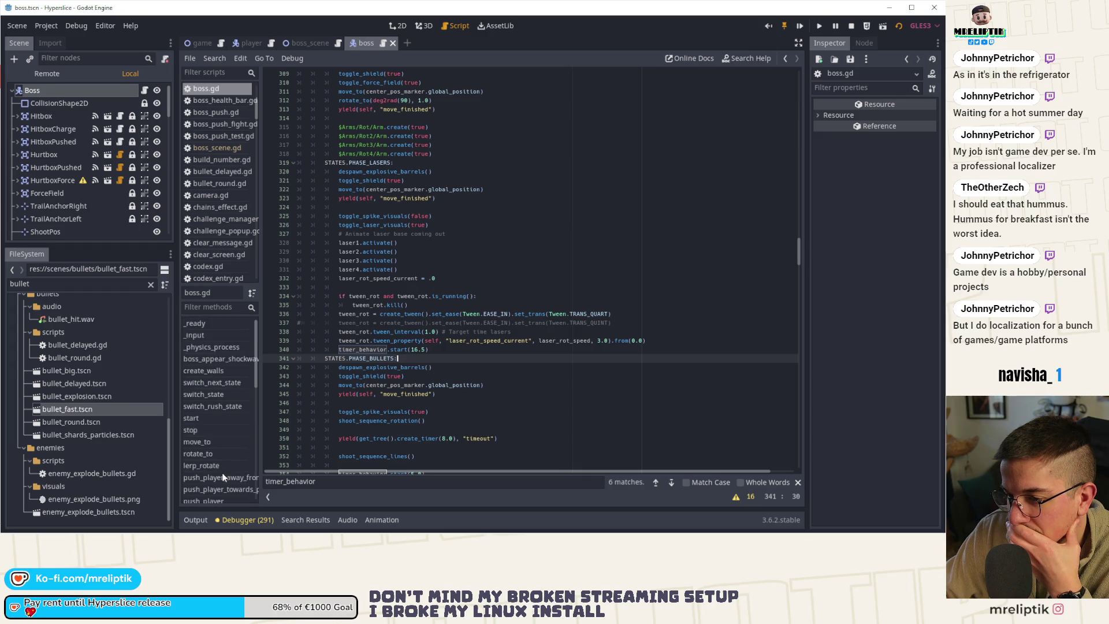
left_click(223, 393)
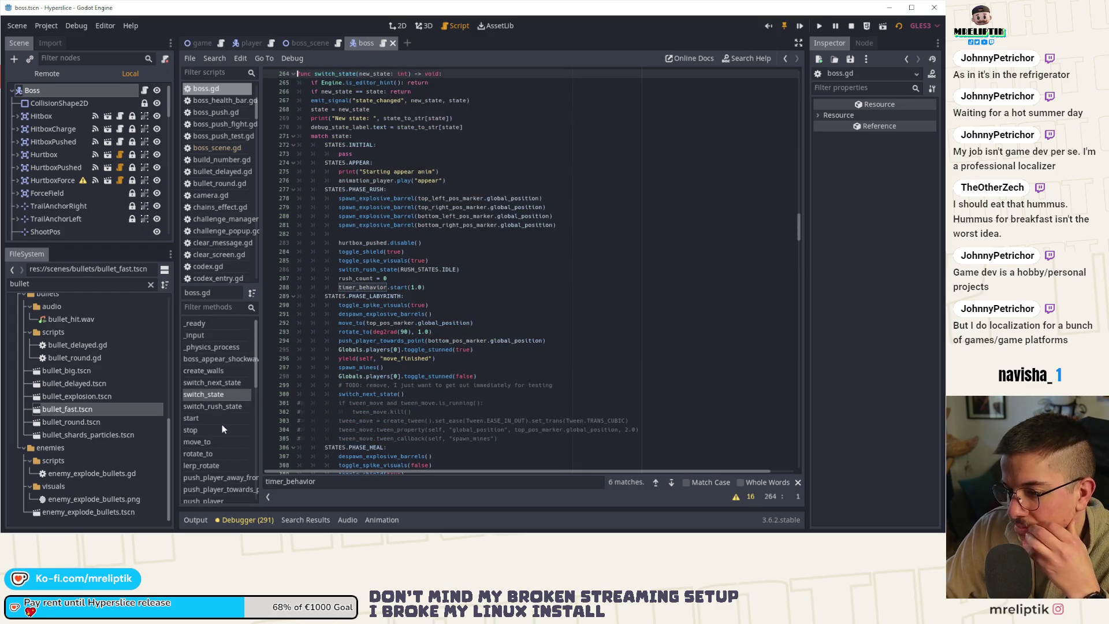
scroll(222, 424, "down", 3)
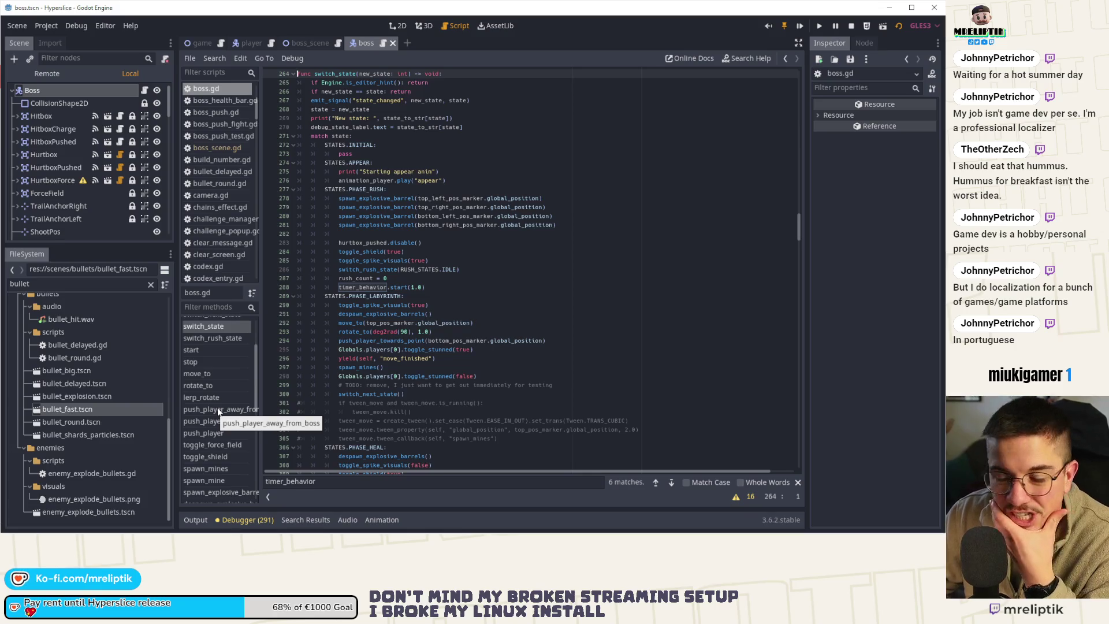
left_click(230, 410)
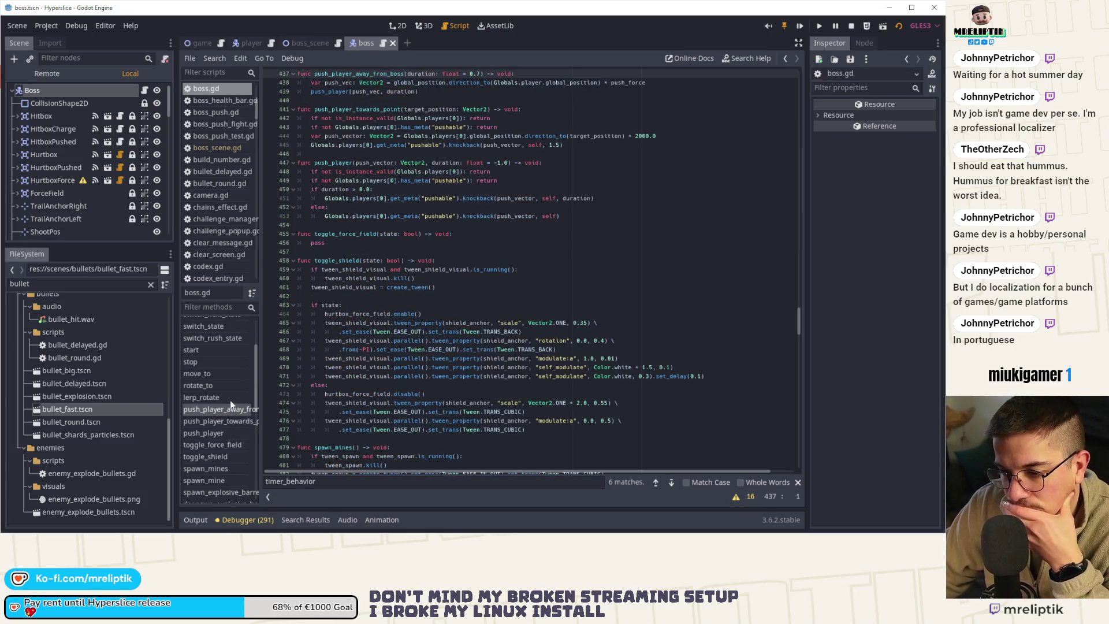
- Open shoot_sequence_lines and inspect tween_bullets, rotation_degrees and angle on lines 521–524
scroll(211, 411, "up", 2)
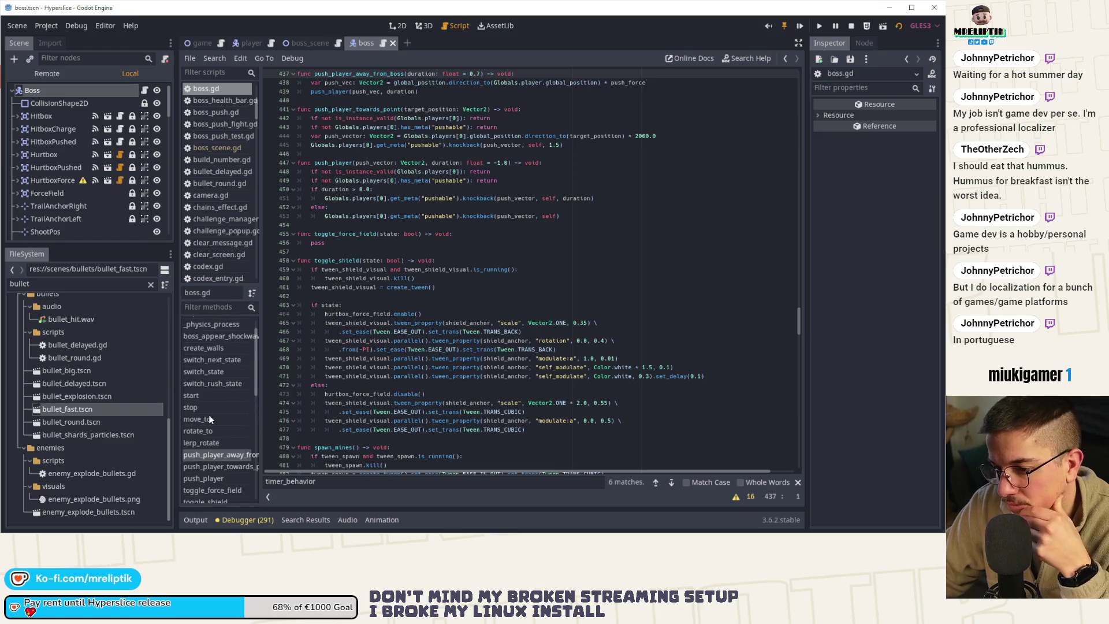
scroll(223, 383, "down", 4)
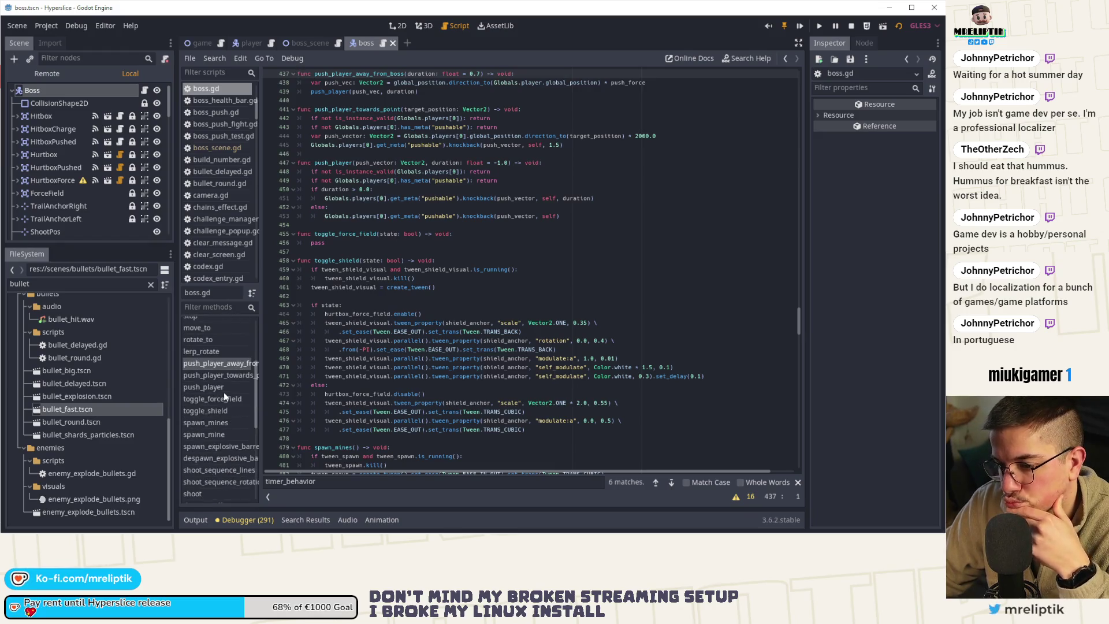
scroll(224, 393, "down", 2)
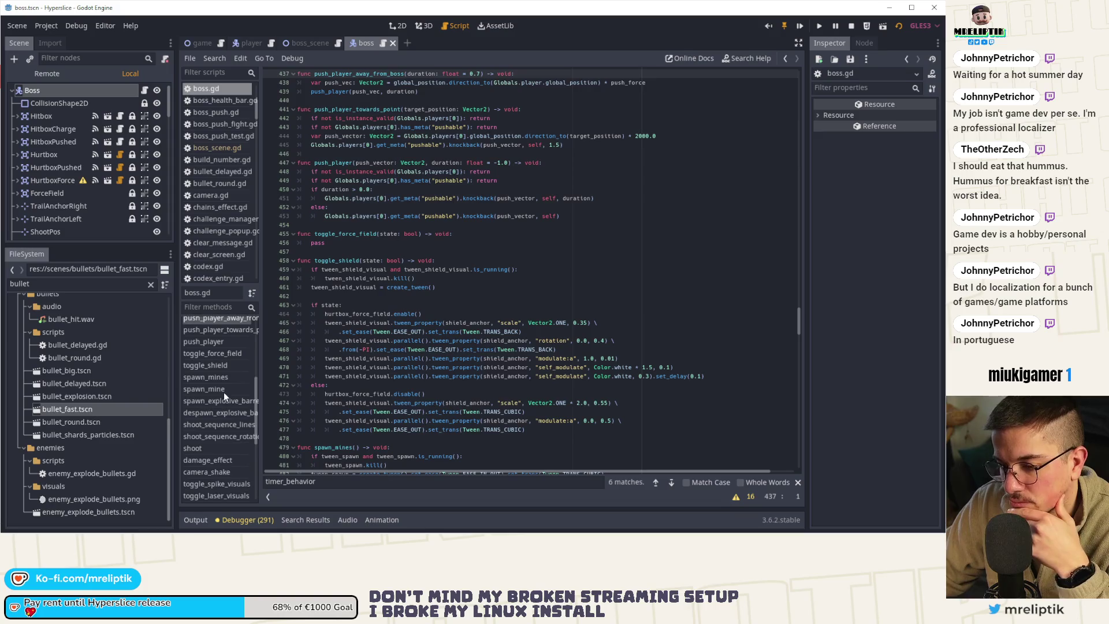
scroll(221, 390, "down", 3)
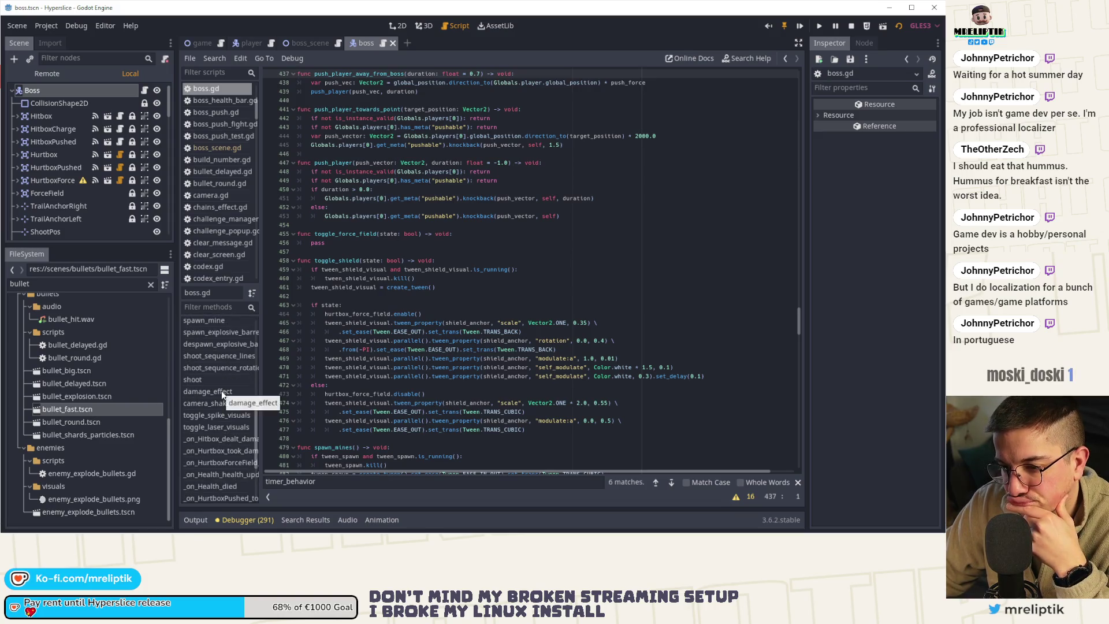
left_click(224, 356)
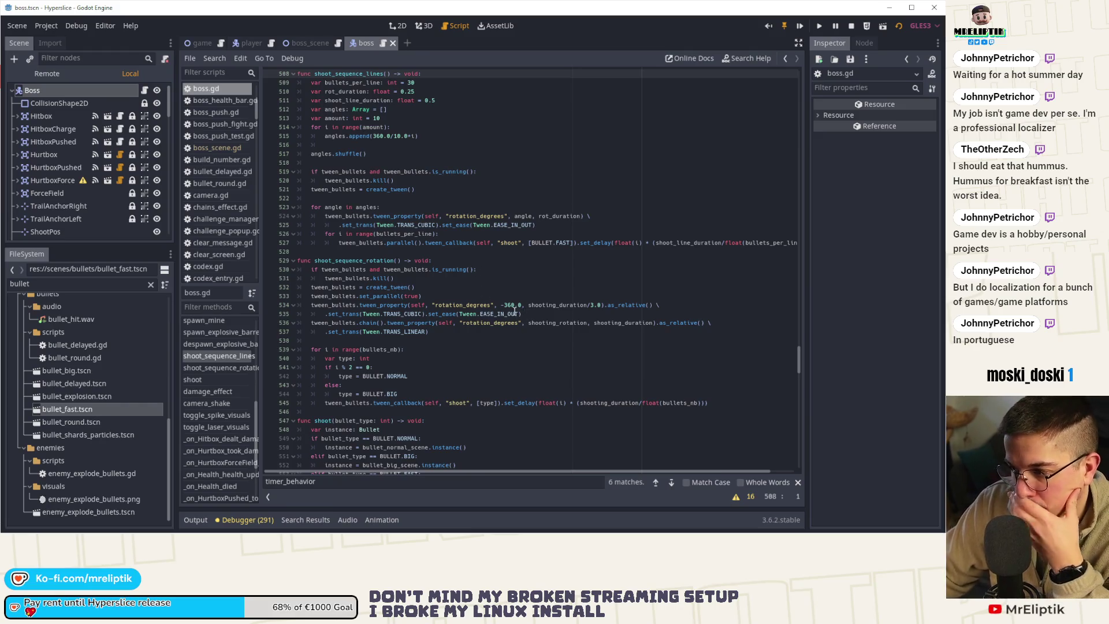
scroll(354, 263, "up", 2)
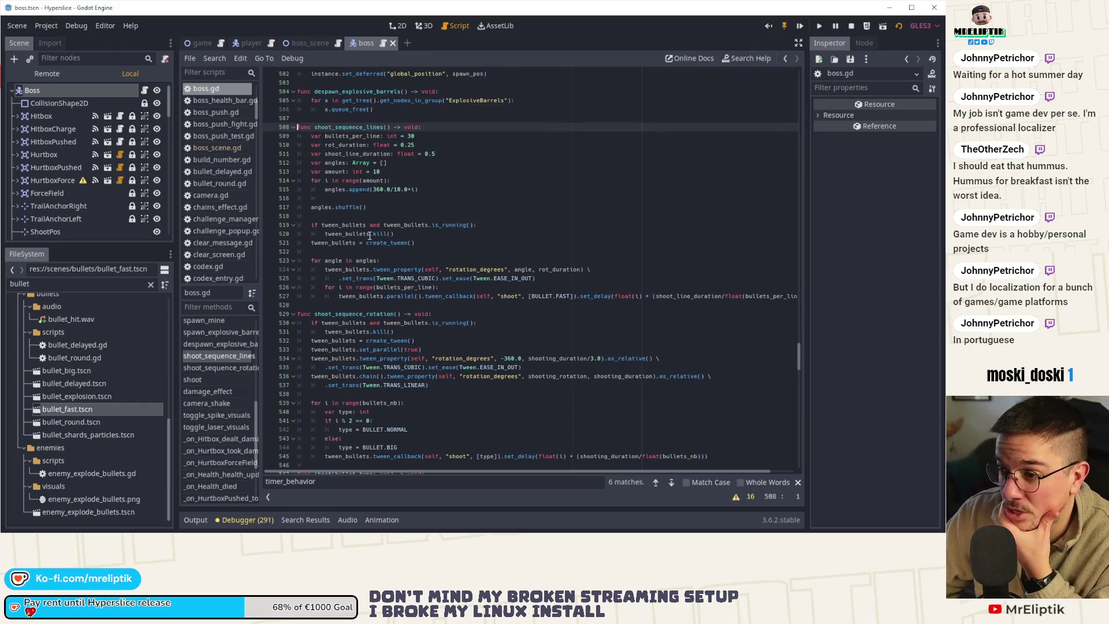
double_click(334, 243)
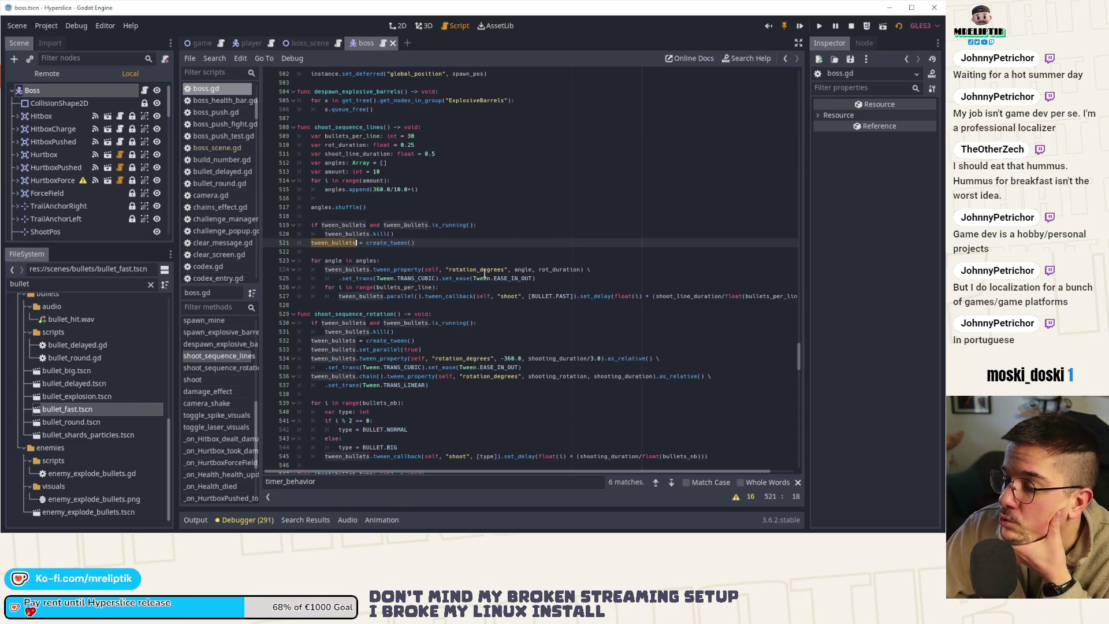
double_click(484, 269)
double_click(523, 270)
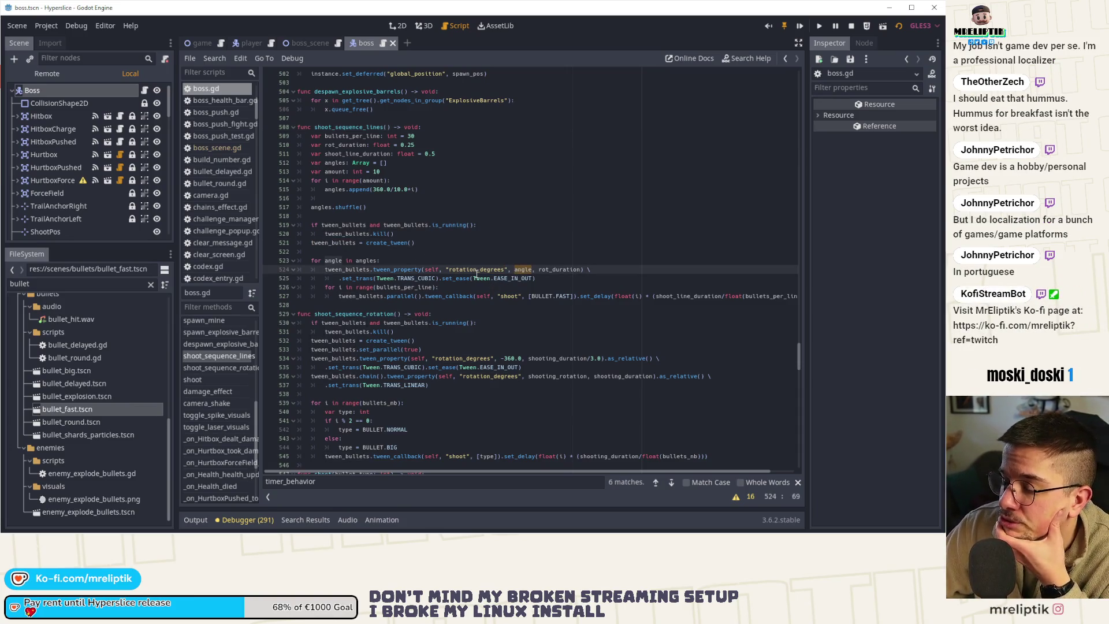
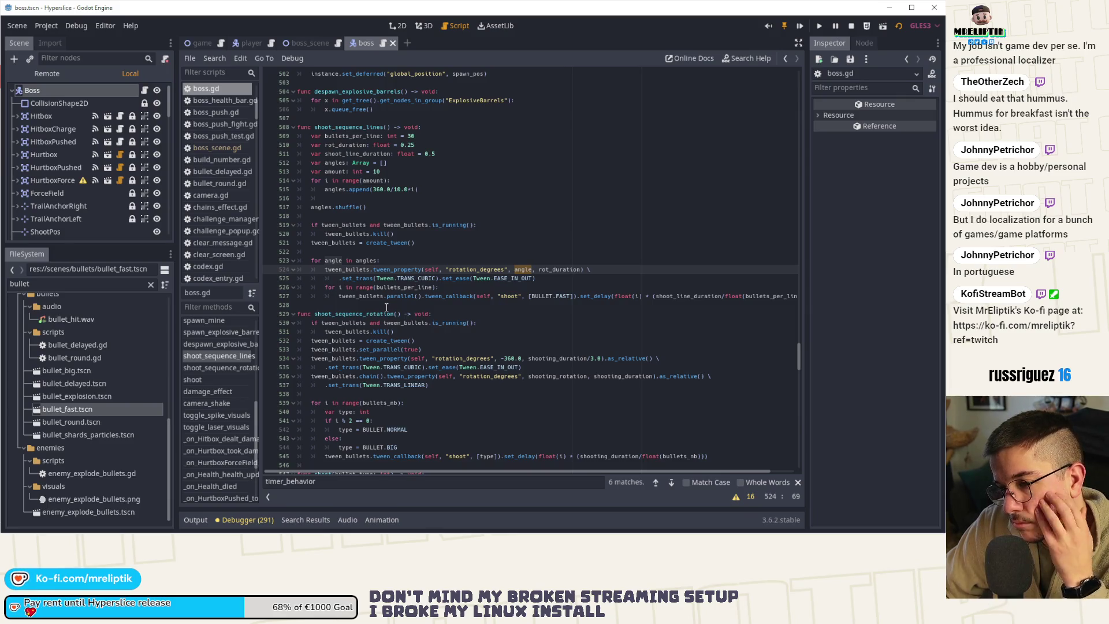
- Add tween_bullets.set_interval(shoot_line_duration - rot_duration) after the bullet loop, save boss.gd and run the game
left_click(355, 305)
key("Return")
type("twe")
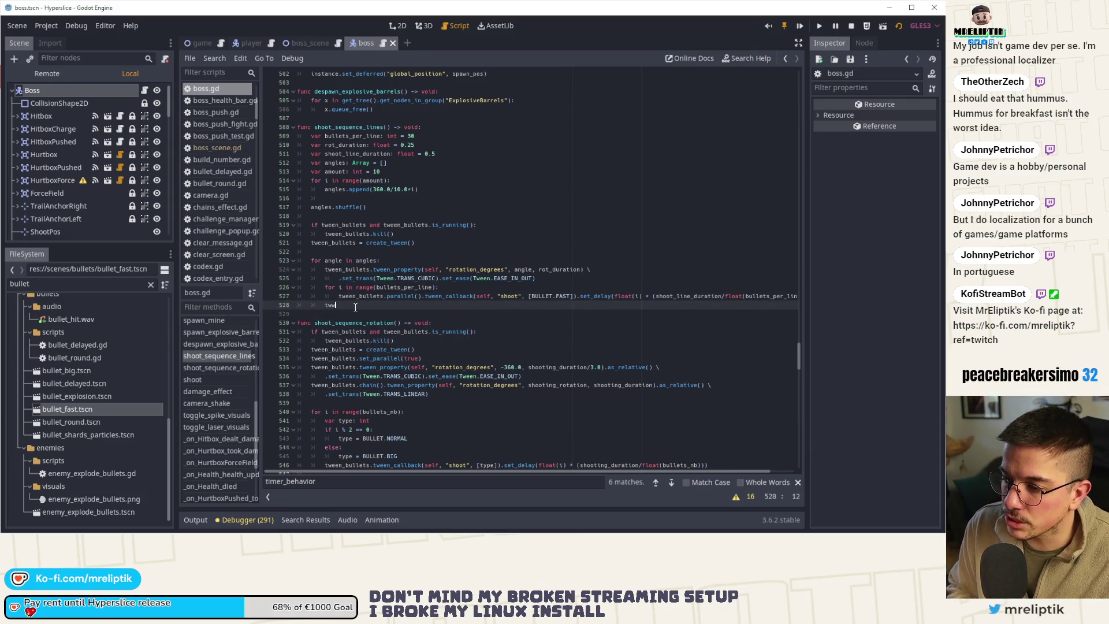
type("en_bullets")
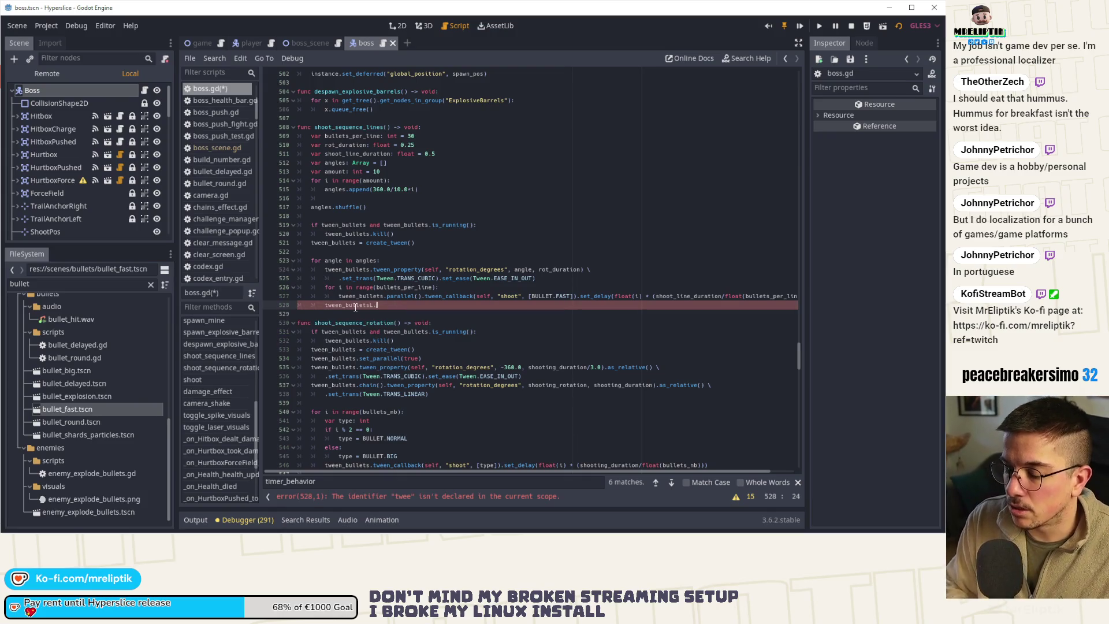
type(".set_")
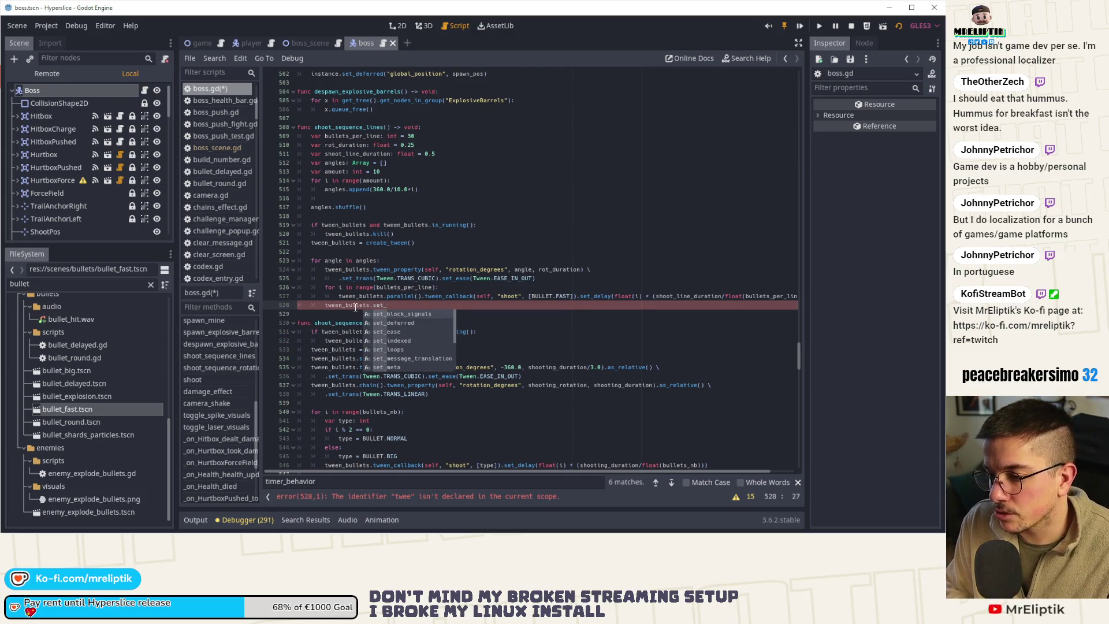
type("interval(")
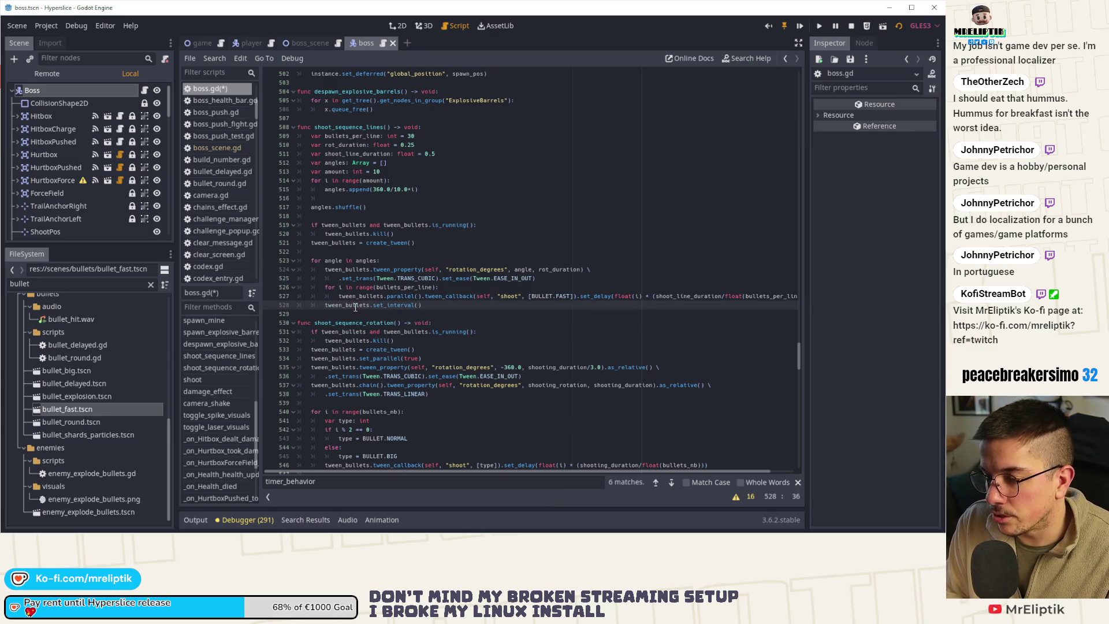
type("shoot_line_duration -")
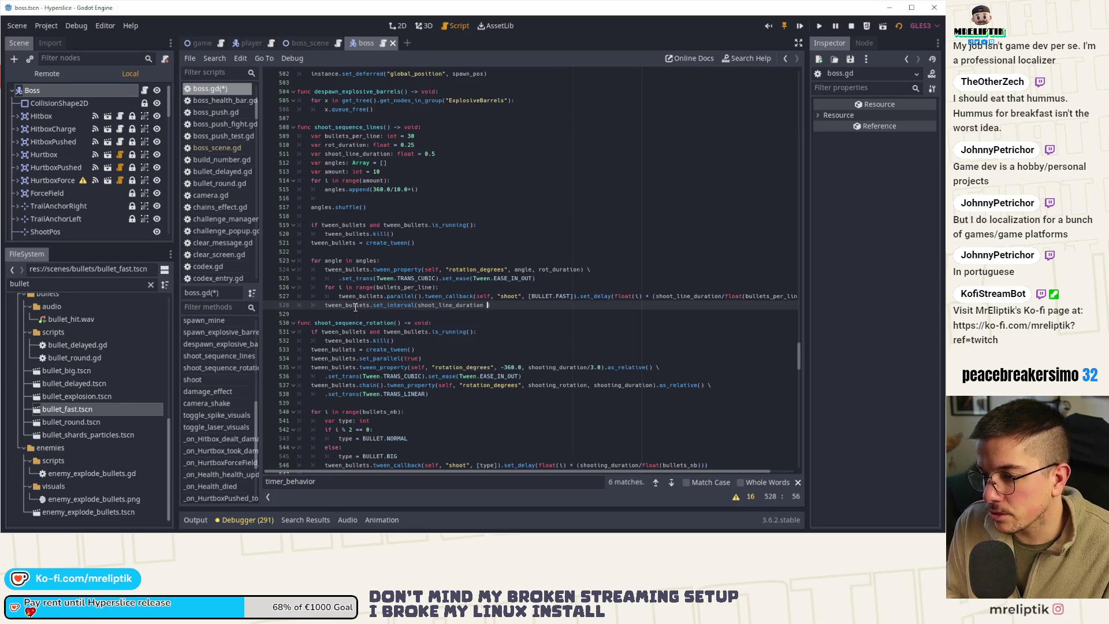
type(" rot_duration")
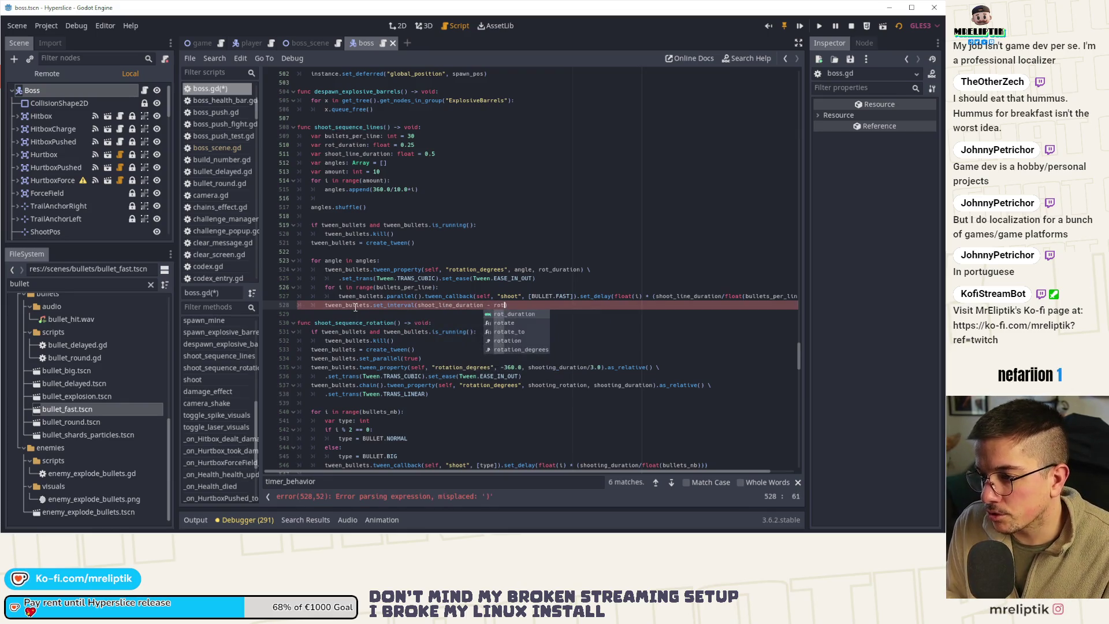
key("ctrl+s")
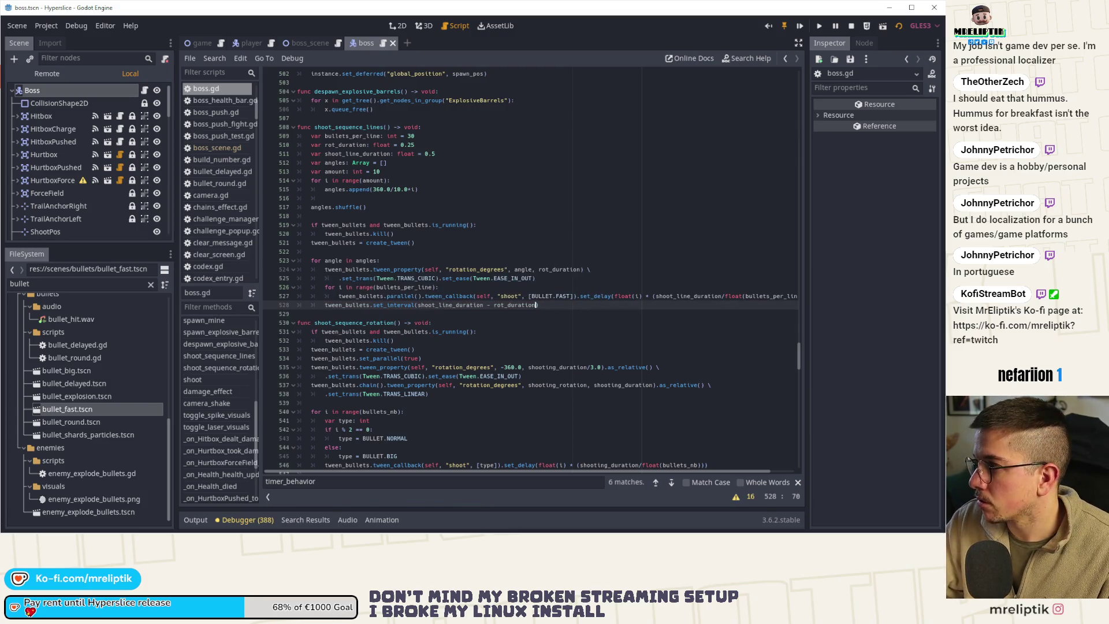
key("F5")
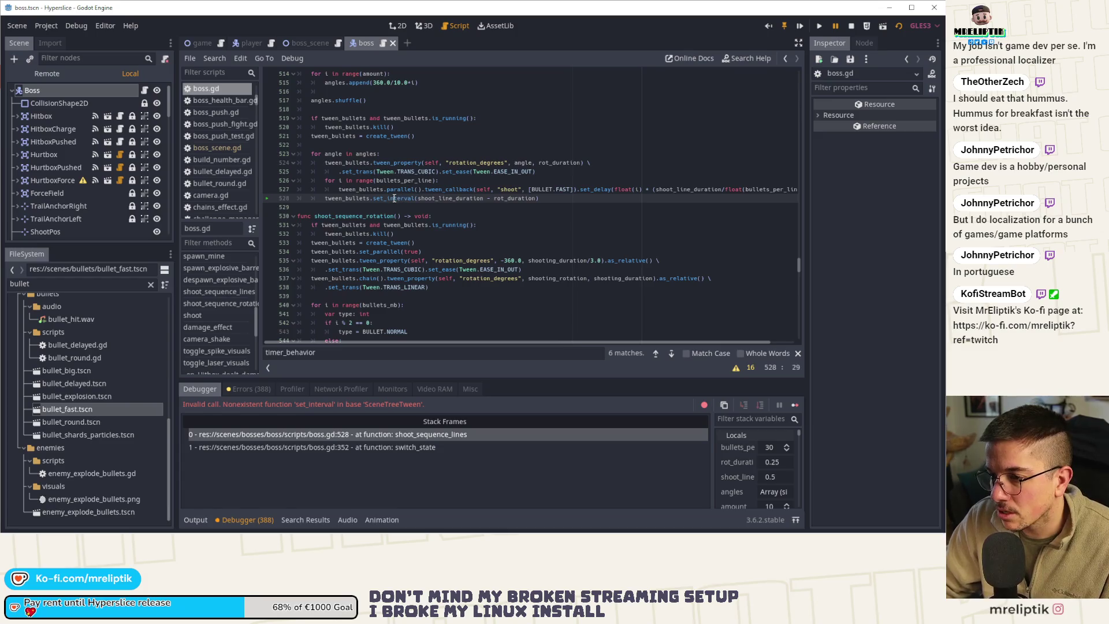
- Replace set_interval with tween_interval on line 528, save, and stop the running game
key("ctrl+BackSpace")
key("ctrl+Delete")
type("twee")
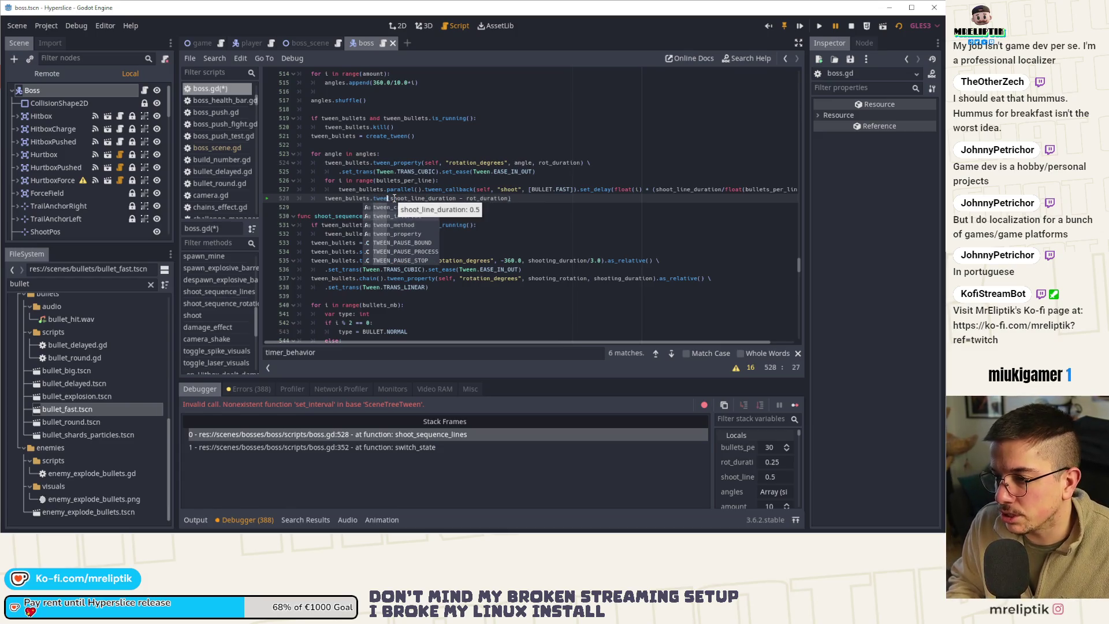
key("Down")
key("Return")
left_click(820, 27)
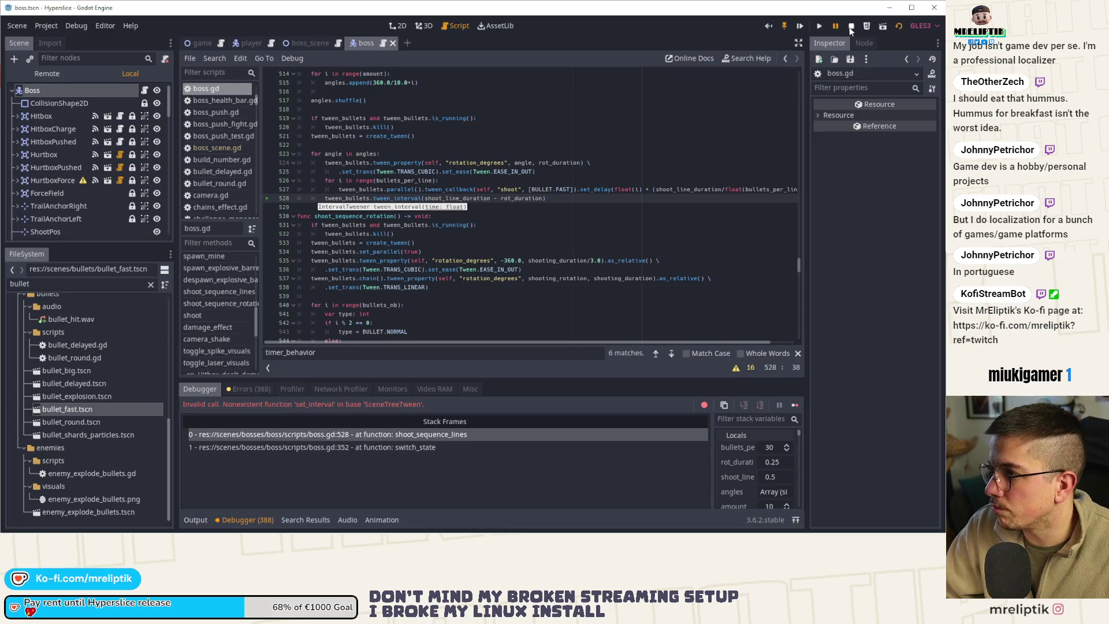
- Select the shooting_rotation variable and show the Boss node's script variables in the Inspector
left_click(529, 286)
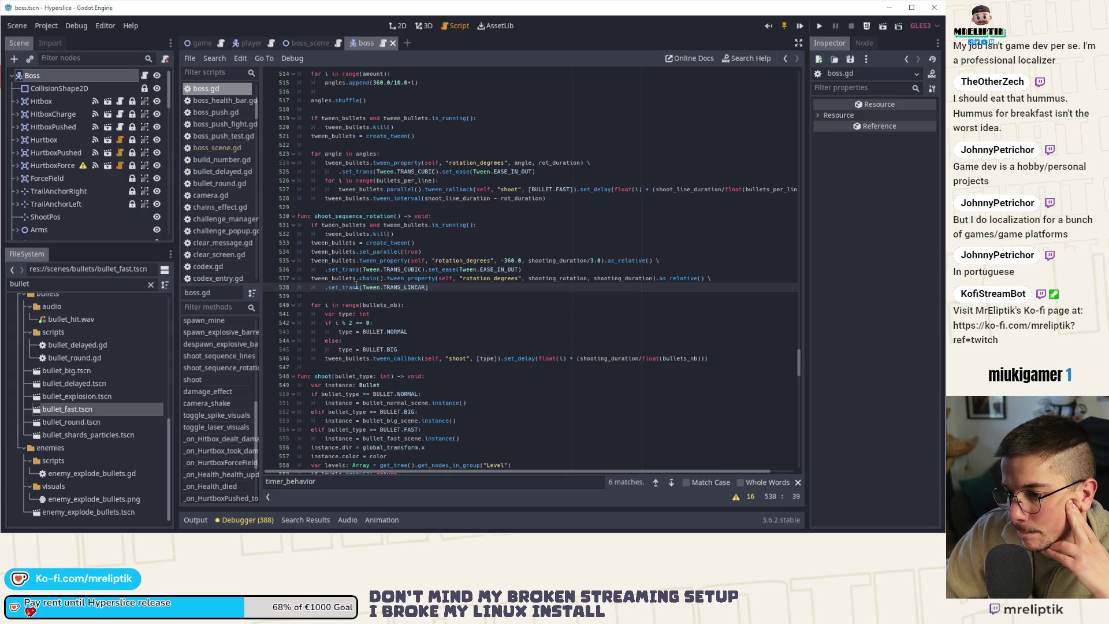
double_click(550, 279)
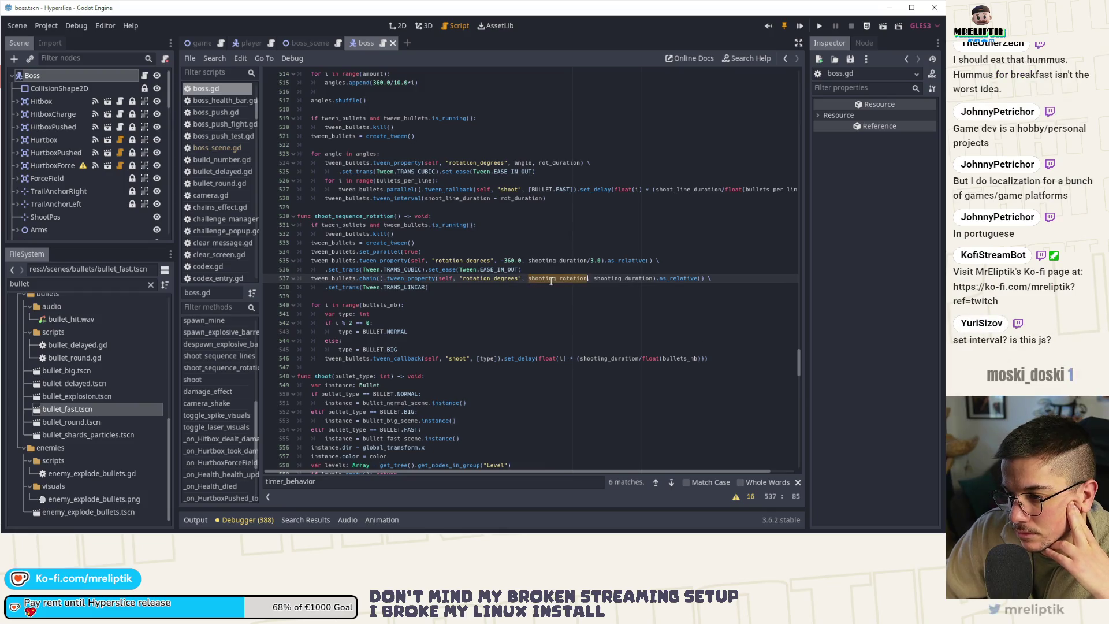
left_click(80, 75)
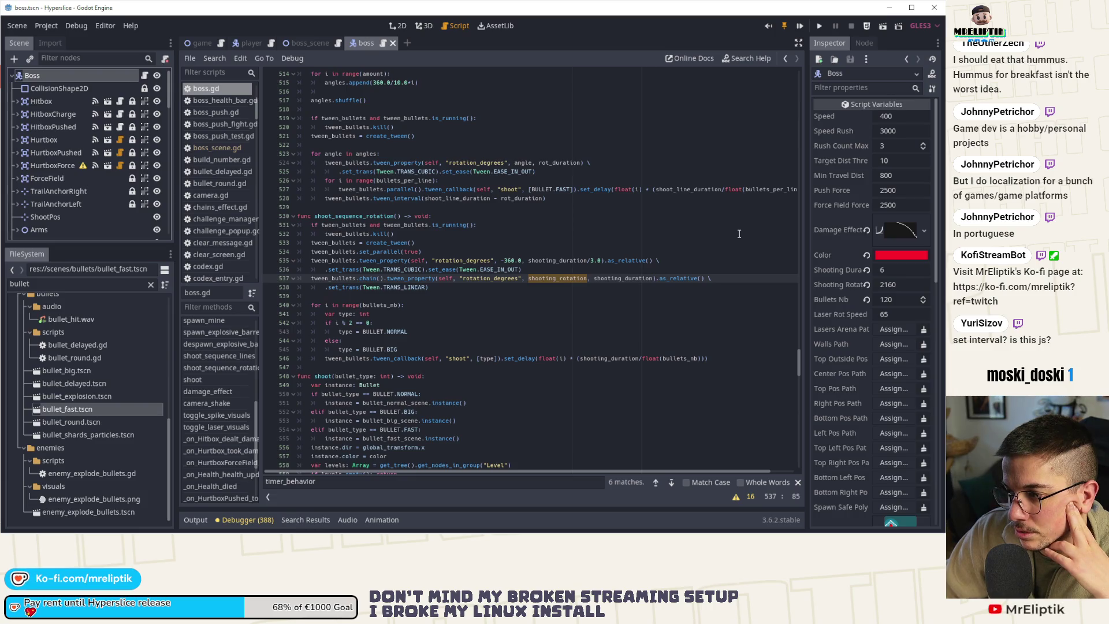
- Raise the Boss node's Bullets Nb to 1290, save the scene and launch the game
left_click(900, 298)
type("1290")
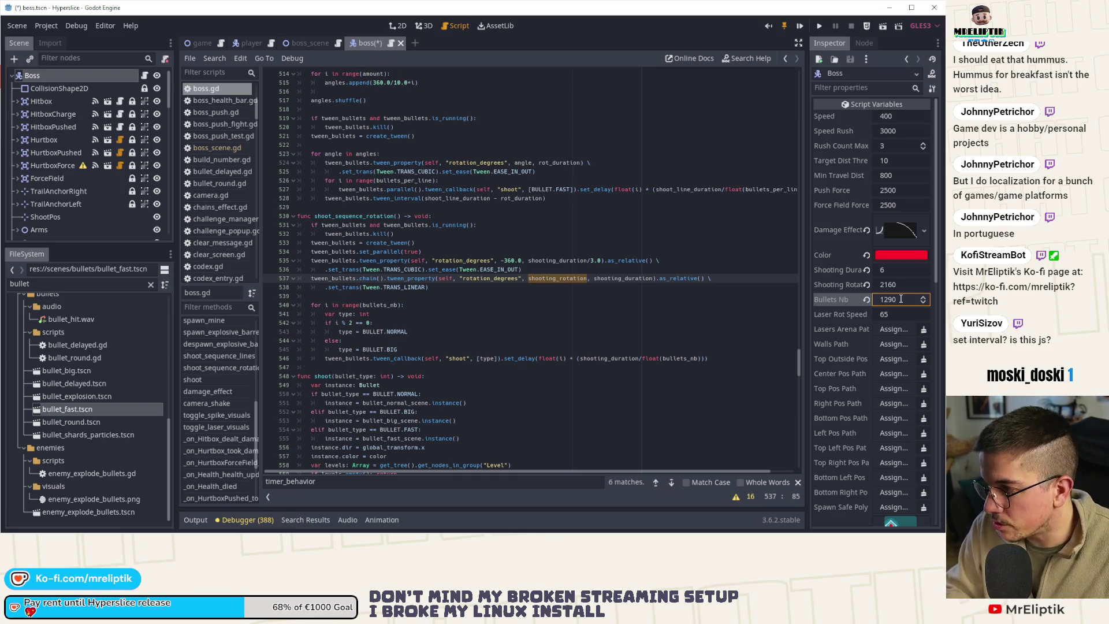
key("ctrl+s")
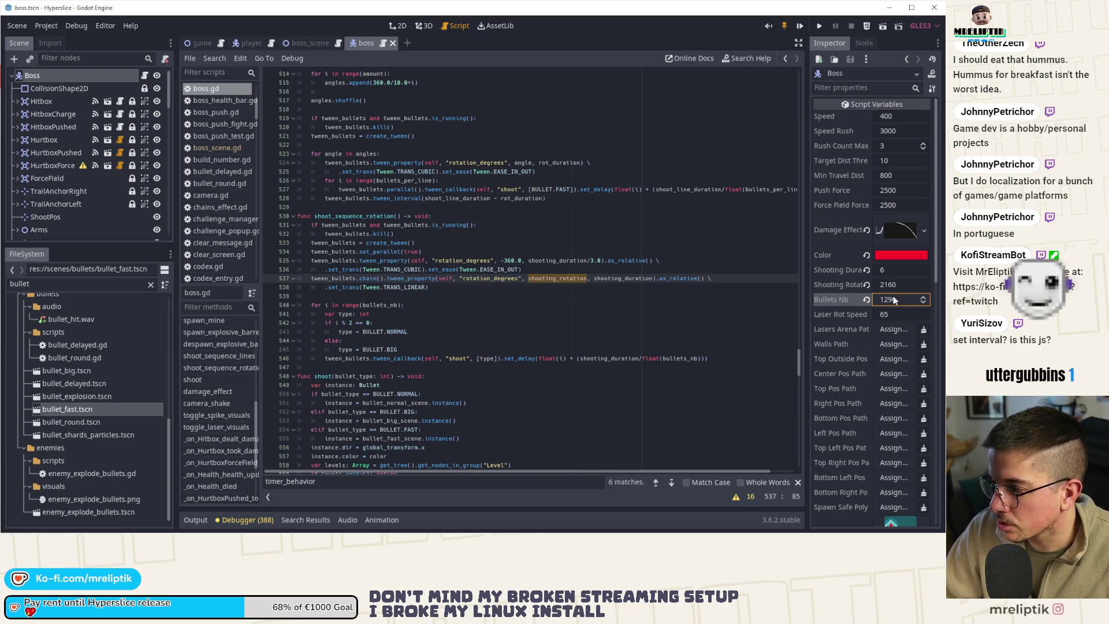
left_click(805, 28)
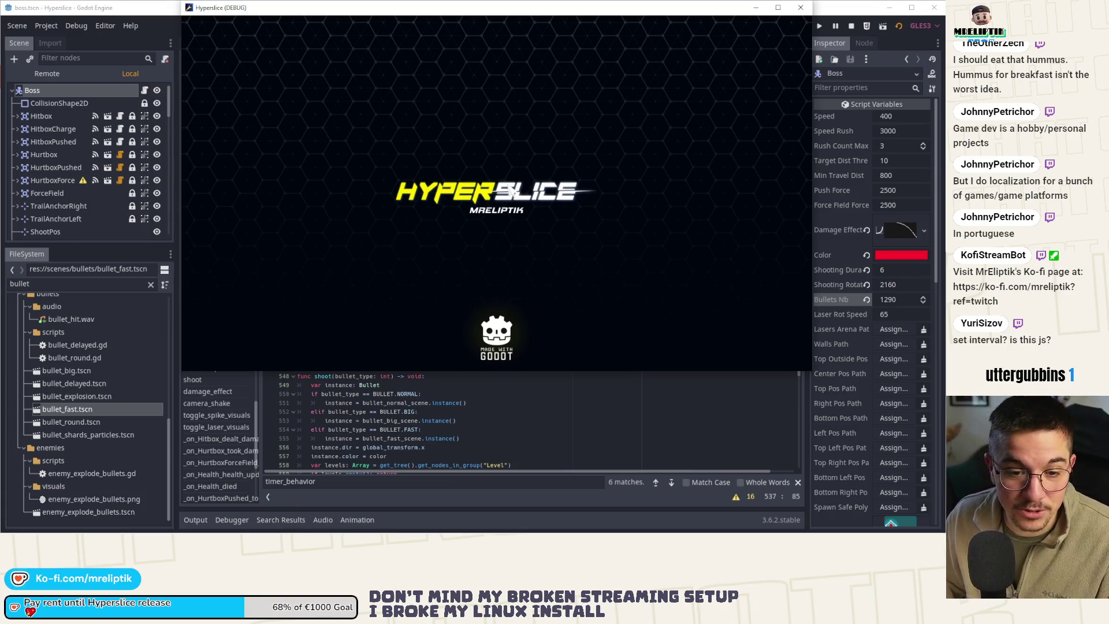
- Move the game window left, play into the wave 15 boss fight, then stop the game with F8
left_click_drag(693, 112, 512, 191)
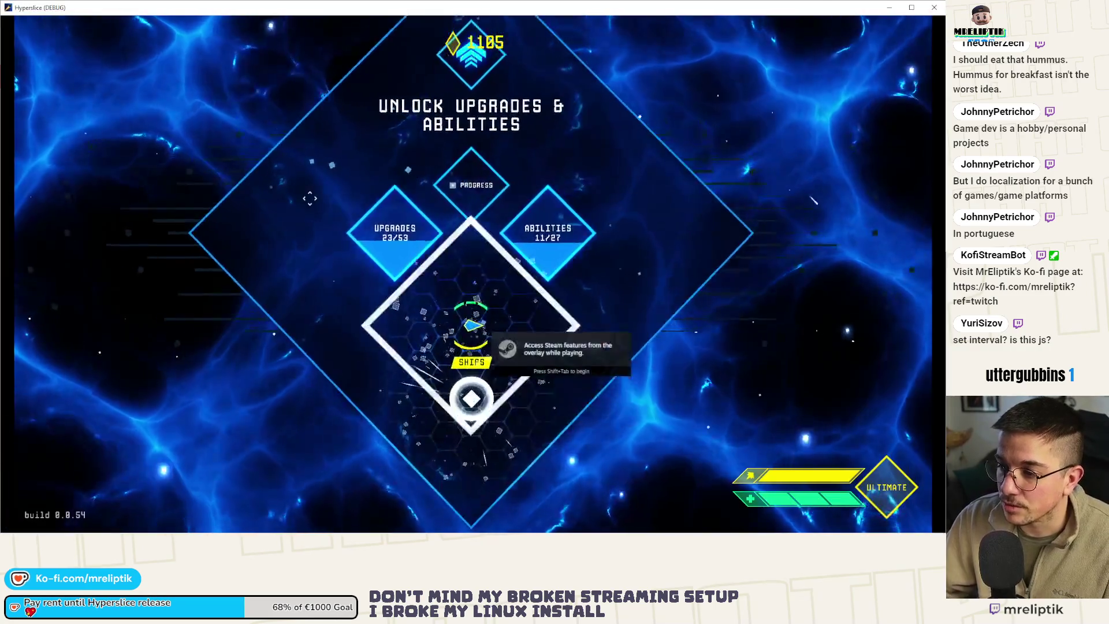
key("space")
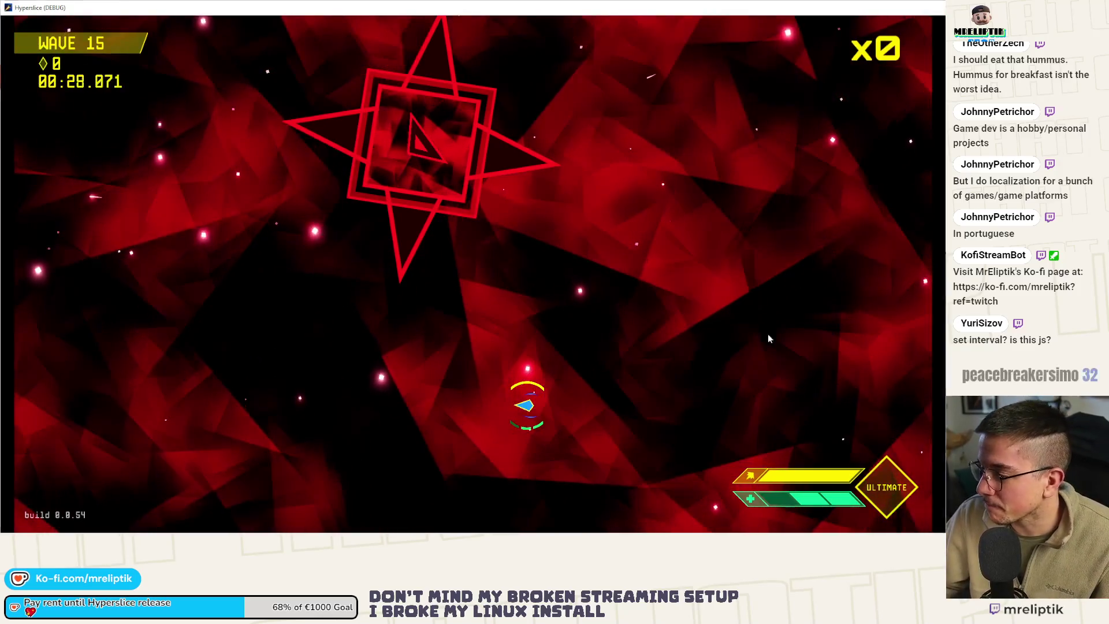
key("F8")
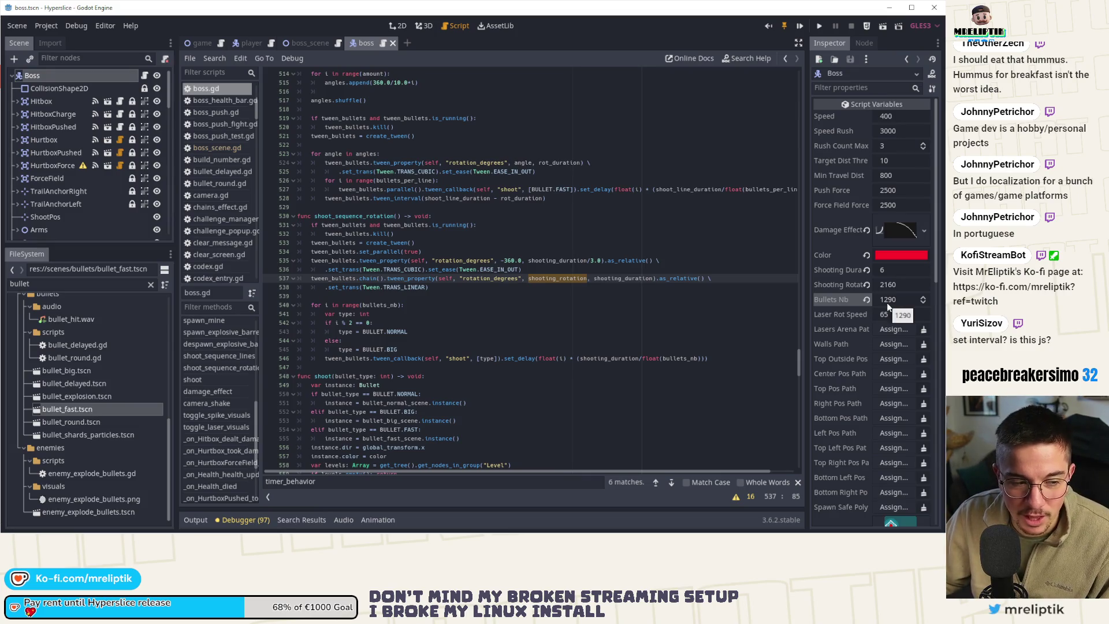
- Try Bullets Nb values on the Boss node, including 20, undoing and redoing the changes
key("ctrl+z")
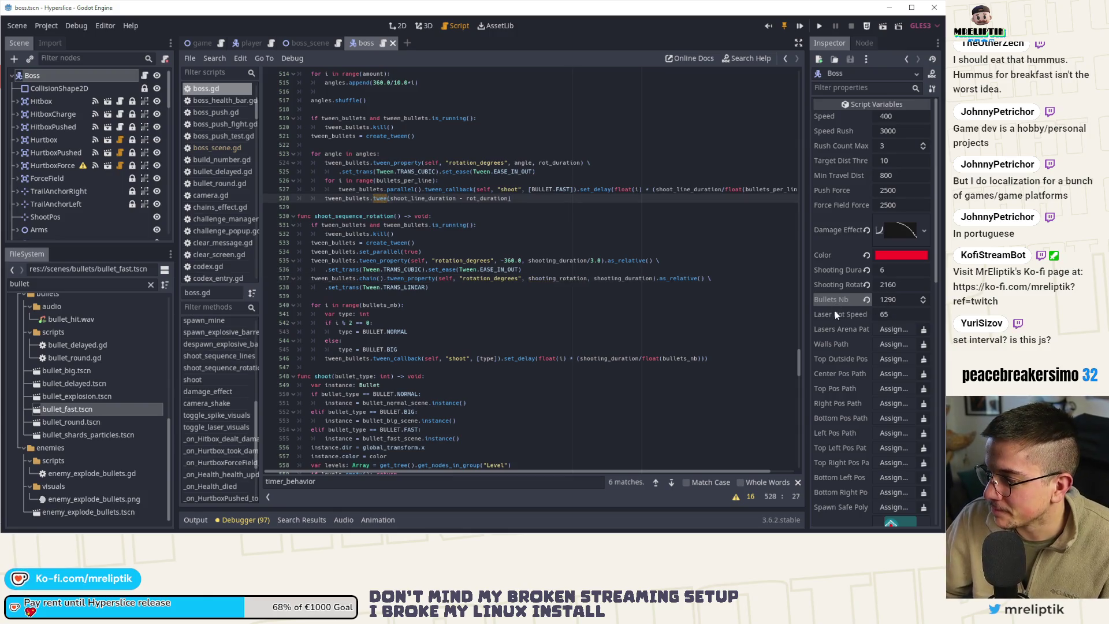
type("n_interval")
key("ctrl+s")
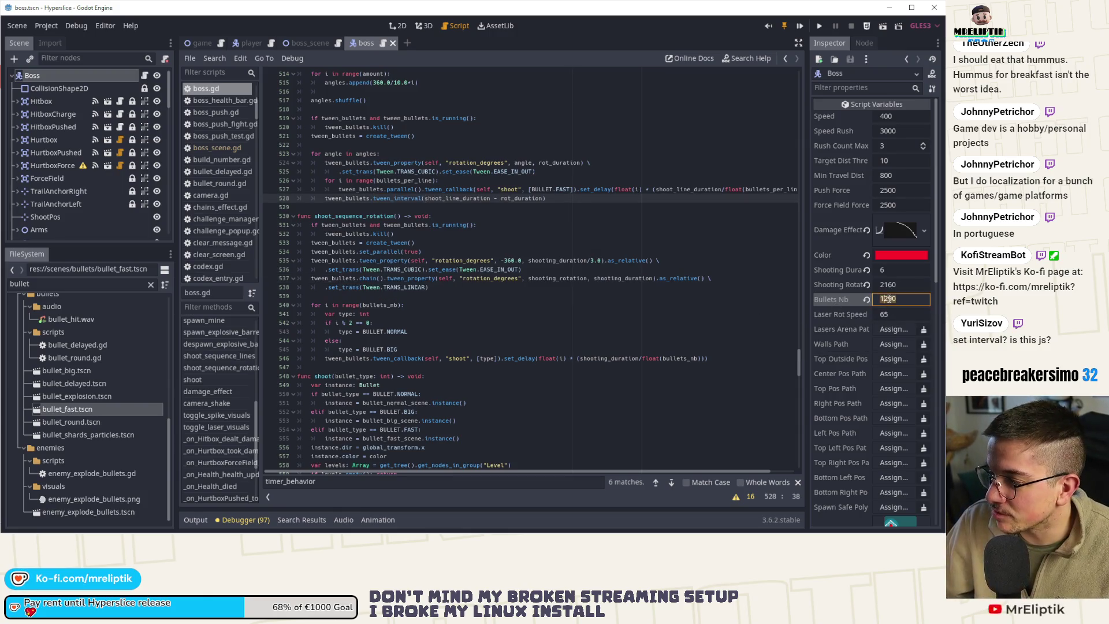
left_click(889, 304)
type("20")
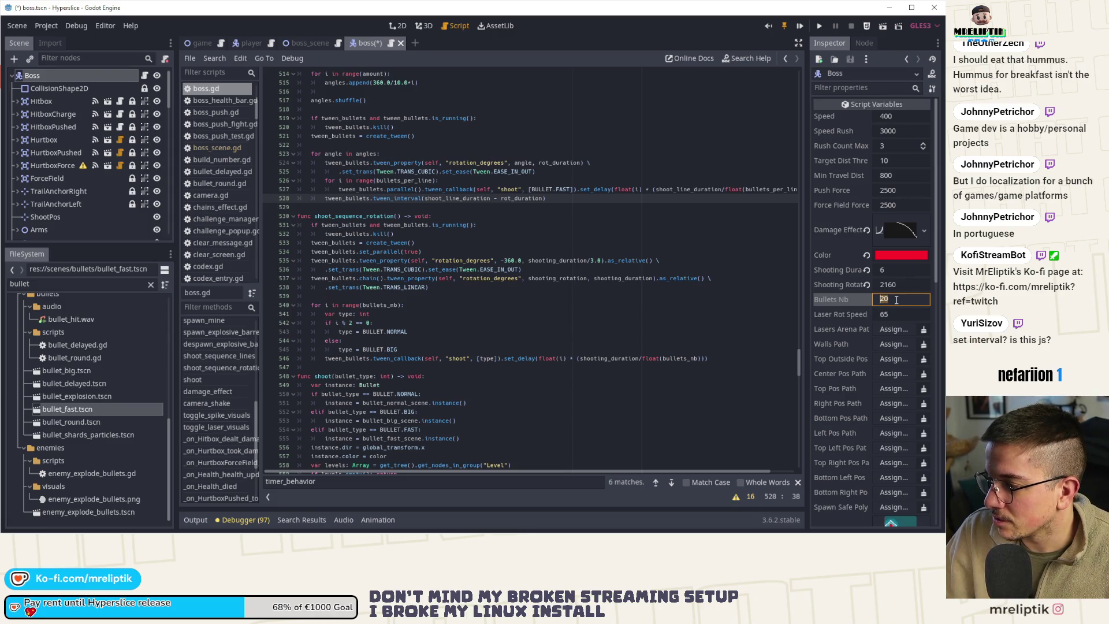
key("Return")
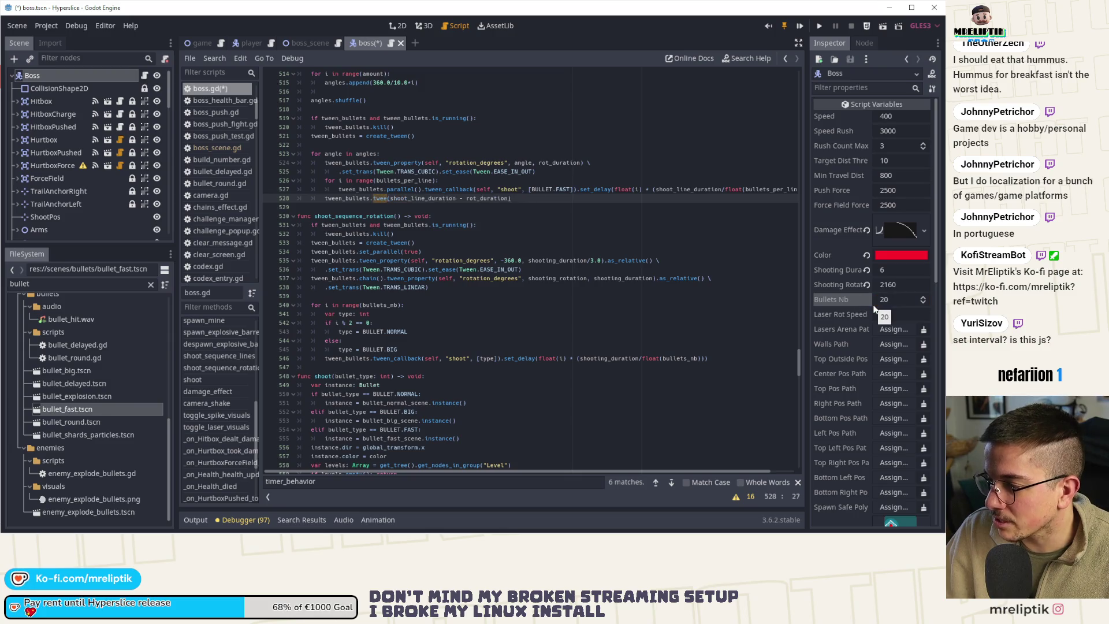
left_click(393, 26)
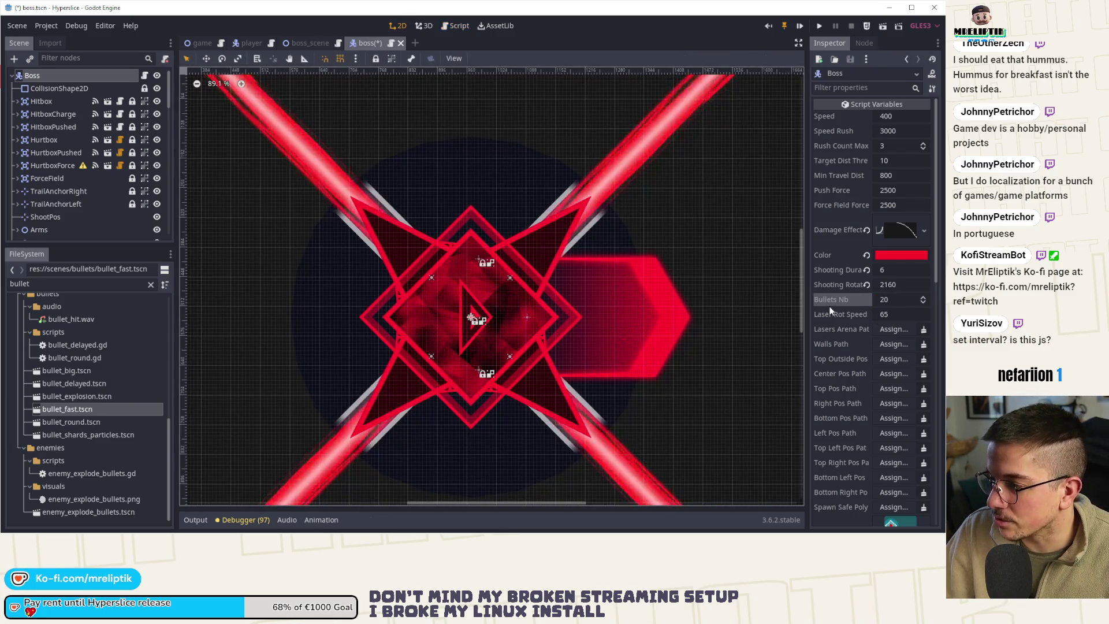
key("ctrl+z")
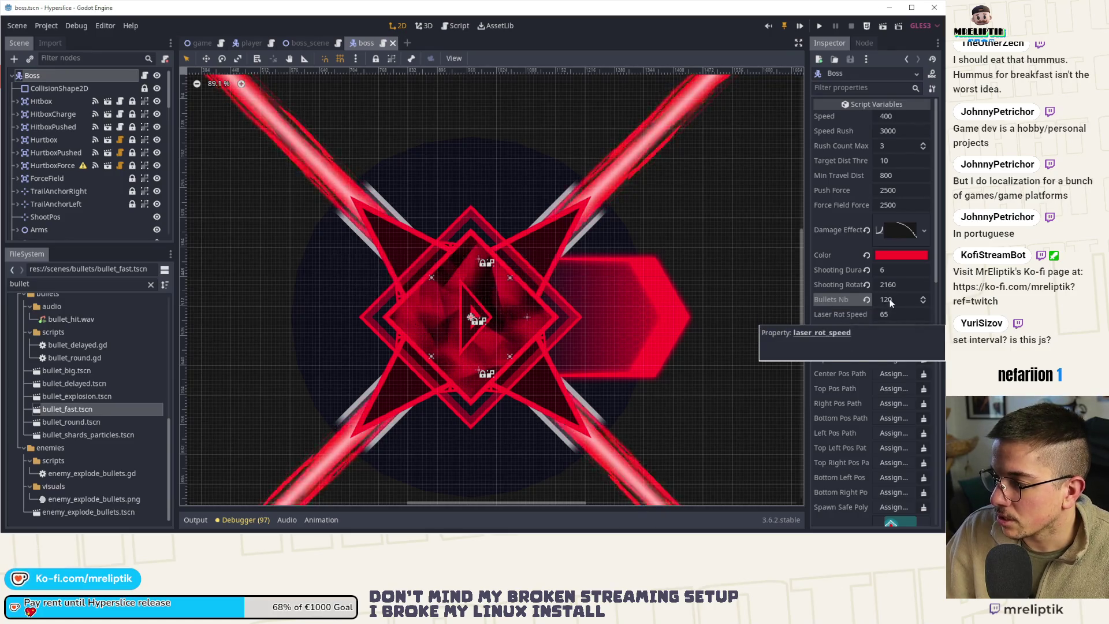
key("ctrl+shift+z")
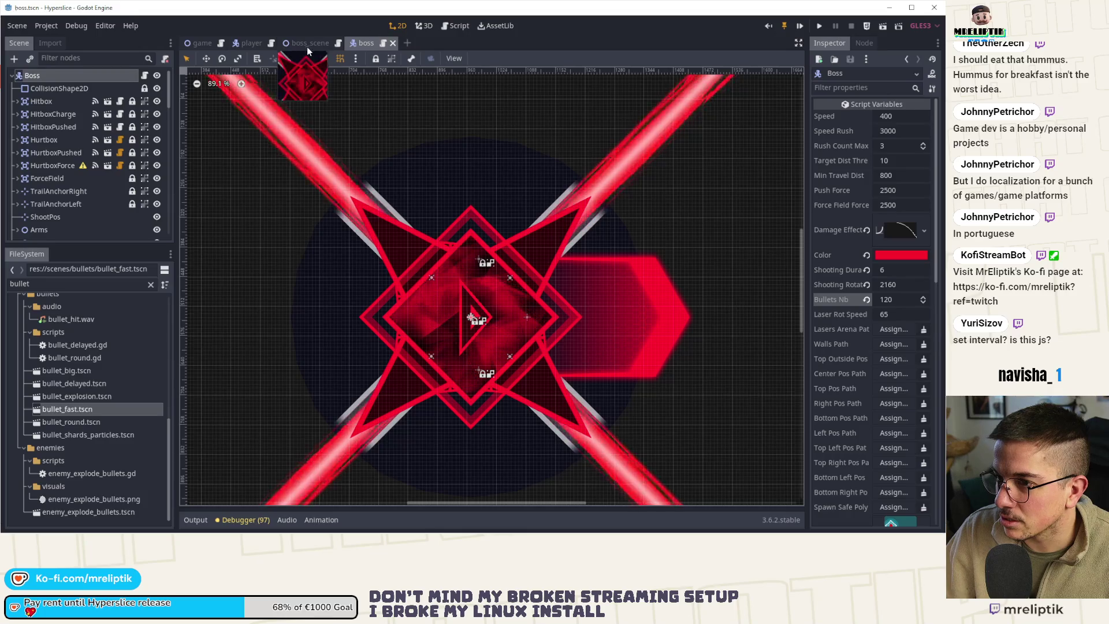
left_click(307, 43)
left_click(372, 44)
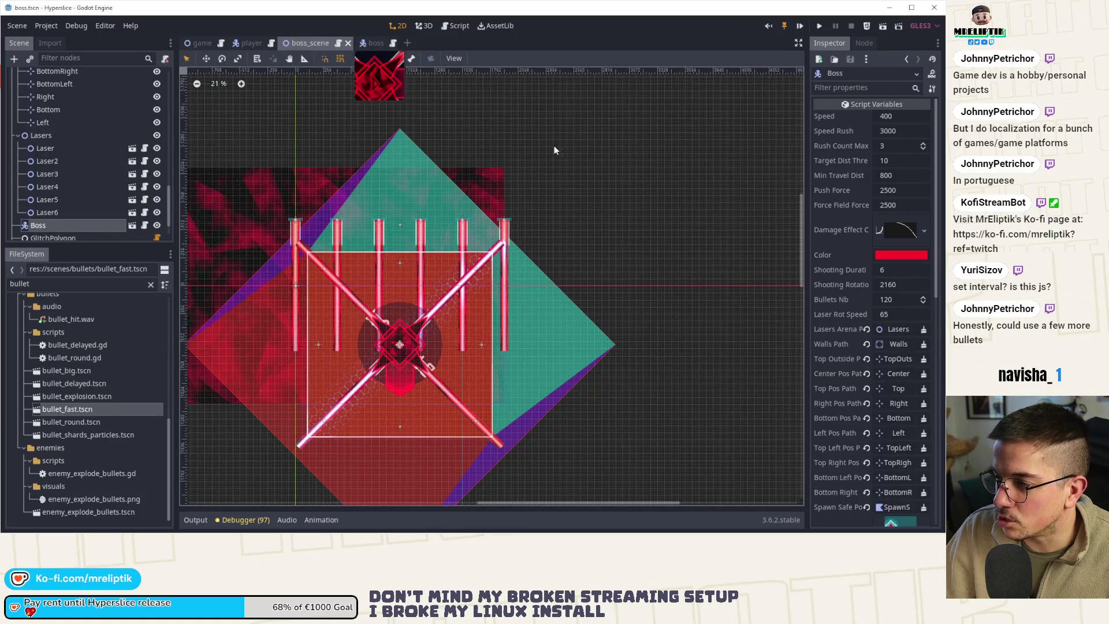
- Set Bullets Nb to 190, save the boss scene and run the game
left_click(905, 300)
key("BackSpace")
key("BackSpace")
type("90")
key("Return")
key("ctrl+s")
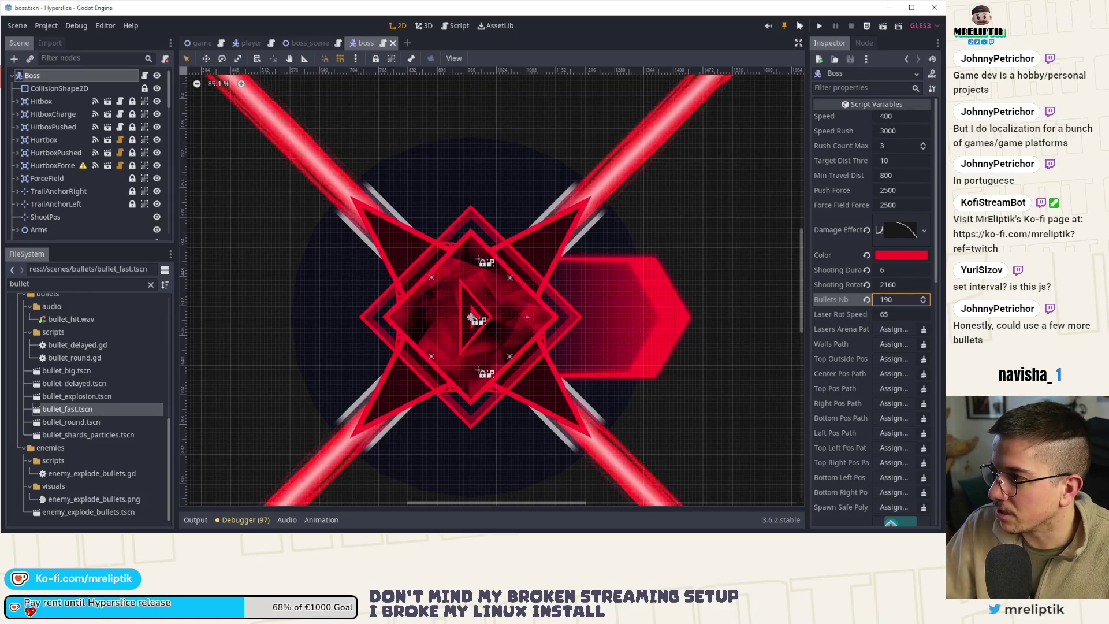
key("F5")
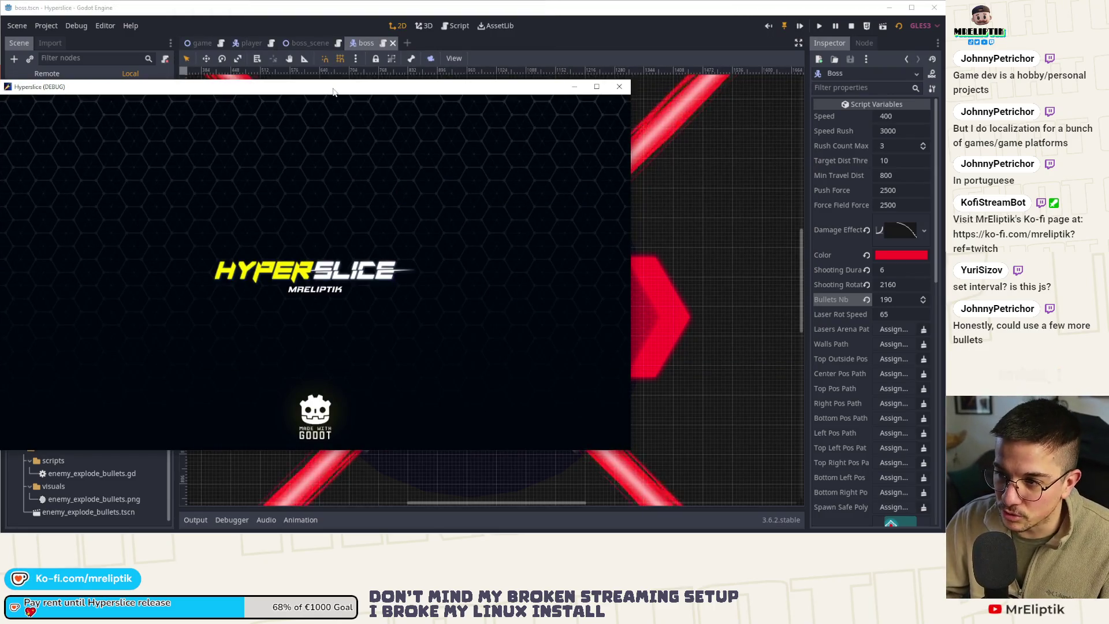
- Maximize the game, start a run with a ship, play to the wave 15 boss, then close it
double_click(312, 86)
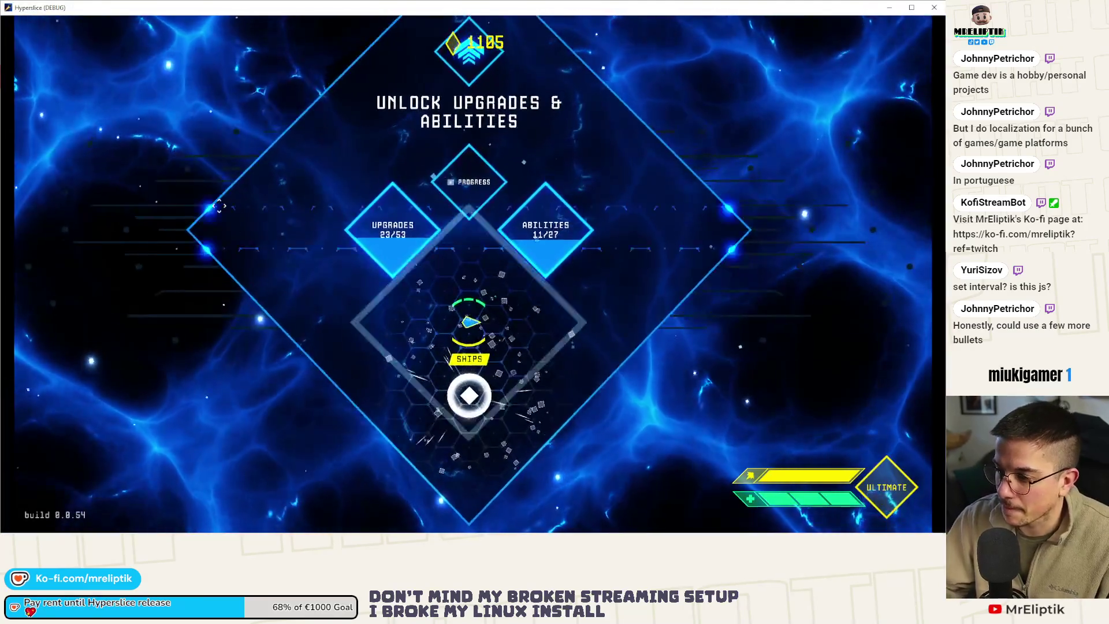
left_click(220, 206)
left_click(474, 312)
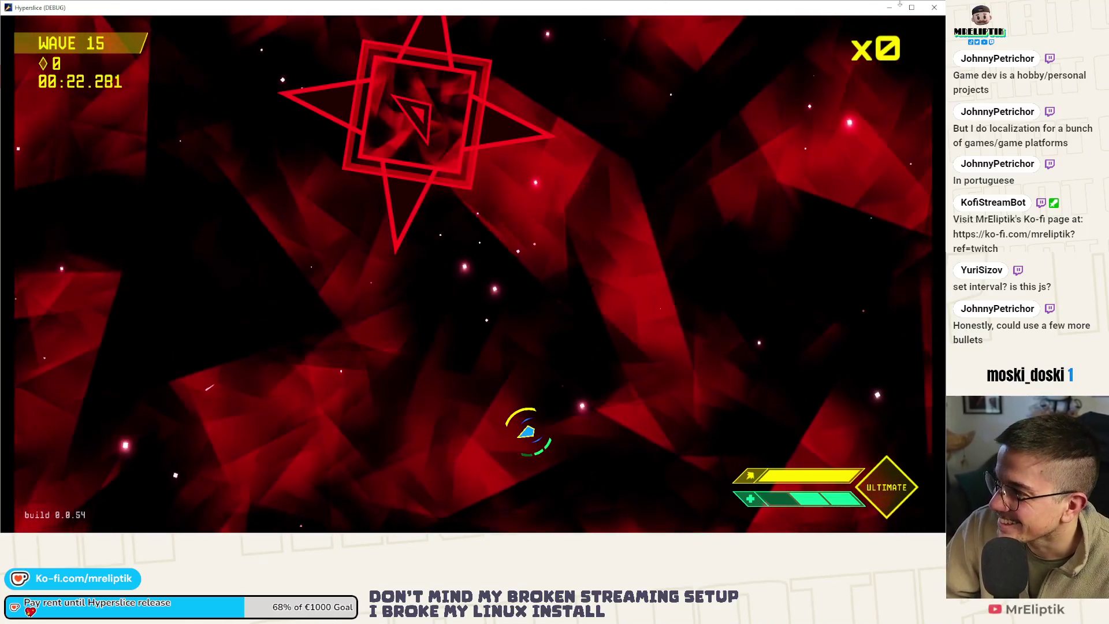
left_click(934, 7)
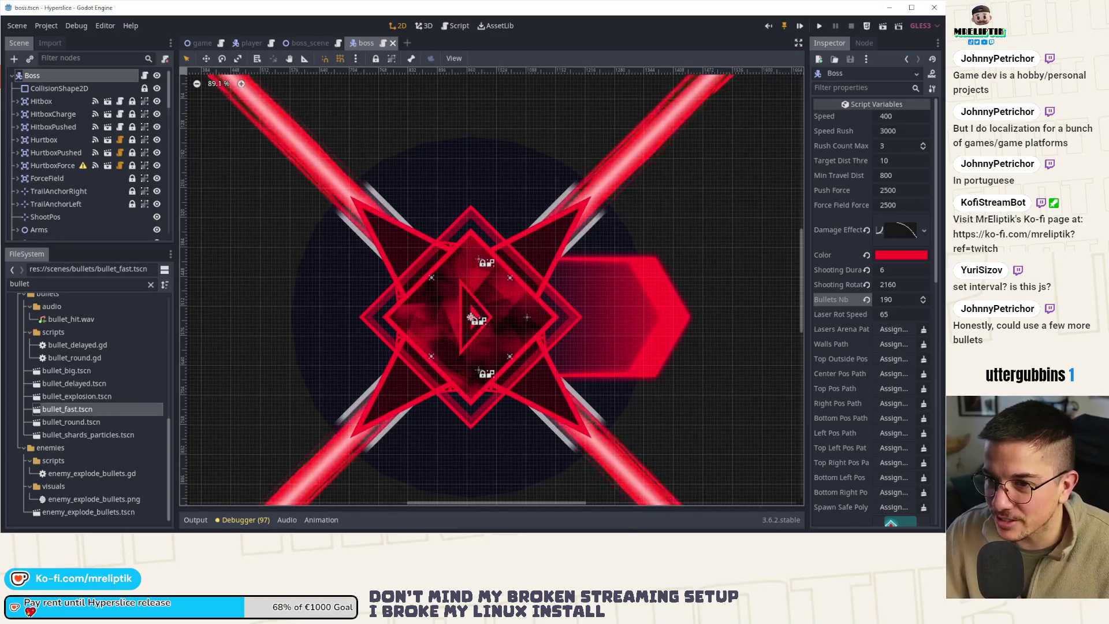
- Open boss.gd and place a tween_interval line right after the rotation tween
left_click(145, 76)
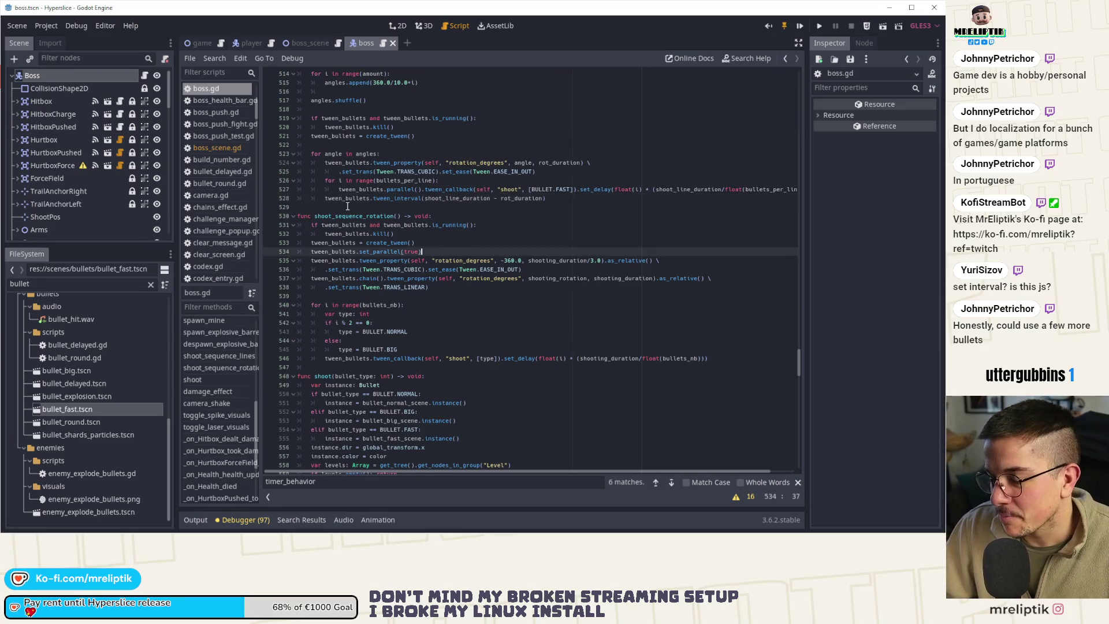
left_click(355, 190)
left_click(556, 199)
key("Return")
type("twee")
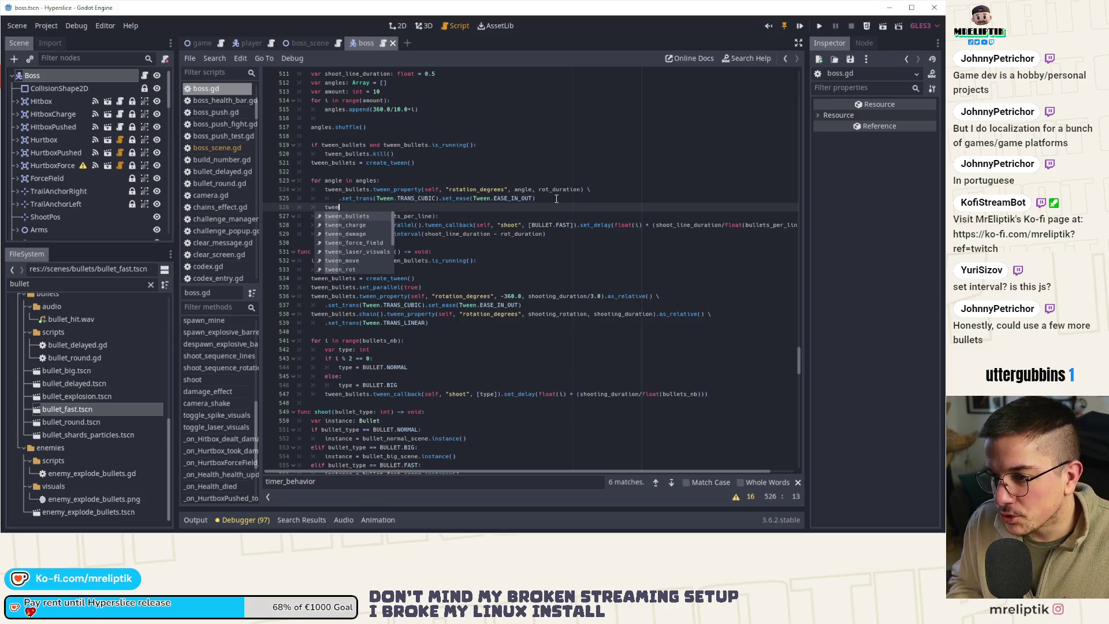
key("ctrl+z")
key("Down")
key("Down")
key("Down")
key("ctrl+b")
key("alt+Up")
key("alt+Up")
key("alt+Up")
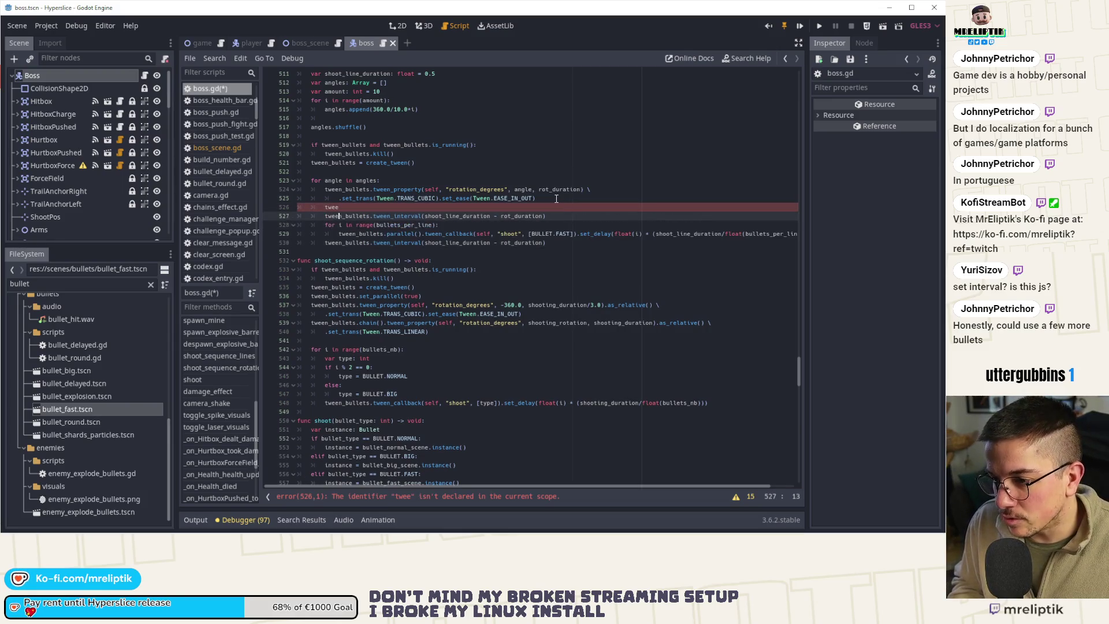
- Change that interval's duration to 0.2 and save the script
key("ctrl+Left")
key("ctrl+shift+Left")
key("ctrl+shift+Left")
key("ctrl+shift+Left")
key("ctrl+shift+Right")
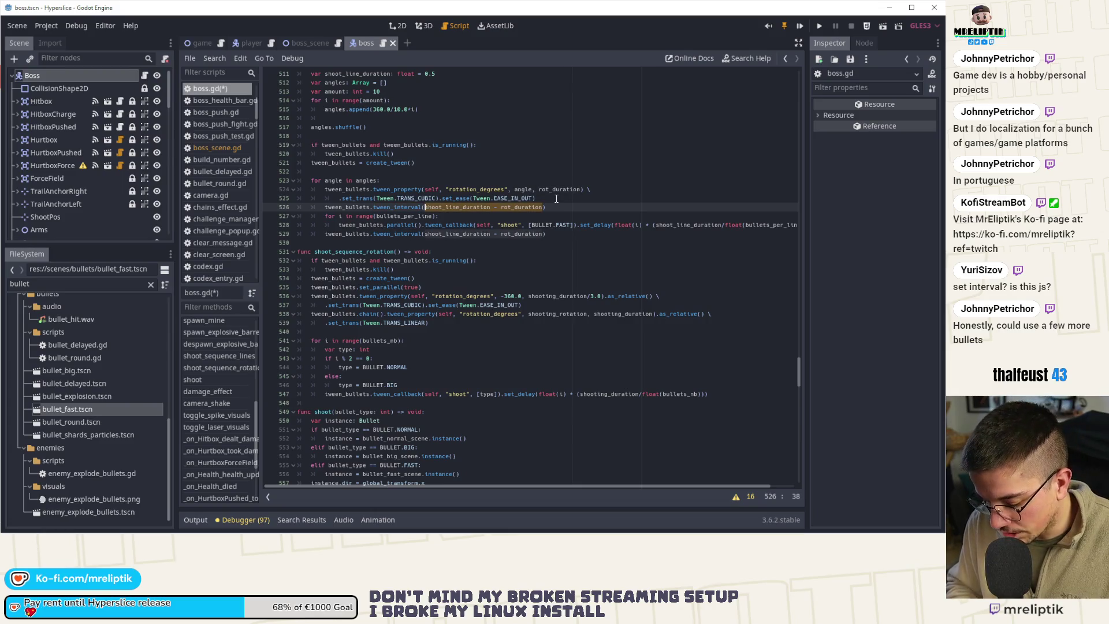
type("0.2")
key("ctrl+s")
- Change rot_duration to 0.35 and save boss.gd
key("Up")
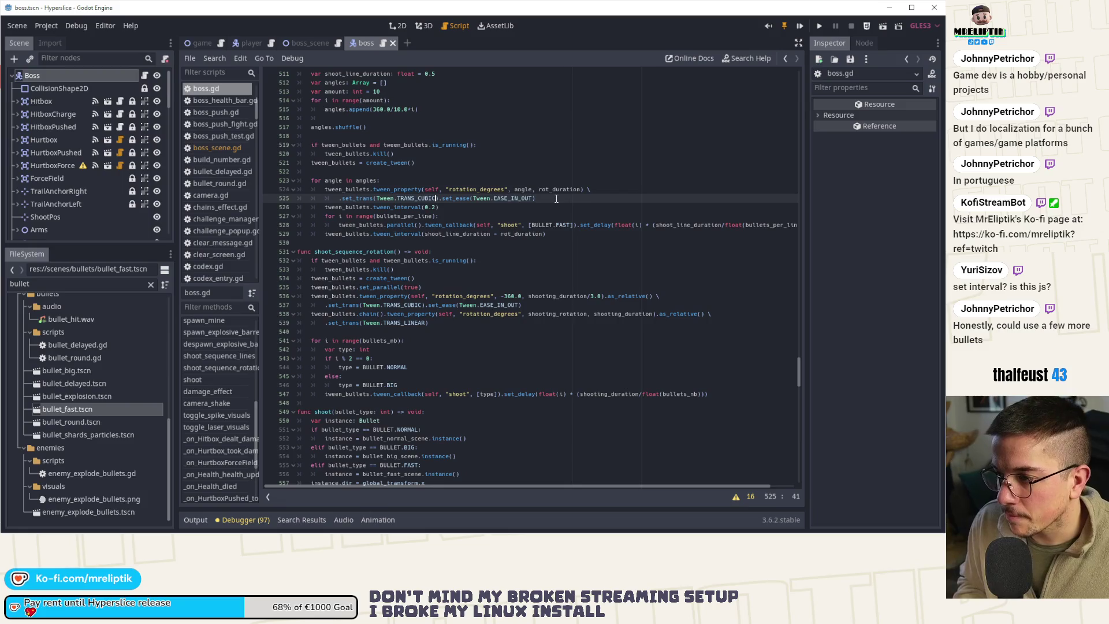
scroll(509, 203, "up", 5)
left_click(424, 199)
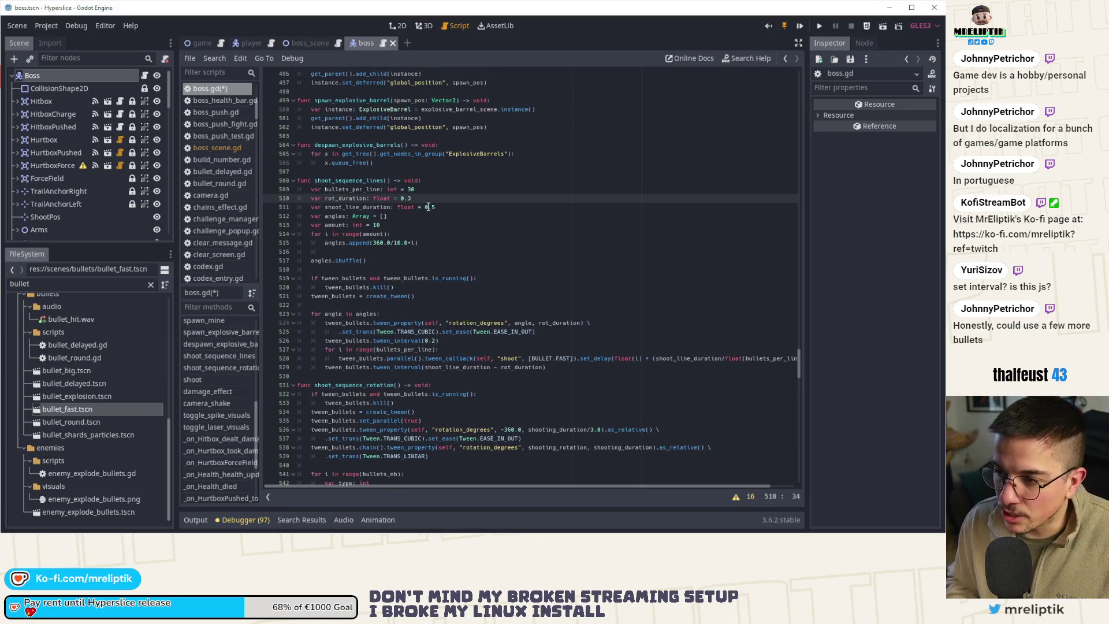
key("ctrl+s")
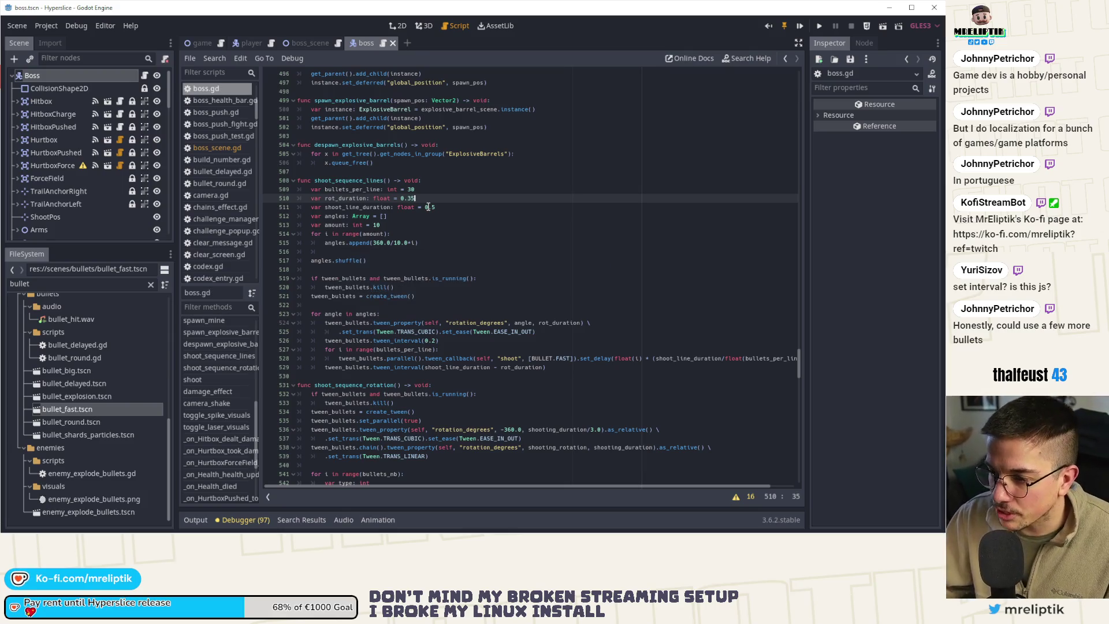
- Duplicate the 0.2 interval line to add a 0.01 tween interval, then save
scroll(431, 343, "down", 2)
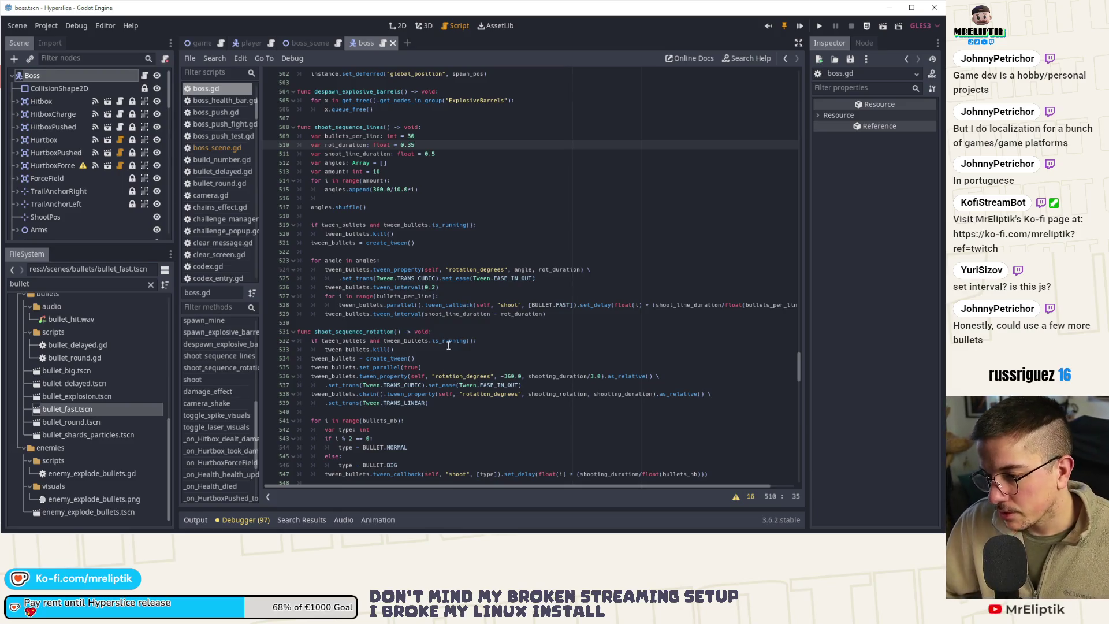
double_click(403, 305)
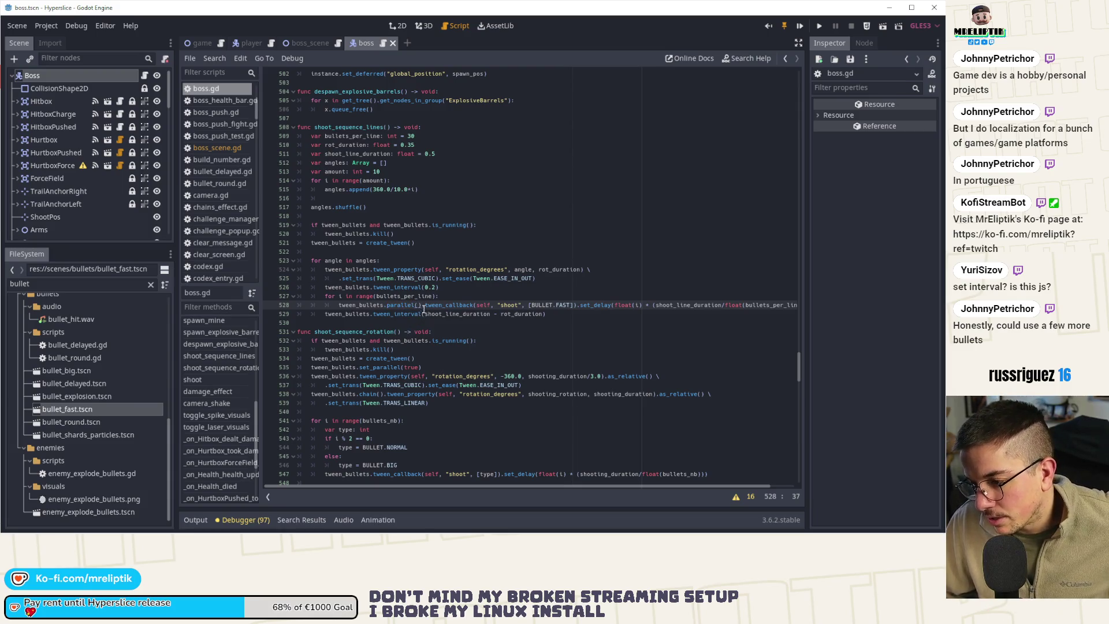
left_click(453, 289)
left_click(424, 305)
left_click(443, 287)
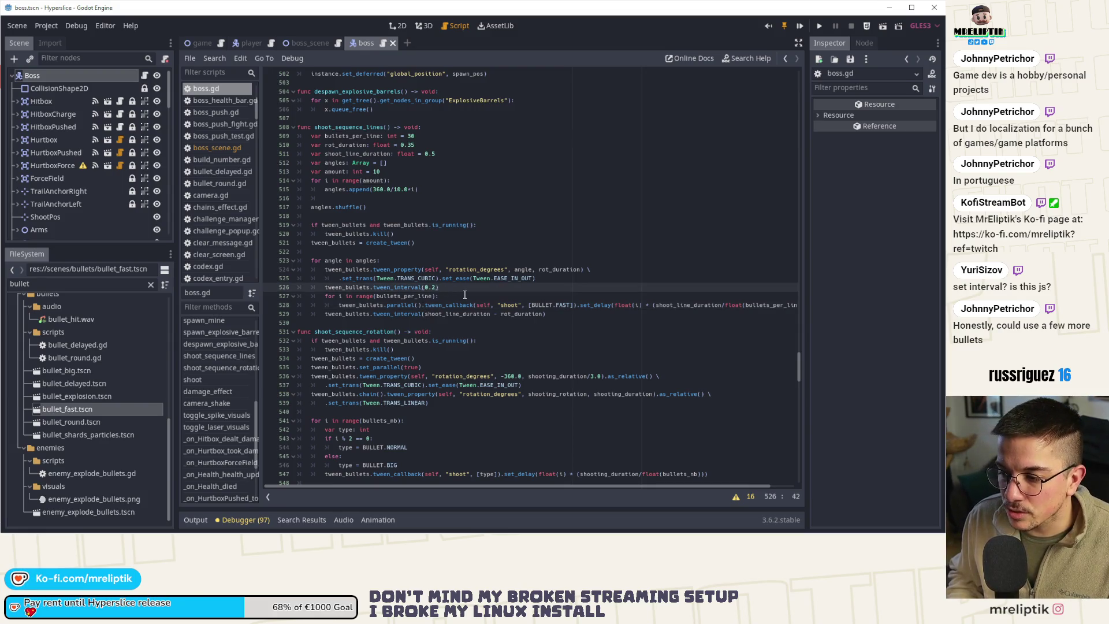
key("ctrl+d")
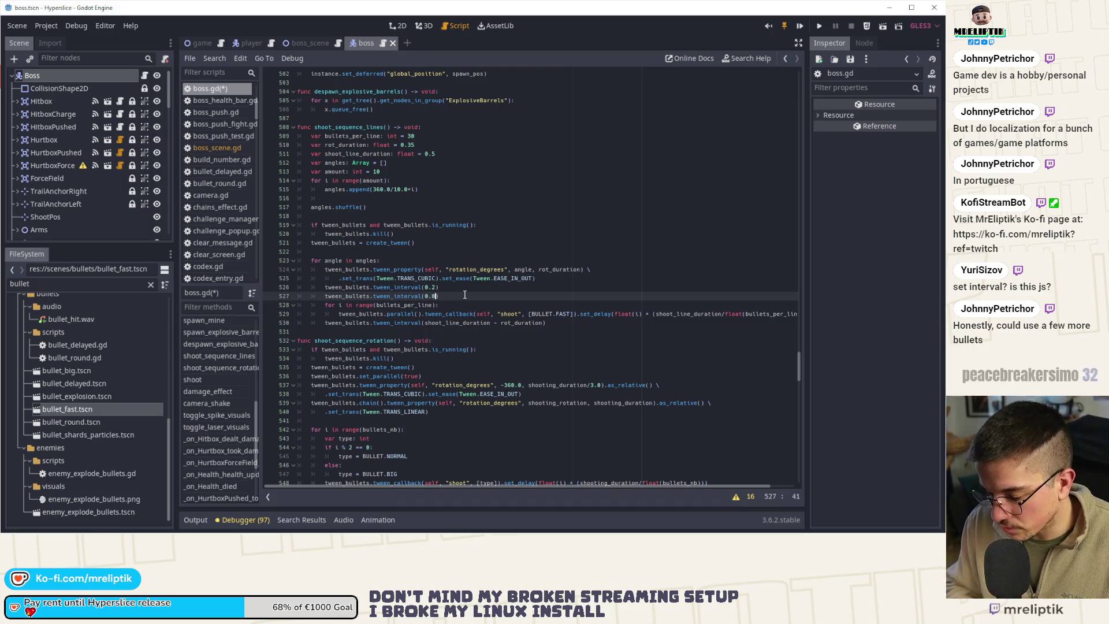
key("ctrl+s")
key("Down")
key("Down")
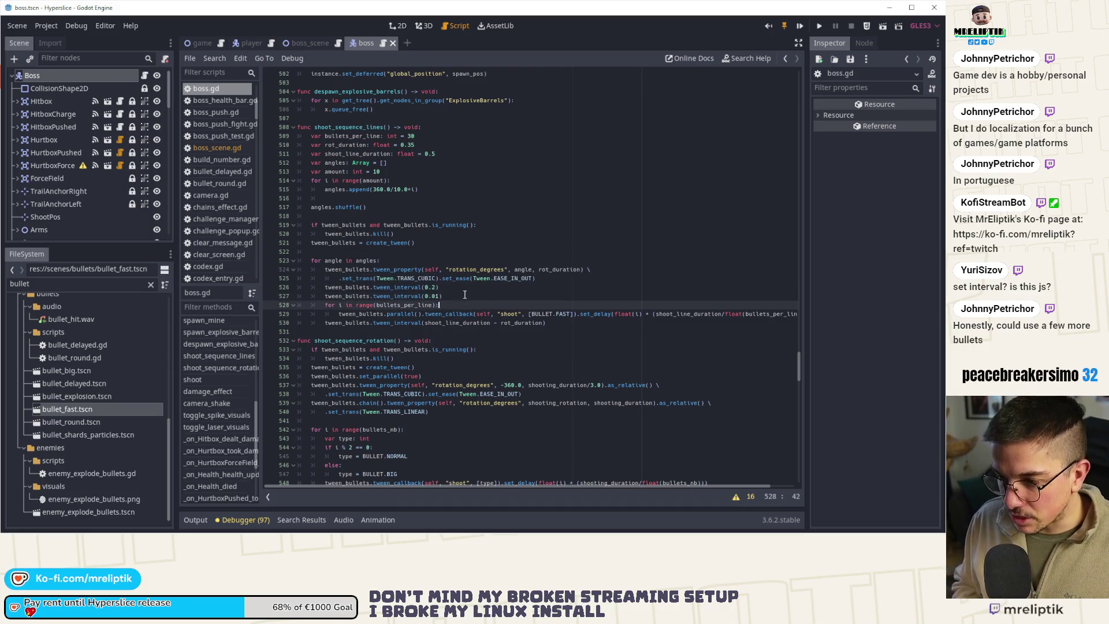
- Comment out the closing tween_interval line, save boss.gd and launch the game
key("Up")
key("Up")
key("Down")
key("Down")
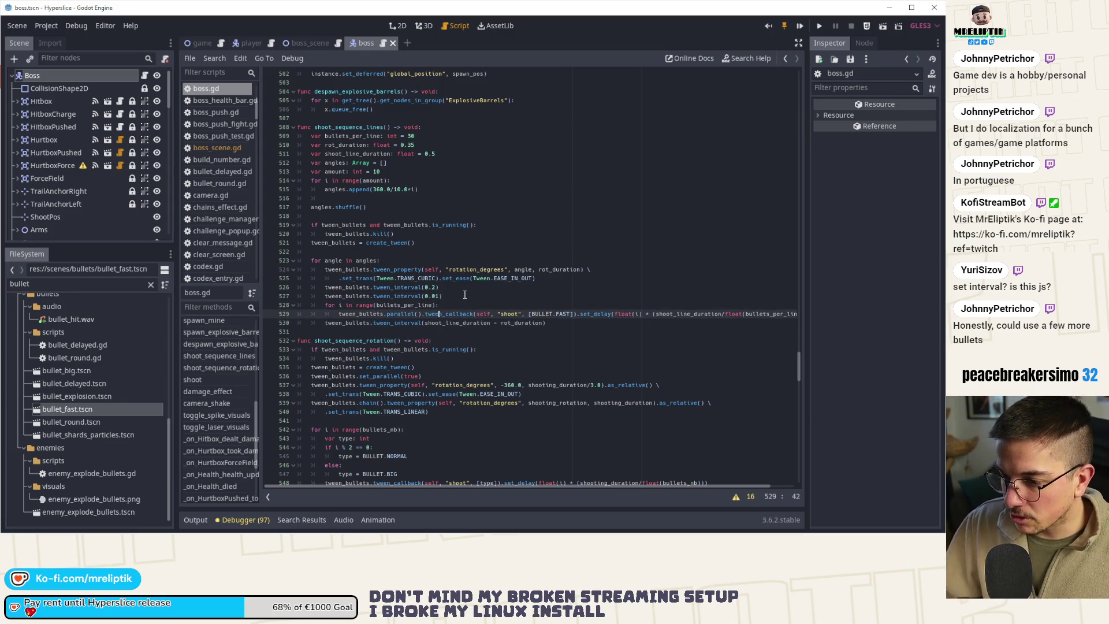
key("Return")
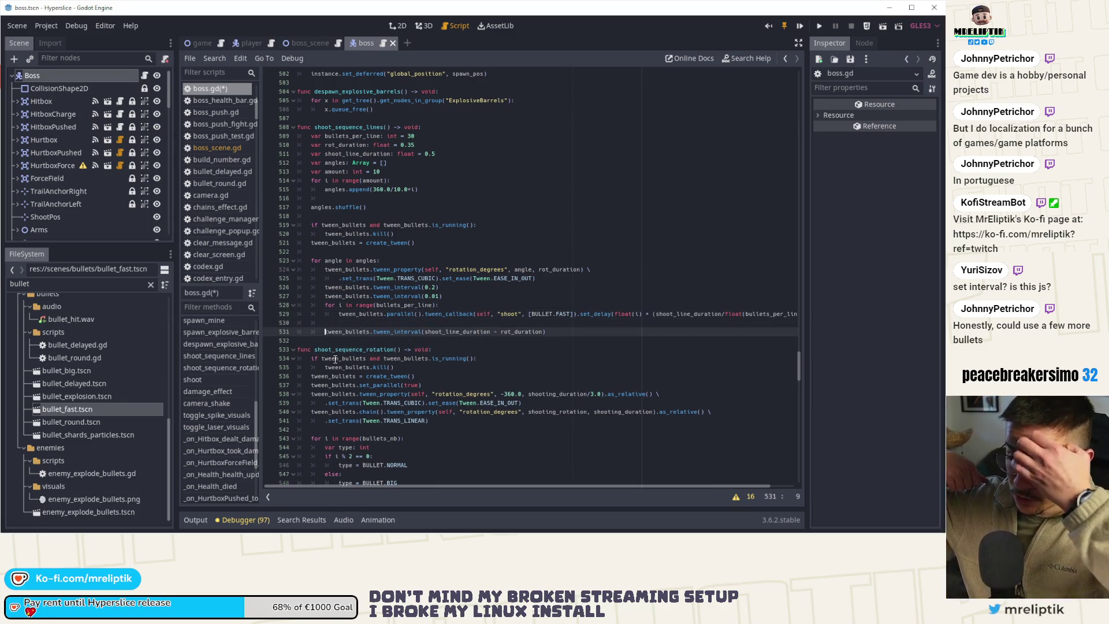
key("ctrl+k")
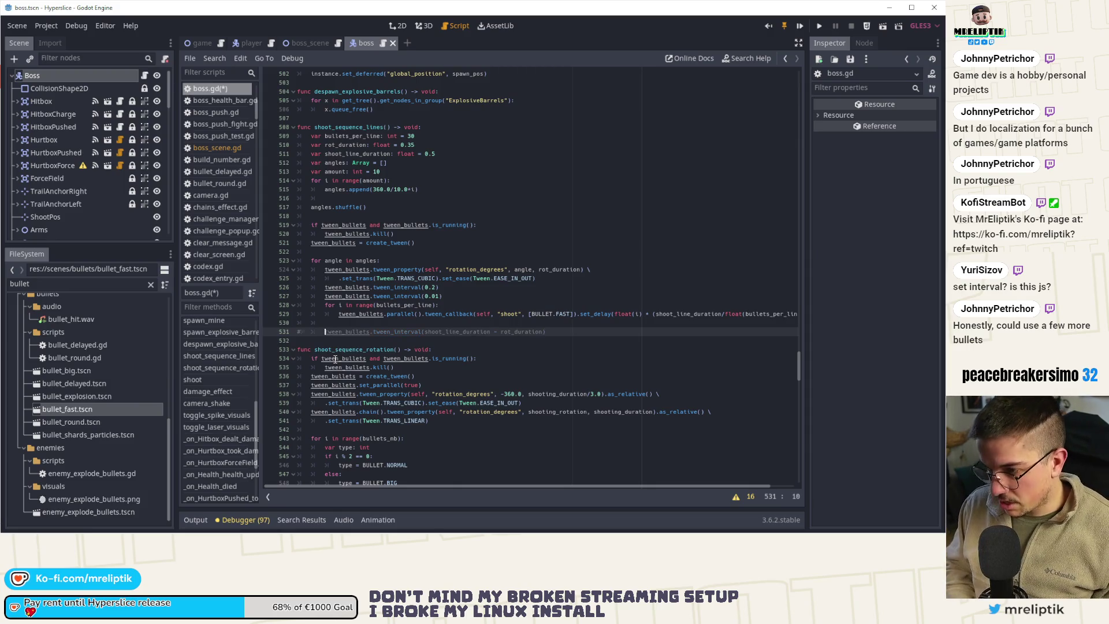
key("ctrl+s")
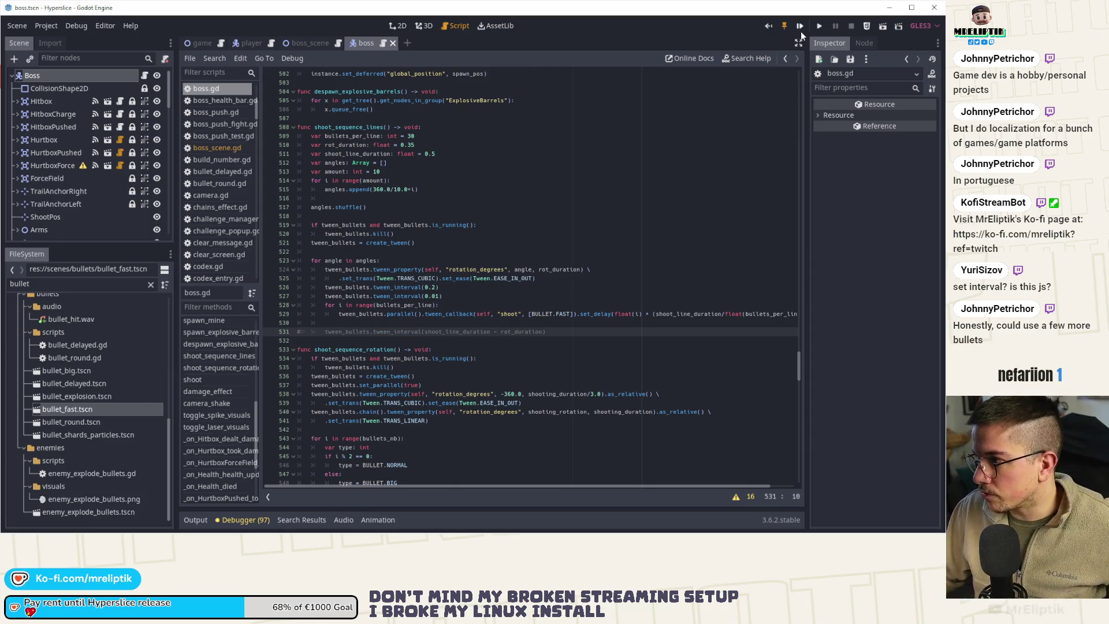
left_click(800, 26)
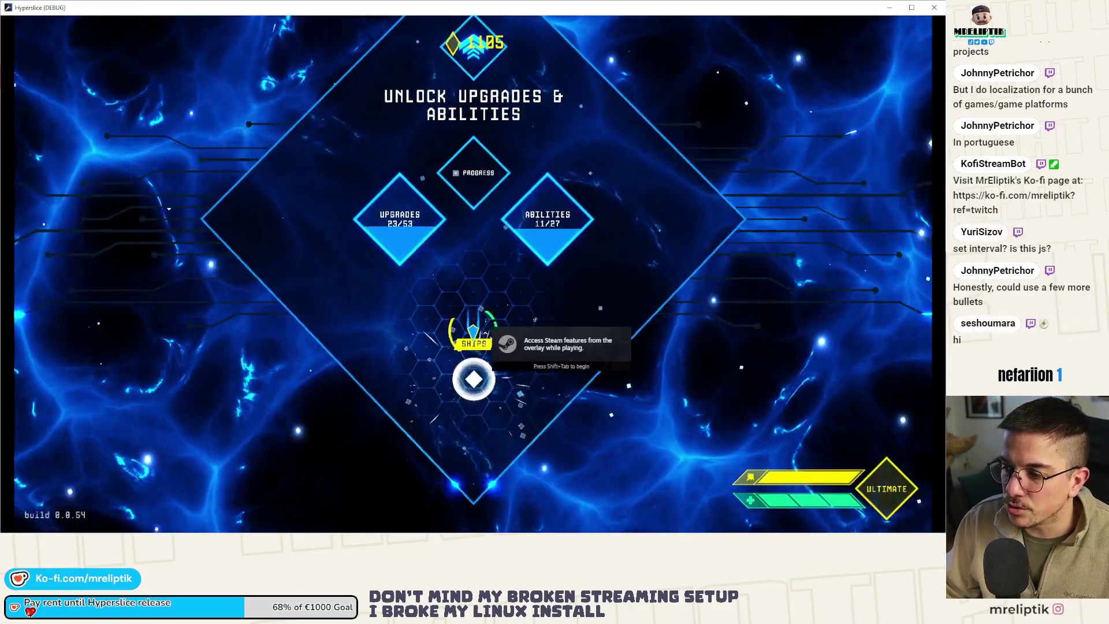
left_click(473, 378)
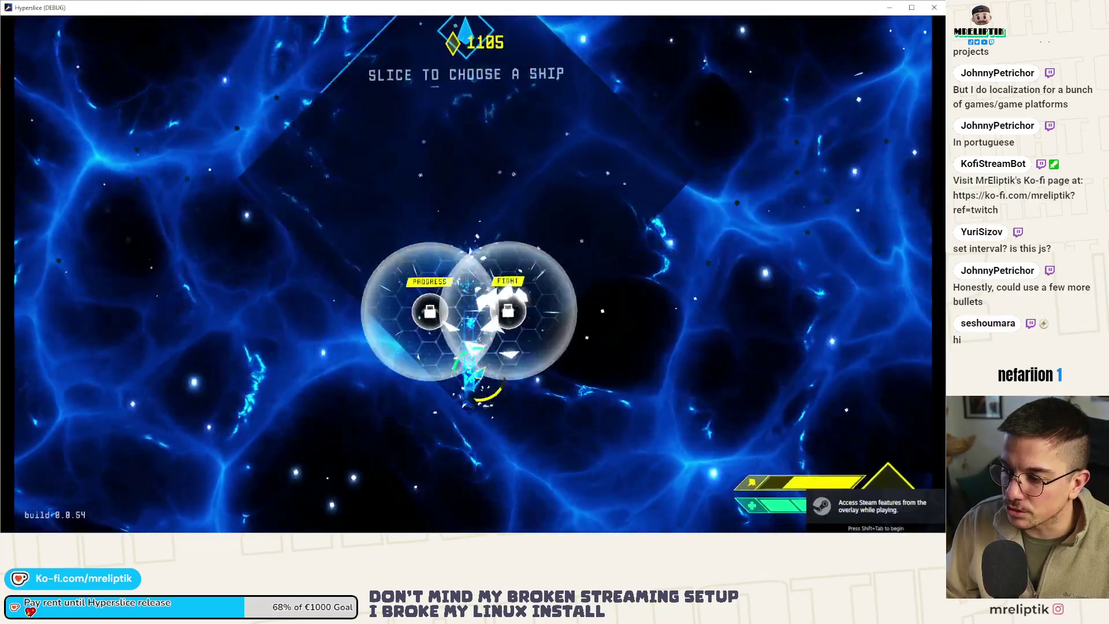
left_click(502, 302)
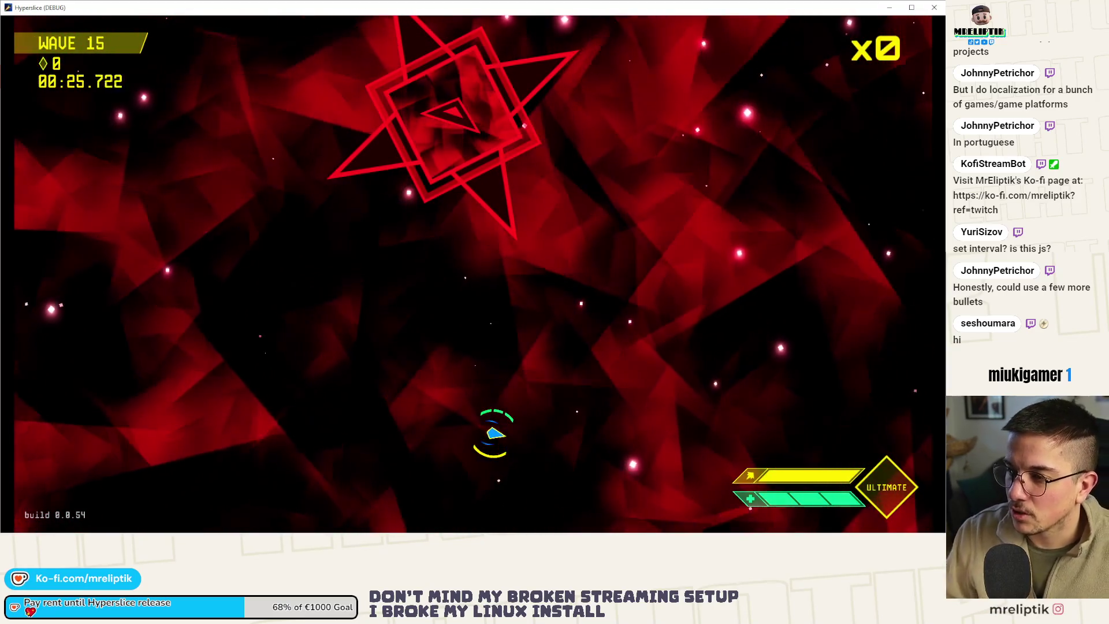
left_click(932, 9)
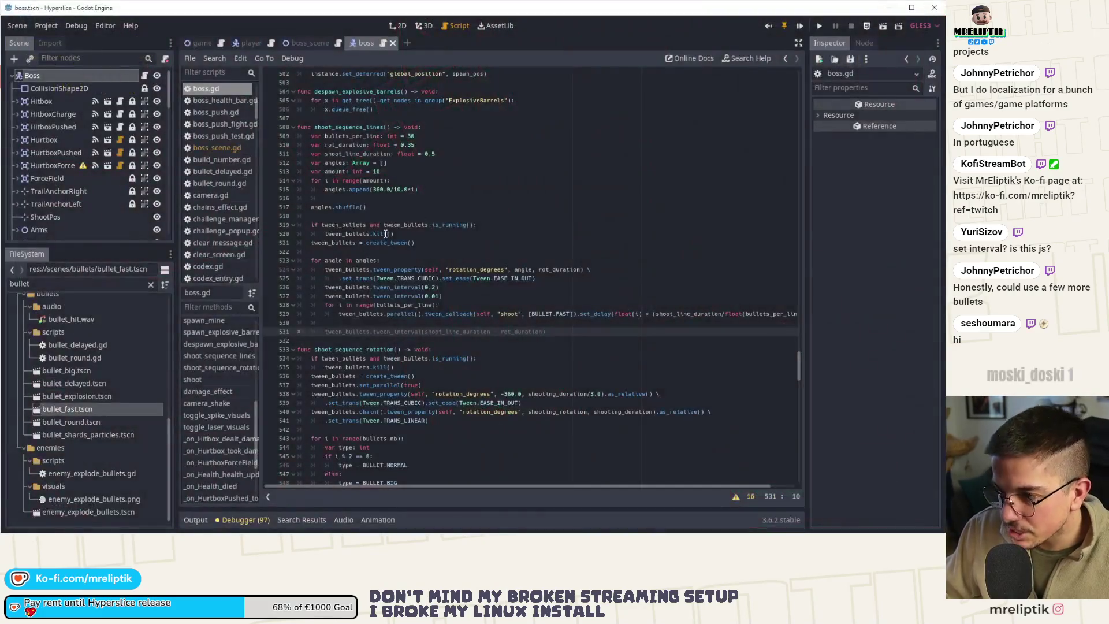
- Set bullets_per_line to 20 and amount to 20 in shoot_sequence_lines, save, and run the game
left_click(416, 135)
scroll(428, 145, "up", 1)
key("BackSpace")
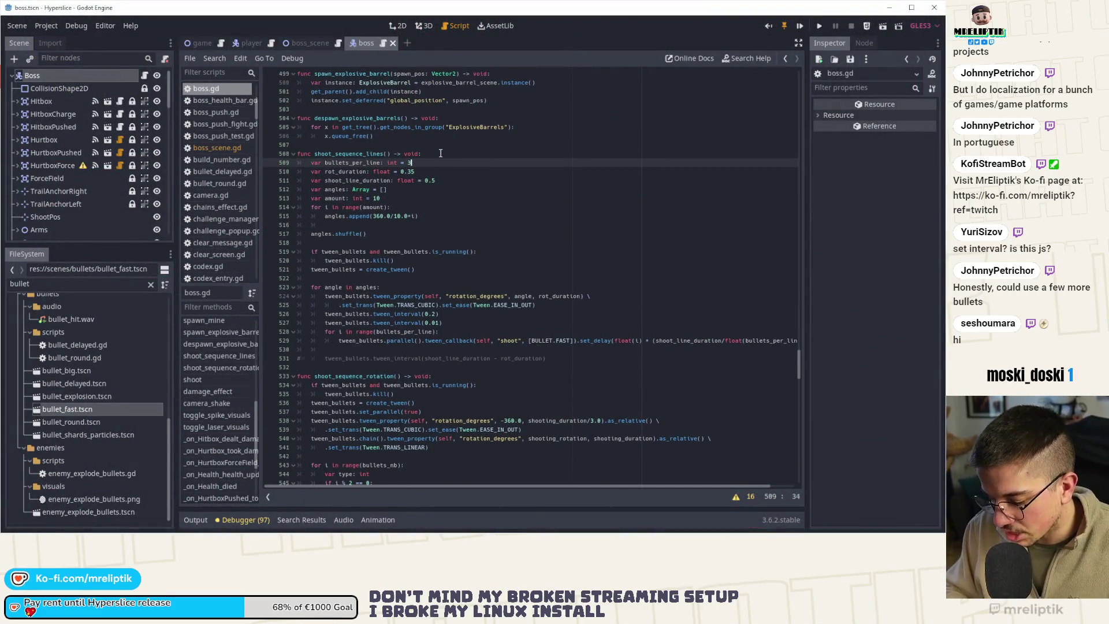
type("20")
left_click(475, 186)
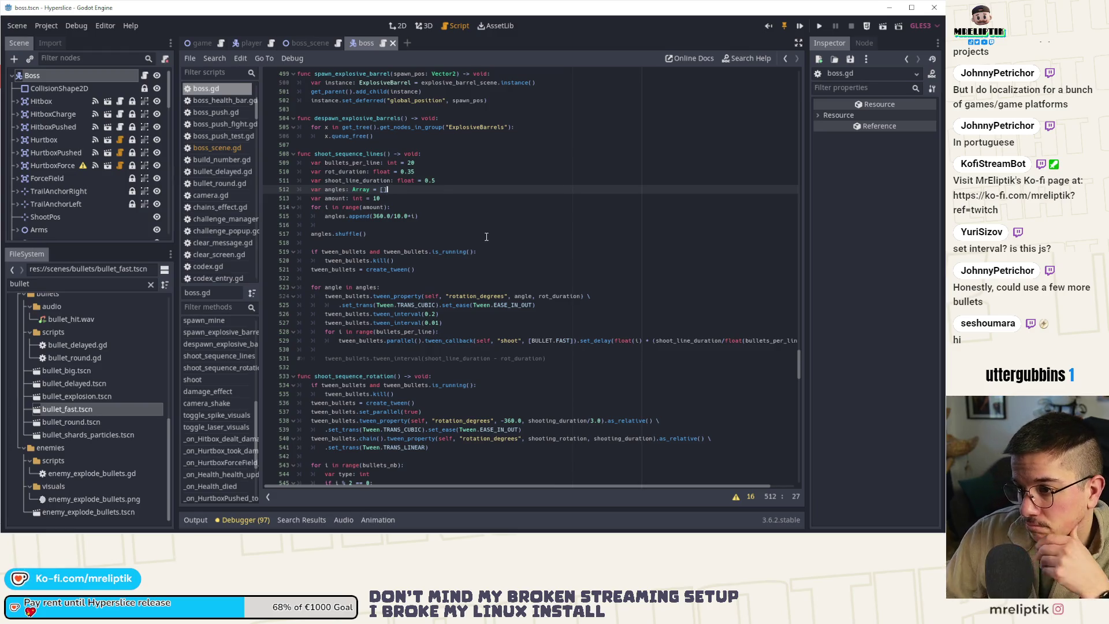
left_click(394, 197)
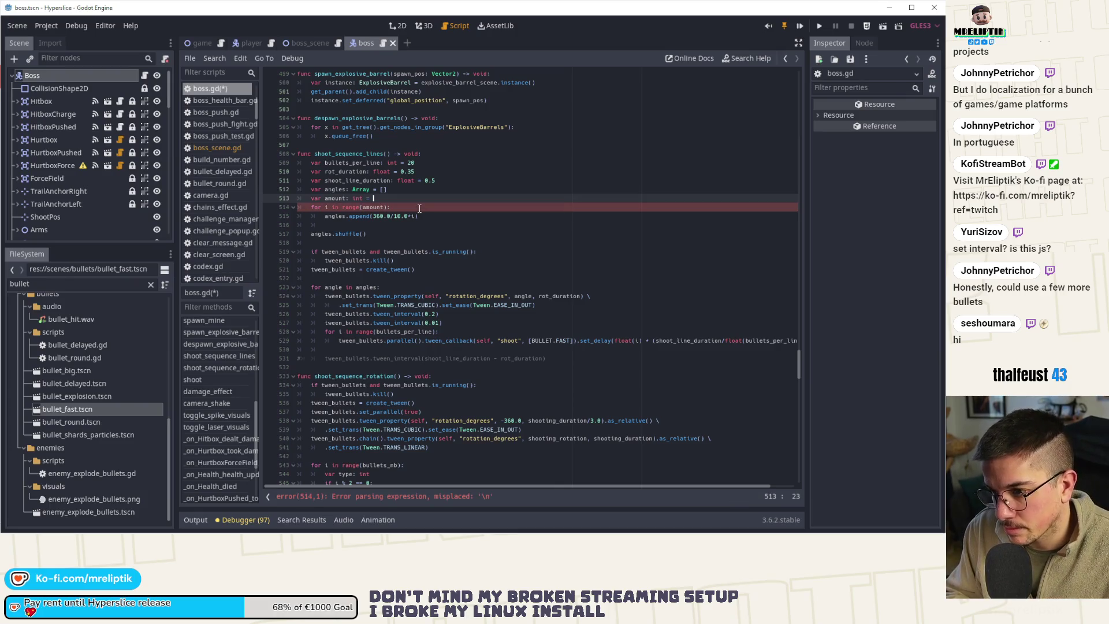
type("20")
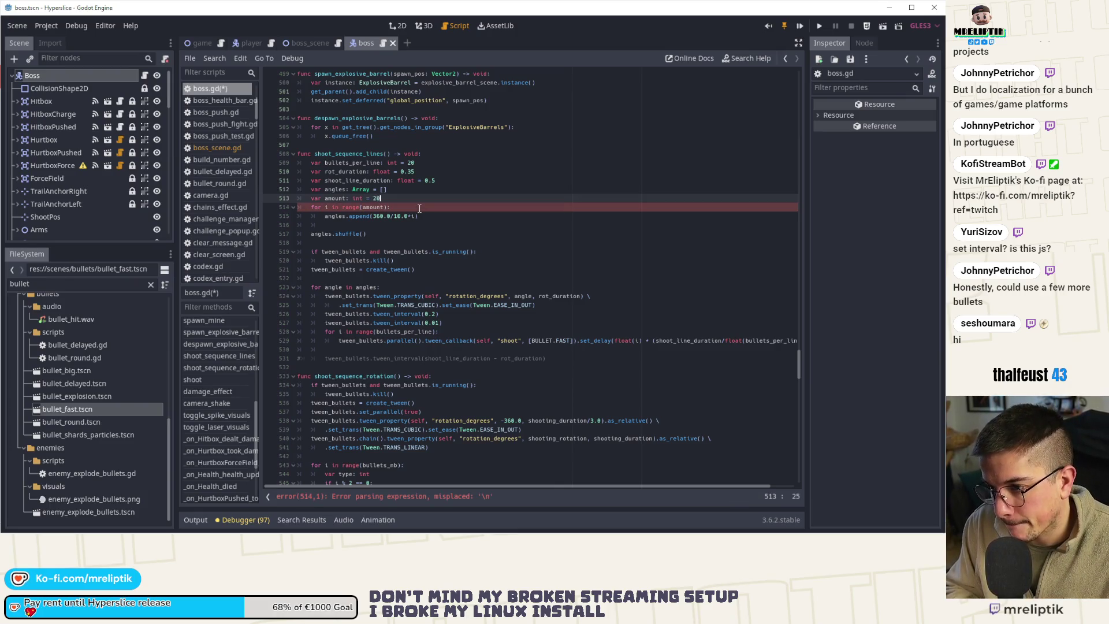
key("ctrl+s")
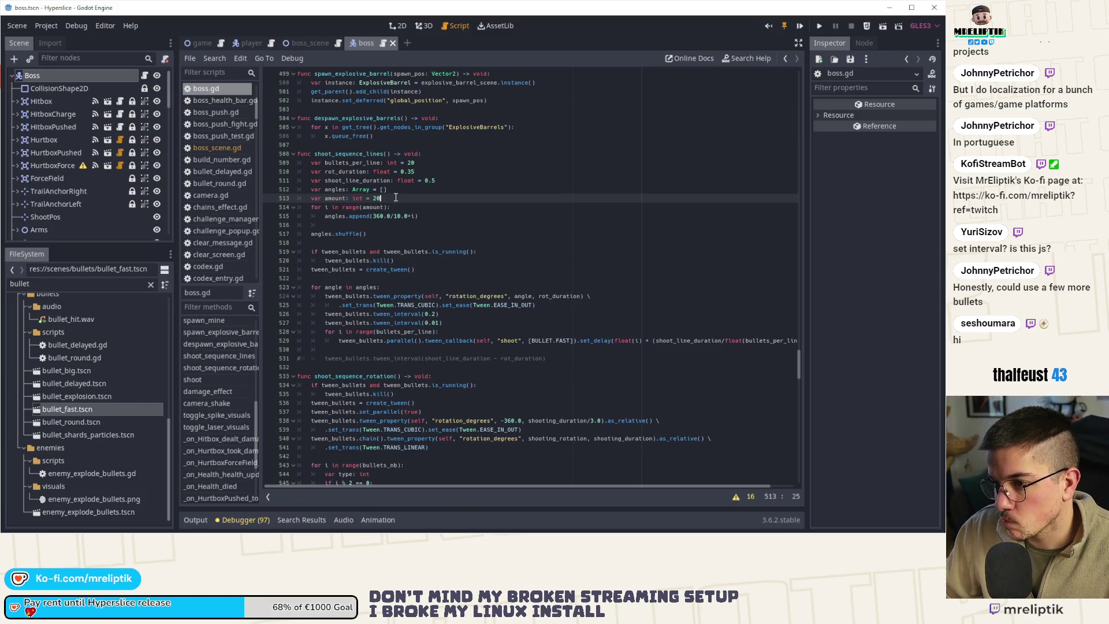
left_click(804, 25)
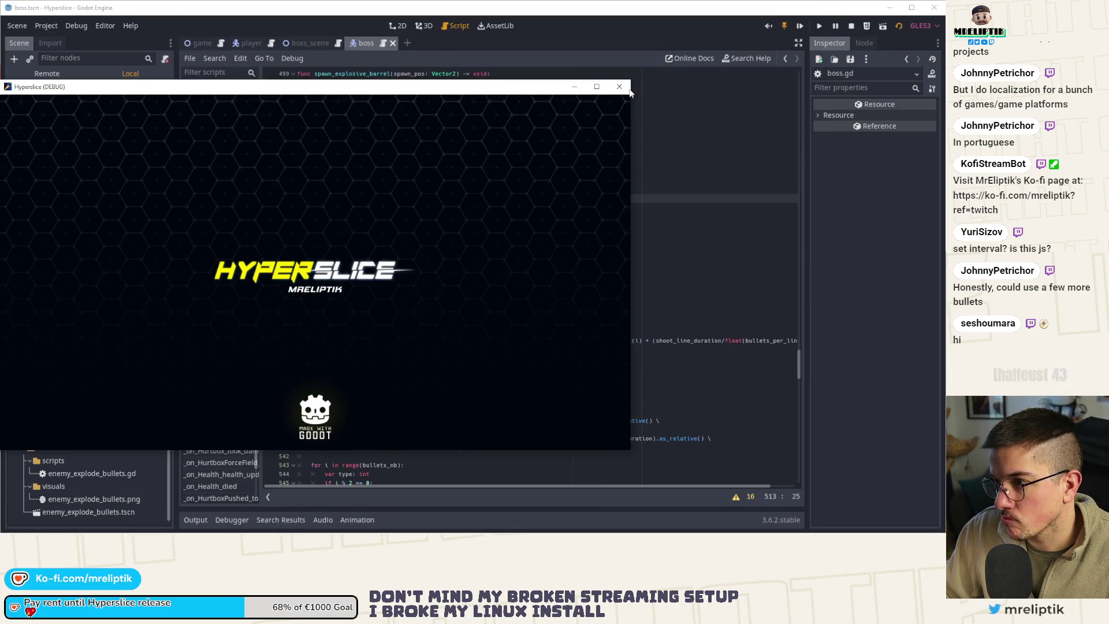
- Close the running game and jump to the boss's start function in boss.gd
left_click(850, 25)
scroll(460, 236, "up", 10)
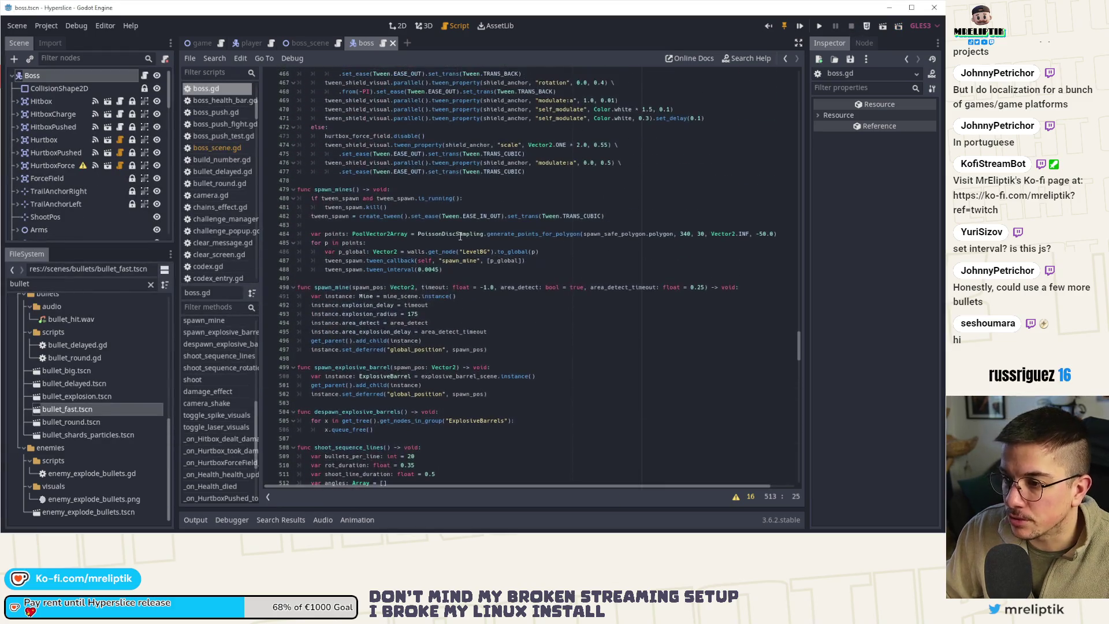
left_click_drag(798, 344, 797, 73)
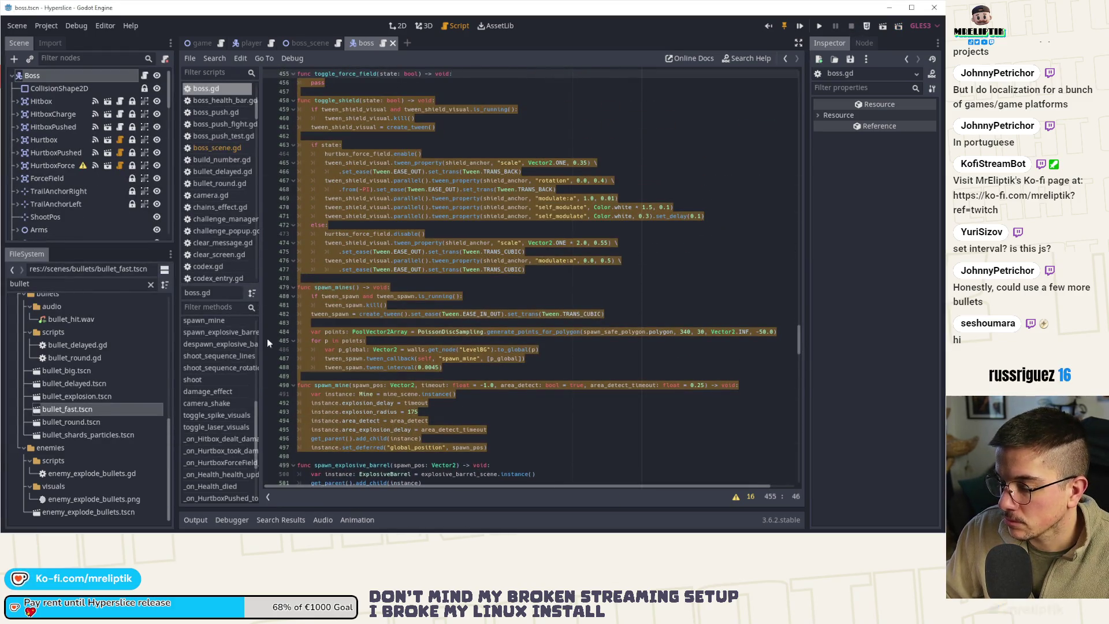
scroll(213, 377, "up", 3)
left_click(213, 381)
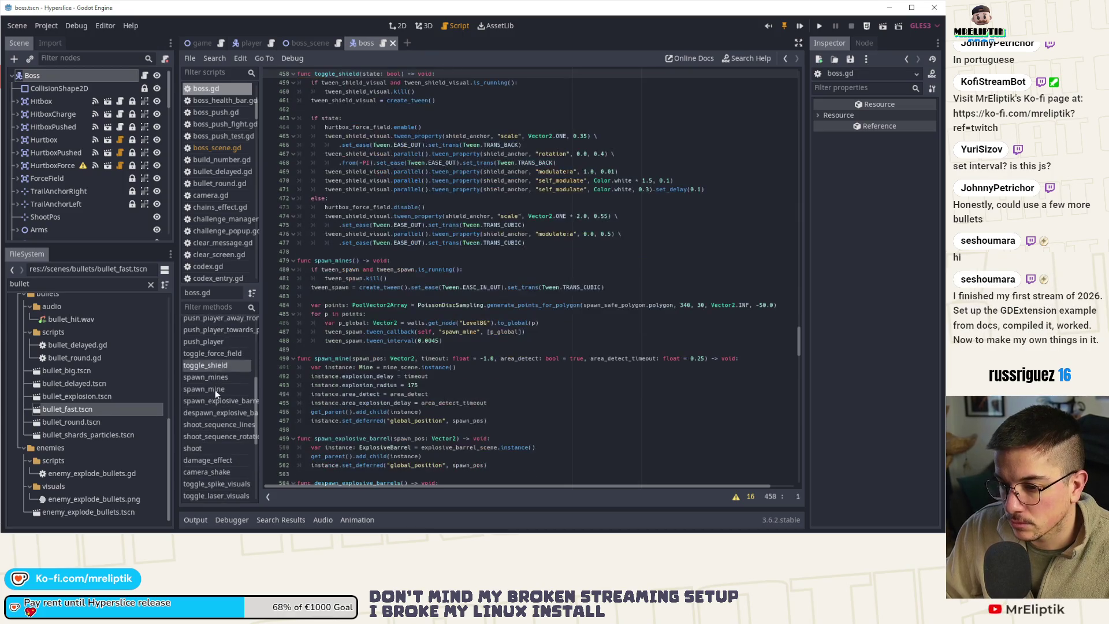
scroll(223, 376, "up", 2)
scroll(217, 386, "up", 3)
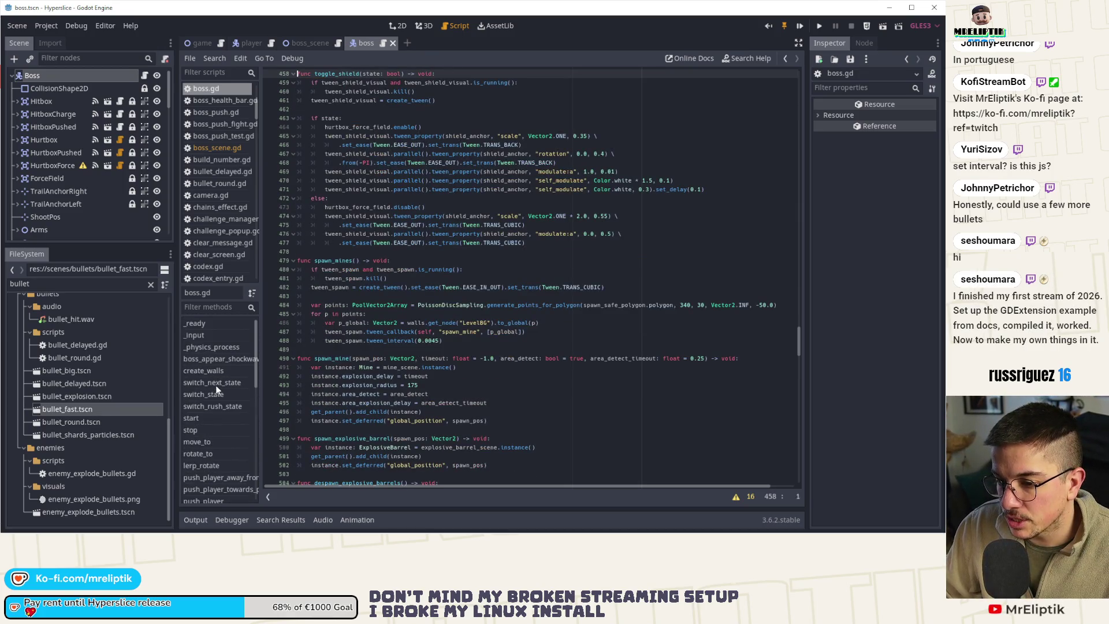
left_click(209, 416)
- Enable switch_state(STATES.APPEAR), comment out the PHASE_BULLETS switch, then save and run
left_click(420, 164)
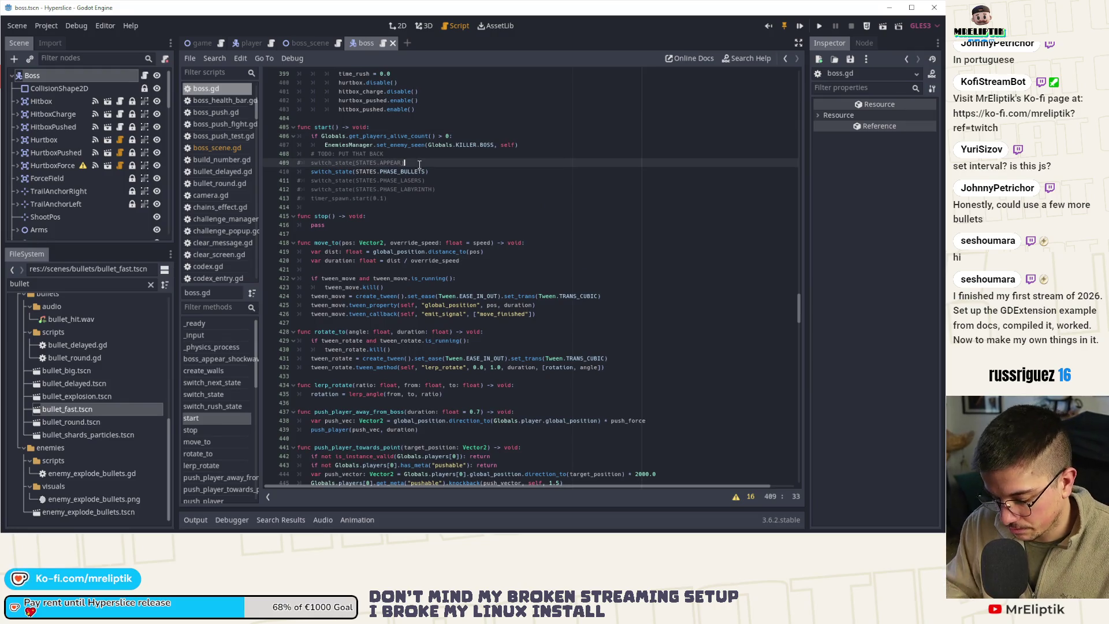
key("Down")
key("ctrl+k")
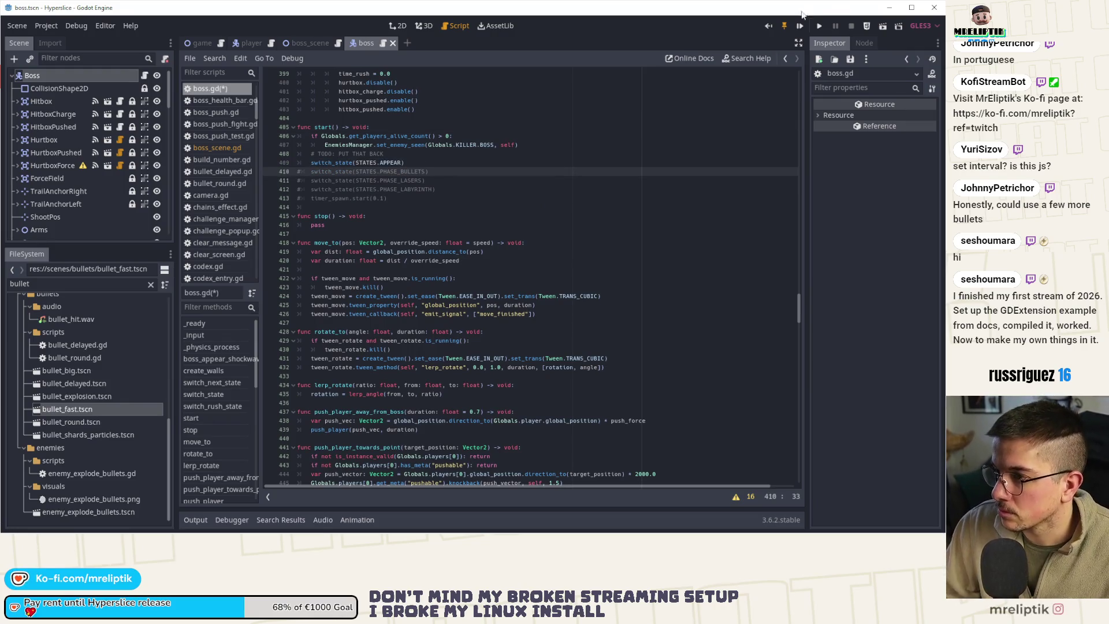
key("F5")
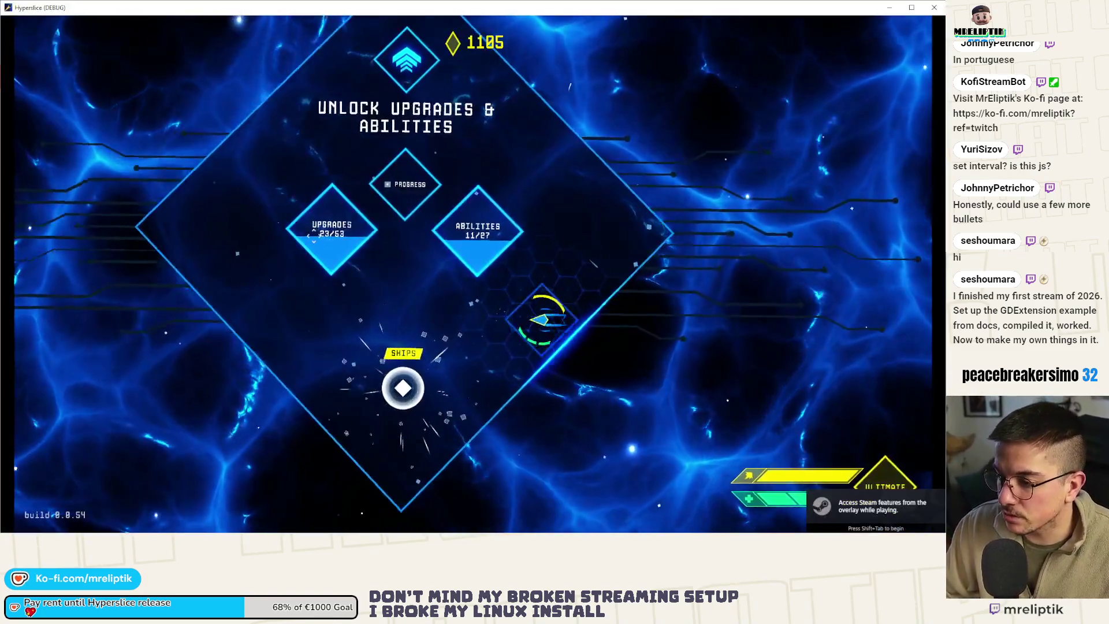
- Pick a ship, play through the wave 15 boss fight, and return to the ship-selection hub
left_click(396, 388)
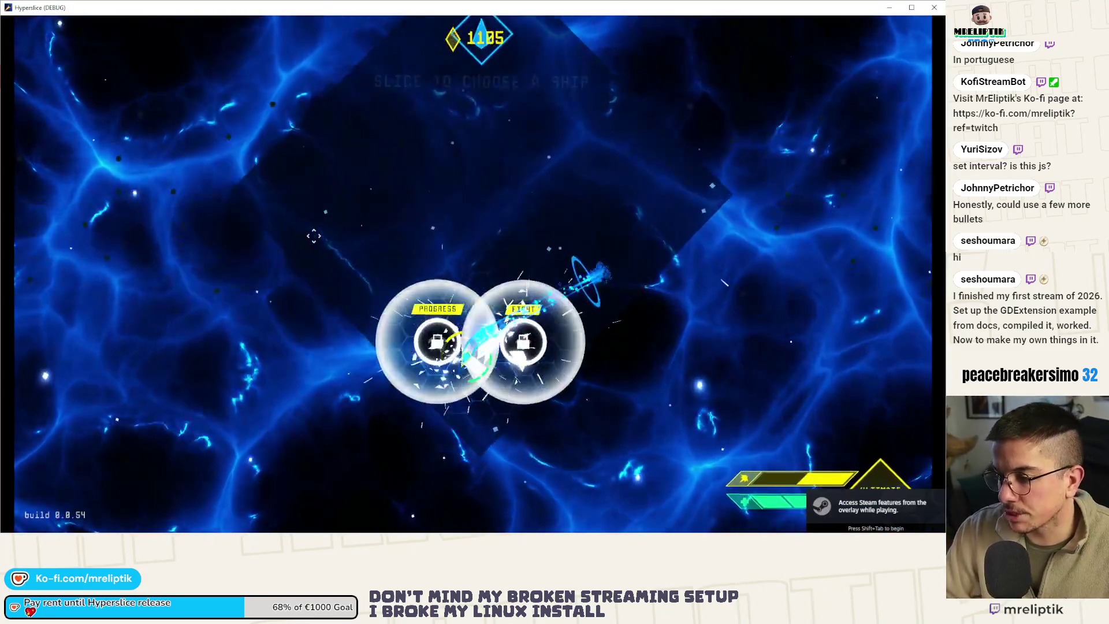
left_click(441, 322)
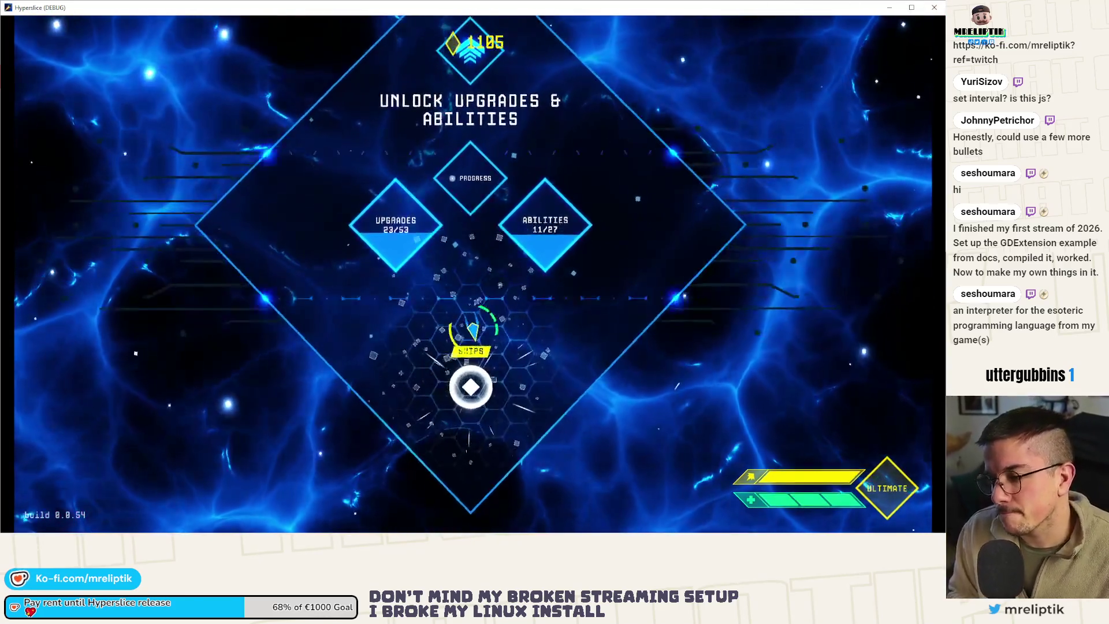
left_click(609, 161)
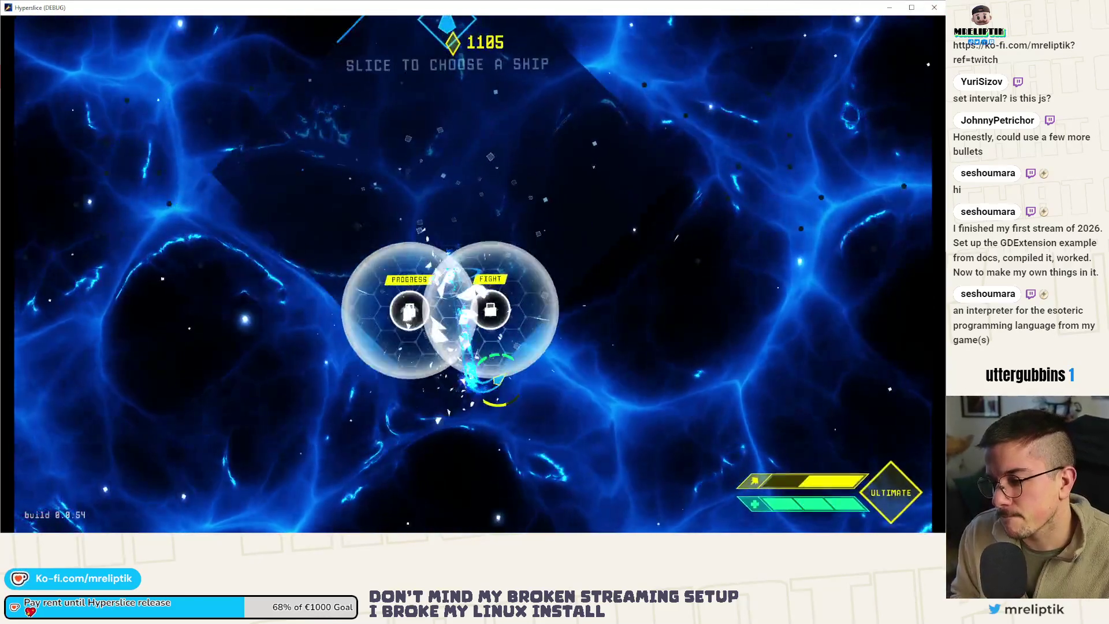
- Start a new Hyperslice run with the chosen ship, fight the wave 15 boss, then close the game
left_click(609, 161)
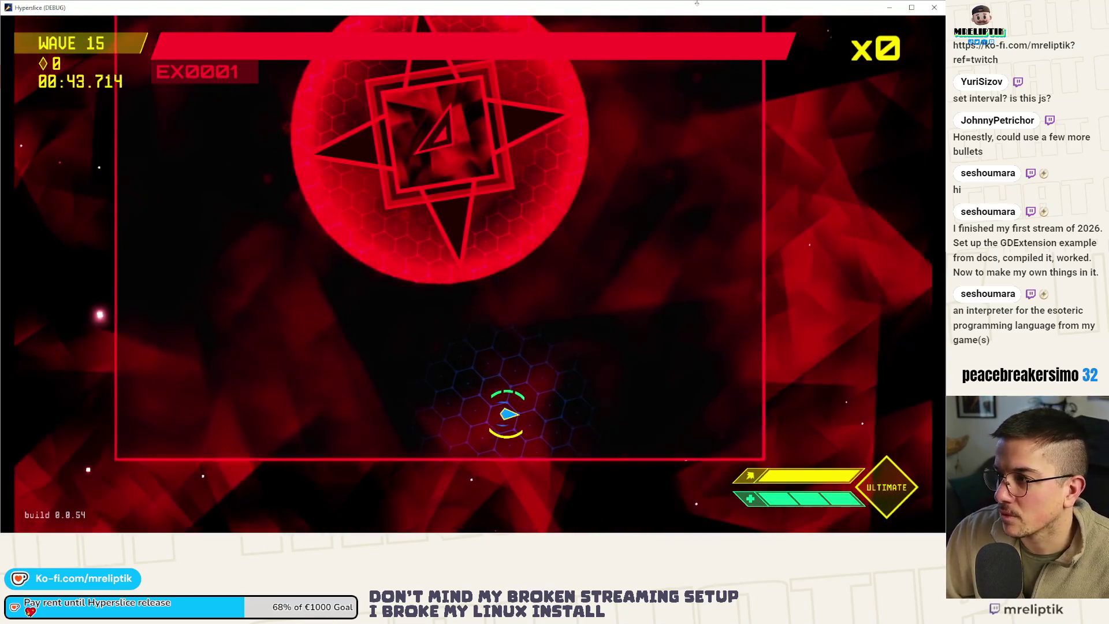
key("alt+F4")
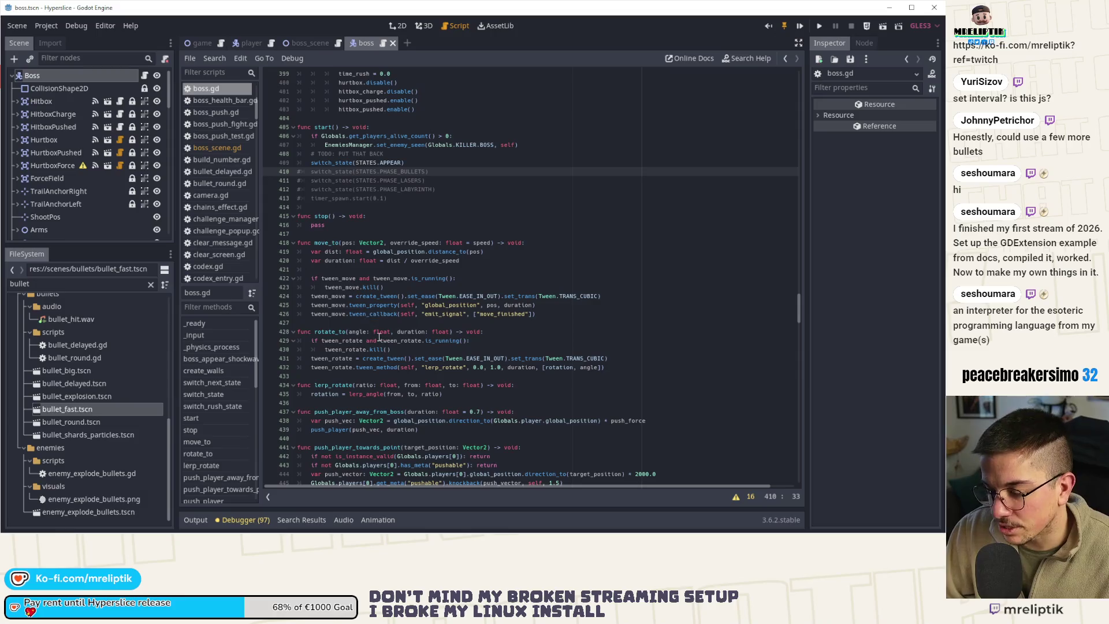
- Bring up the shoot_sequence_lines function in boss.gd from the method list
scroll(454, 233, "up", 5)
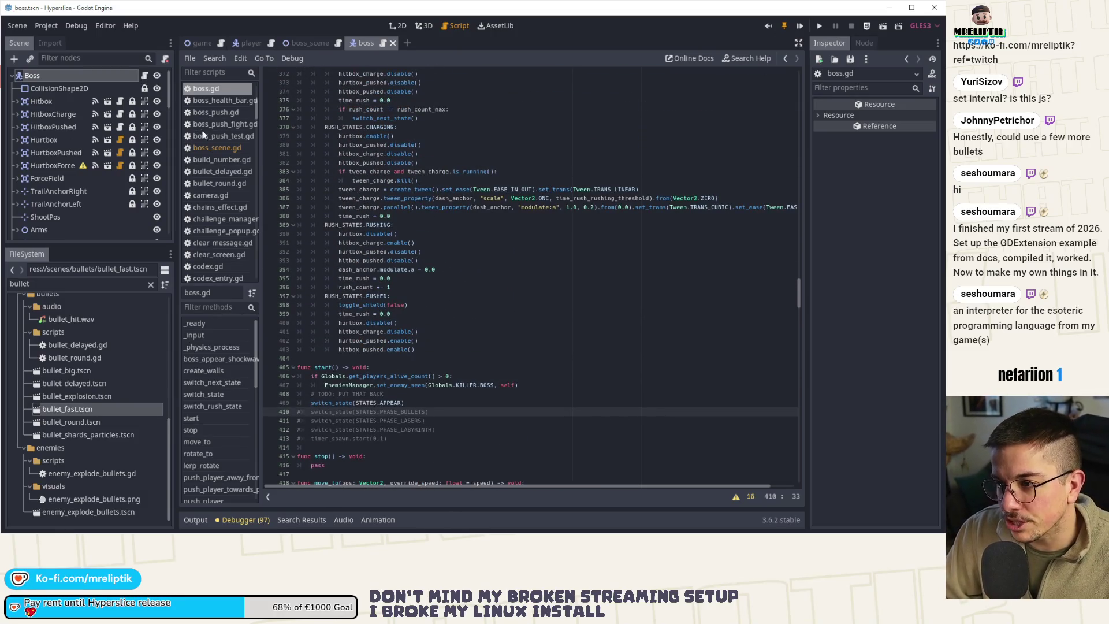
scroll(503, 254, "up", 2)
scroll(502, 259, "down", 5)
scroll(208, 390, "down", 3)
scroll(215, 453, "down", 6)
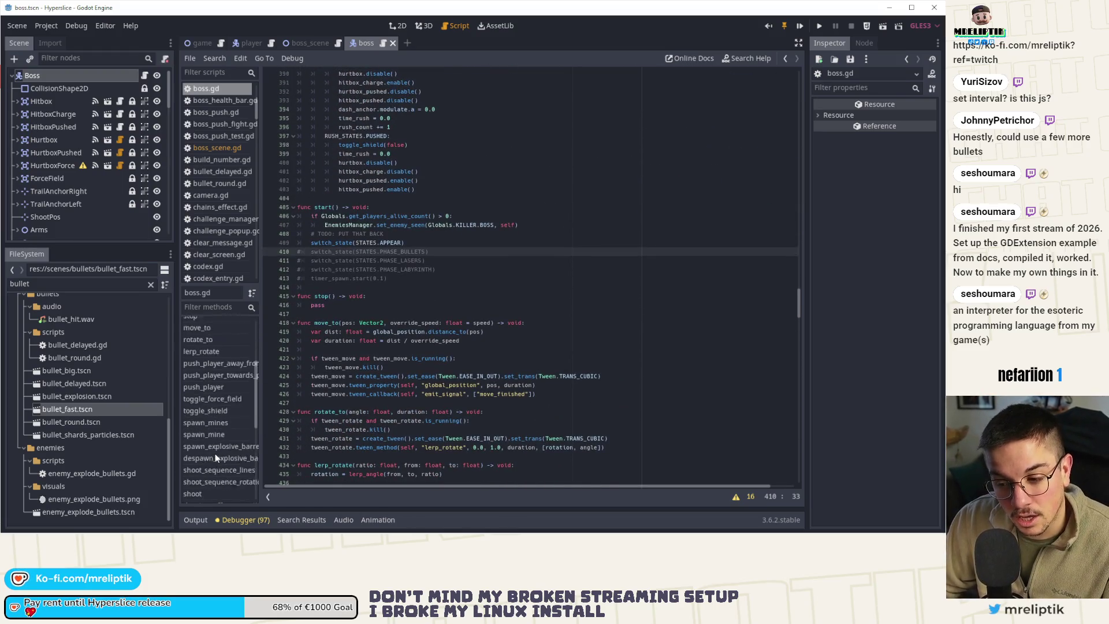
scroll(221, 460, "up", 2)
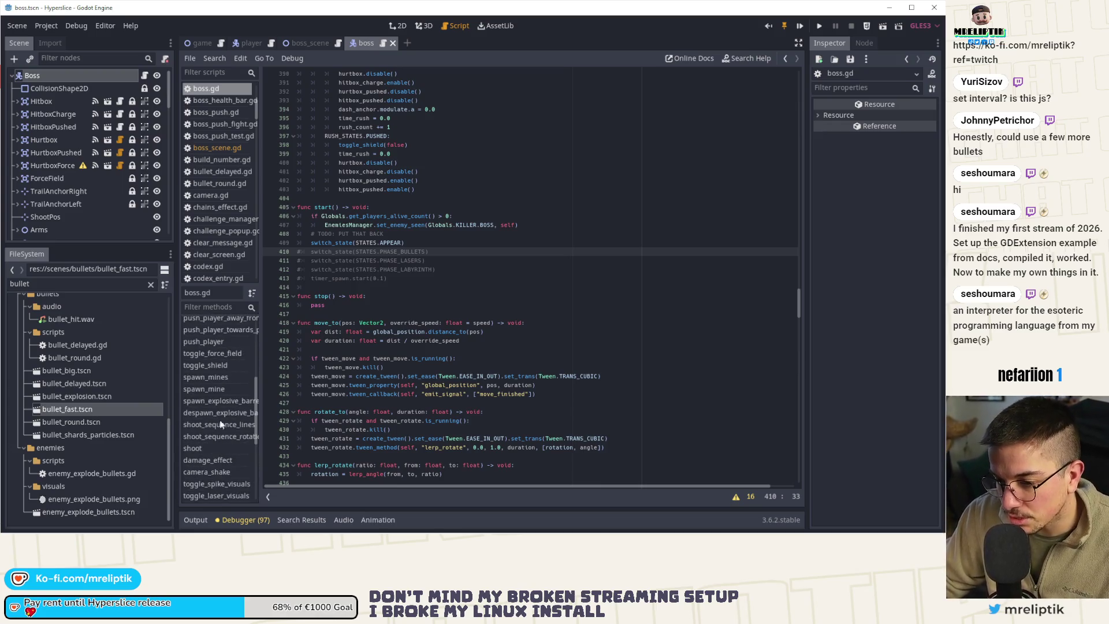
left_click(217, 353)
scroll(218, 400, "down", 6)
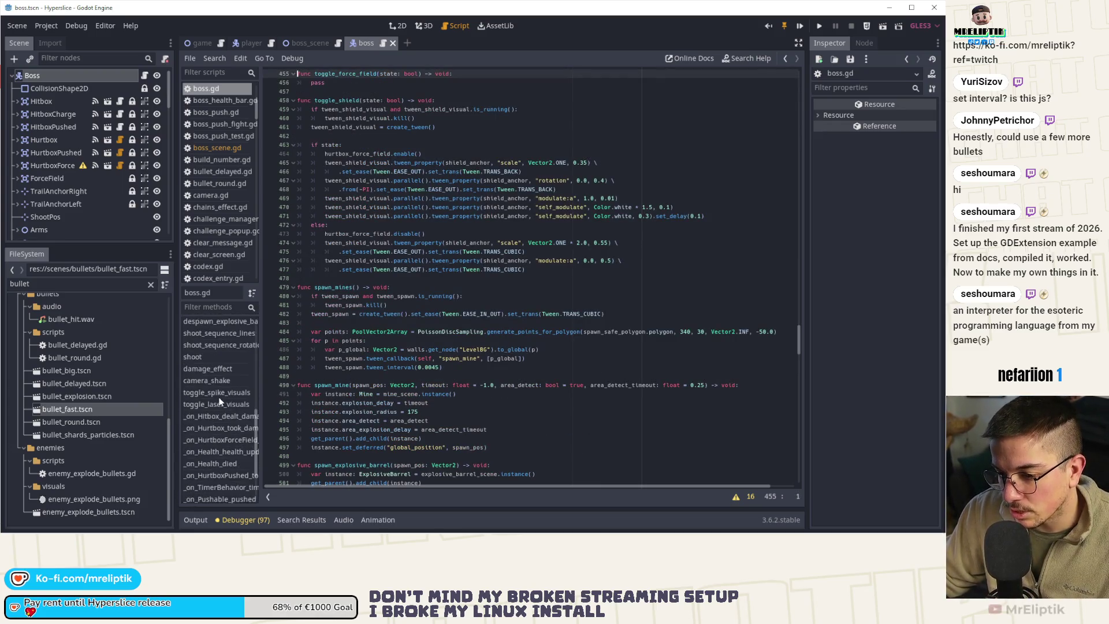
scroll(210, 363, "up", 3)
left_click(214, 360)
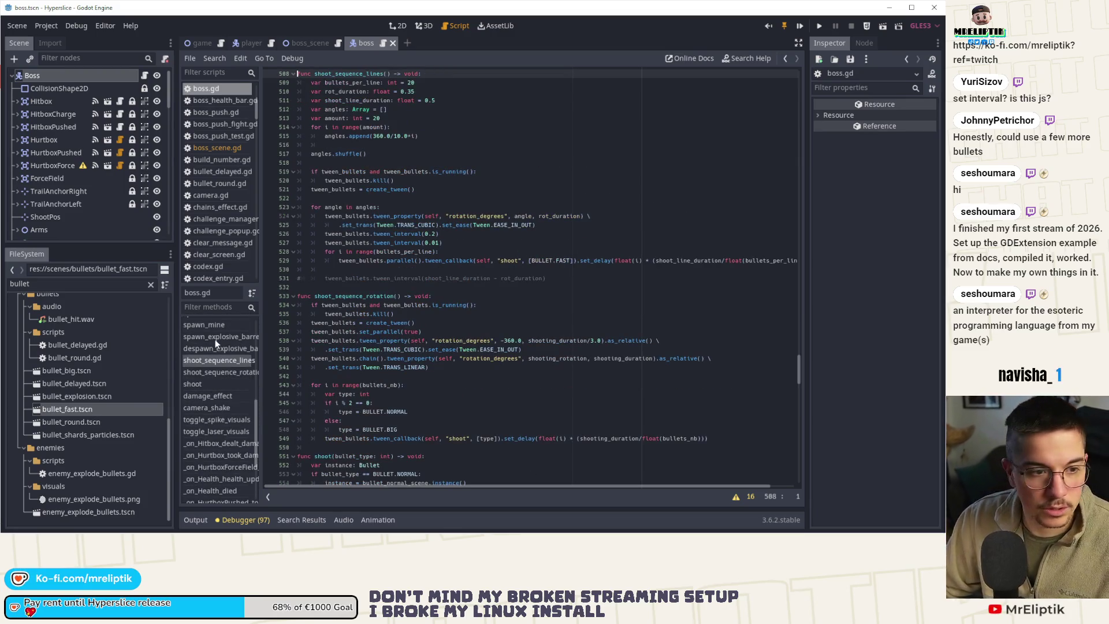
- Select the function's lines 508–530 and delete the commented tween_interval line 531
scroll(396, 194, "up", 3)
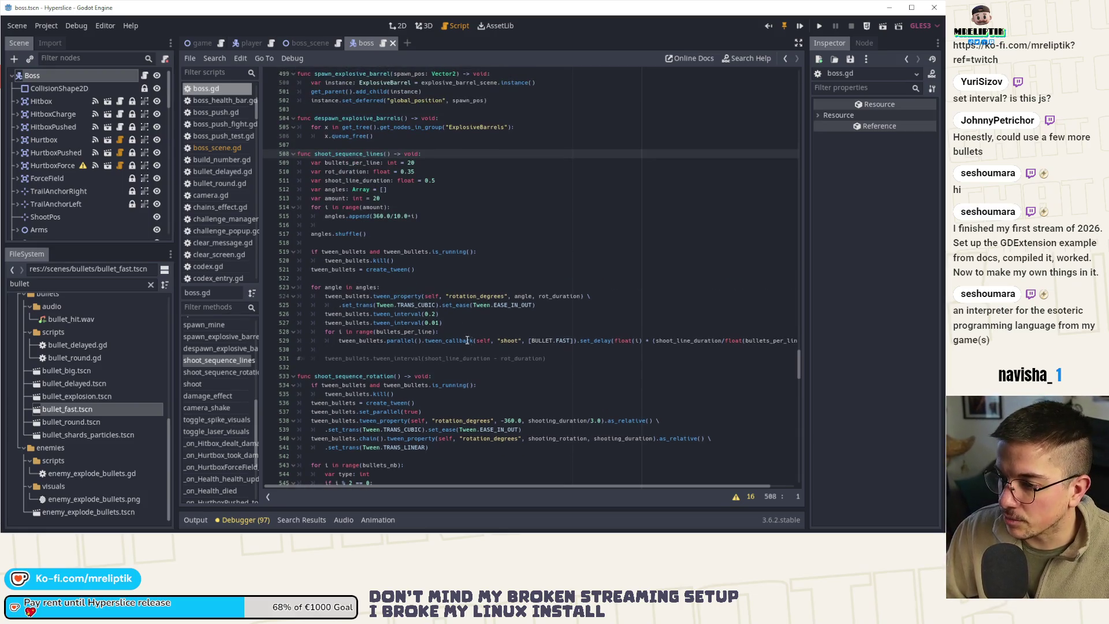
left_click_drag(443, 350, 266, 159)
key("ctrl+c")
left_click(278, 356)
key("shift+End")
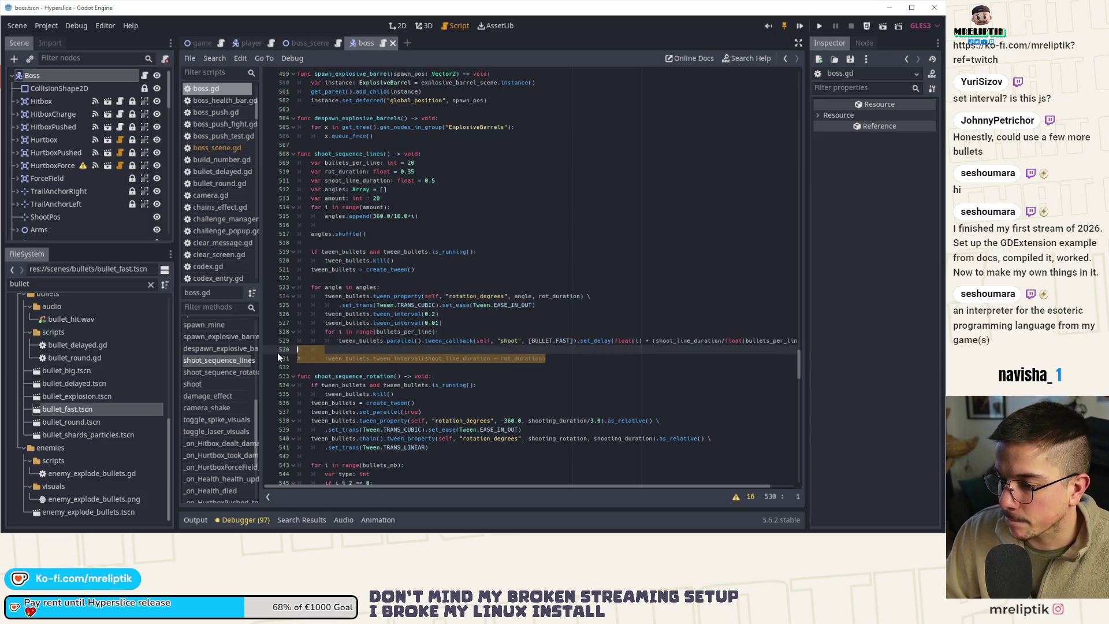
key("BackSpace")
key("BackSpace")
key("BackSpace")
- Paste a copy of shoot_sequence_lines above it, rename it shoot_sequence_sweep, and save
left_click(327, 146)
key("ctrl+v")
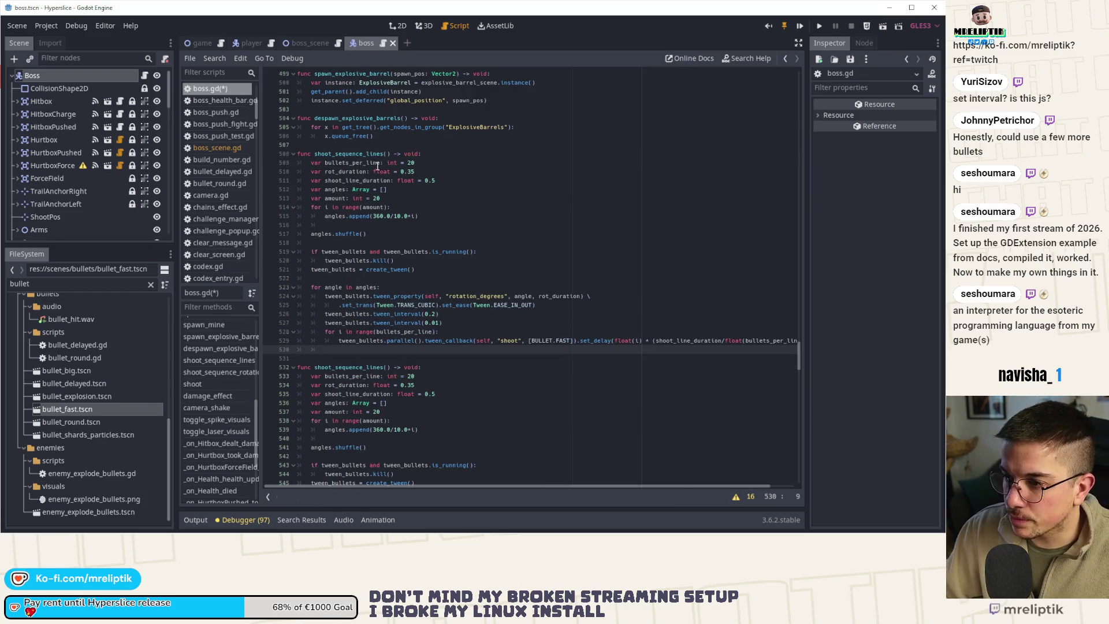
left_click(384, 154)
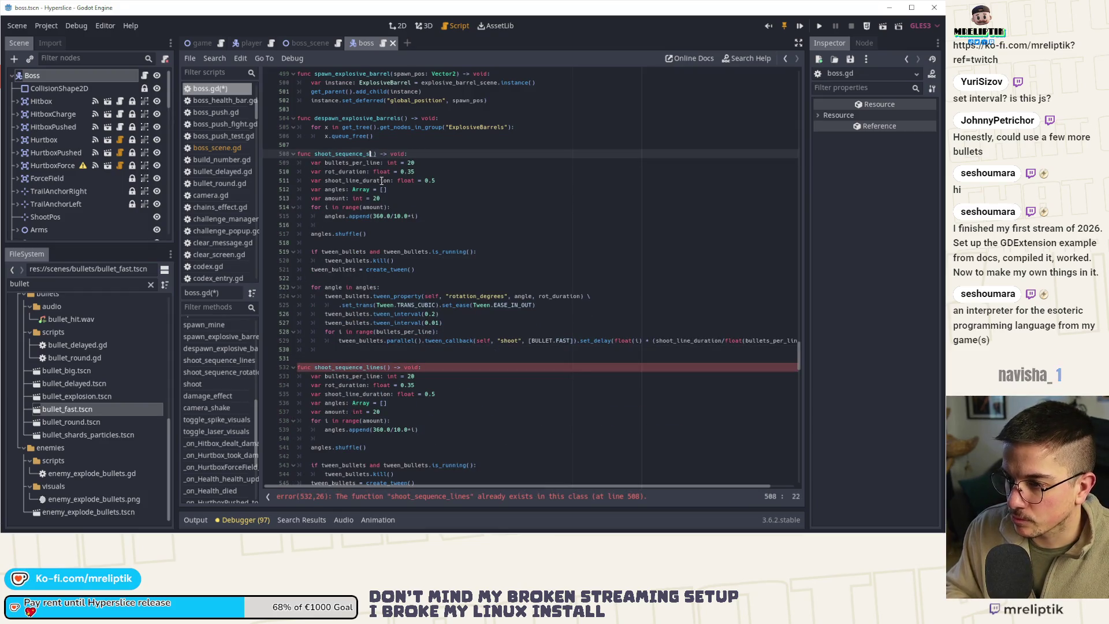
type("weep")
key("ctrl+s")
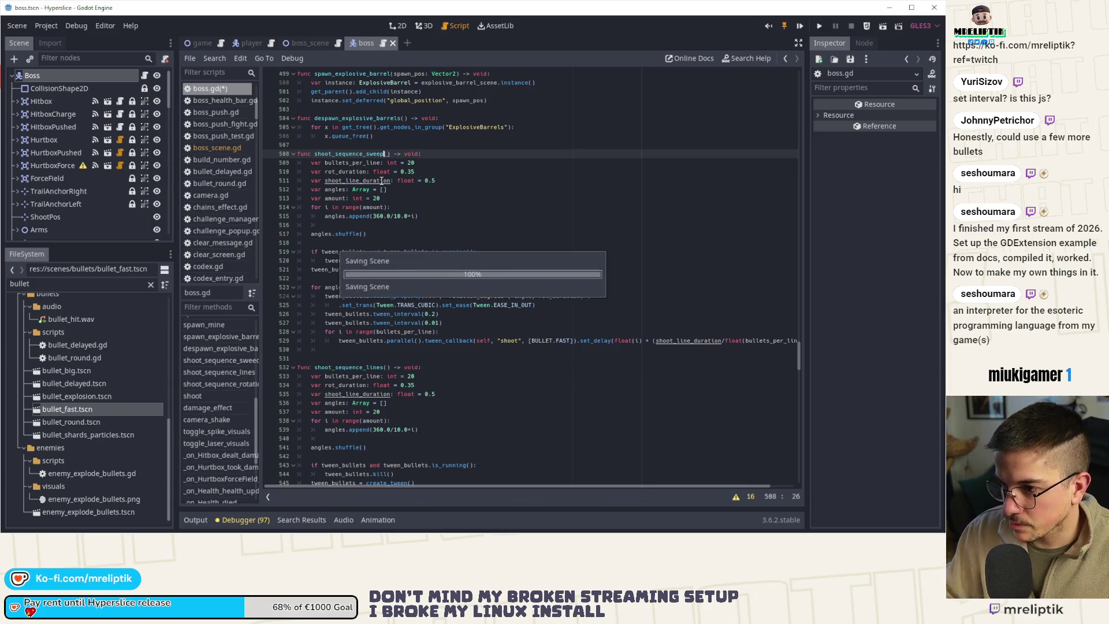
- Change the shoot_sequence_lines call on line 352 to shoot_sequence_sweep
double_click(349, 367)
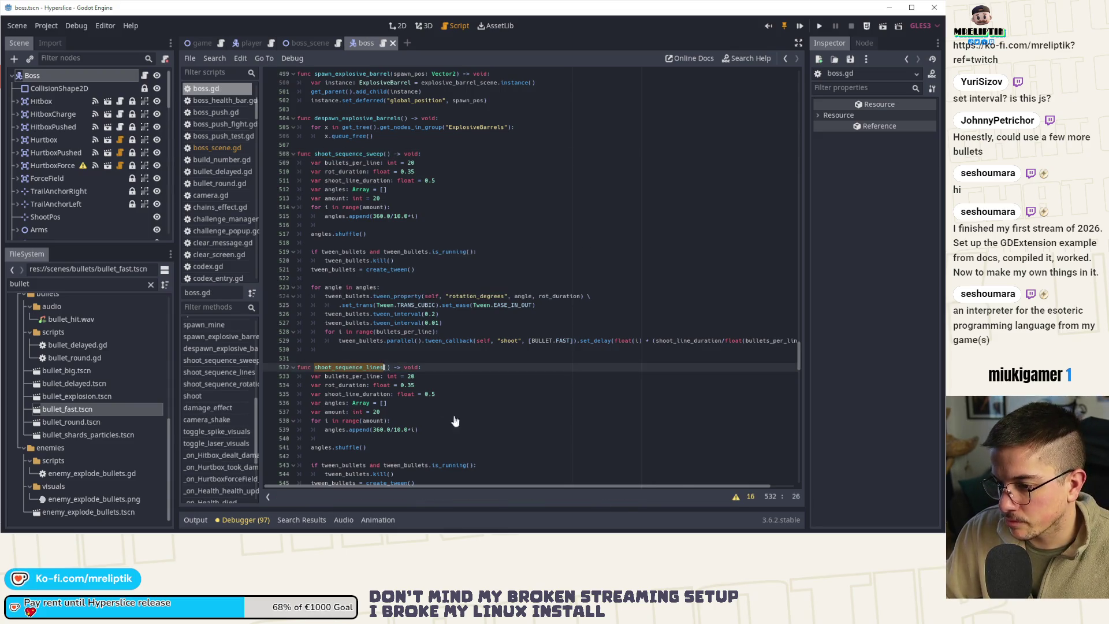
key("ctrl+f")
left_click(671, 483)
double_click(377, 261)
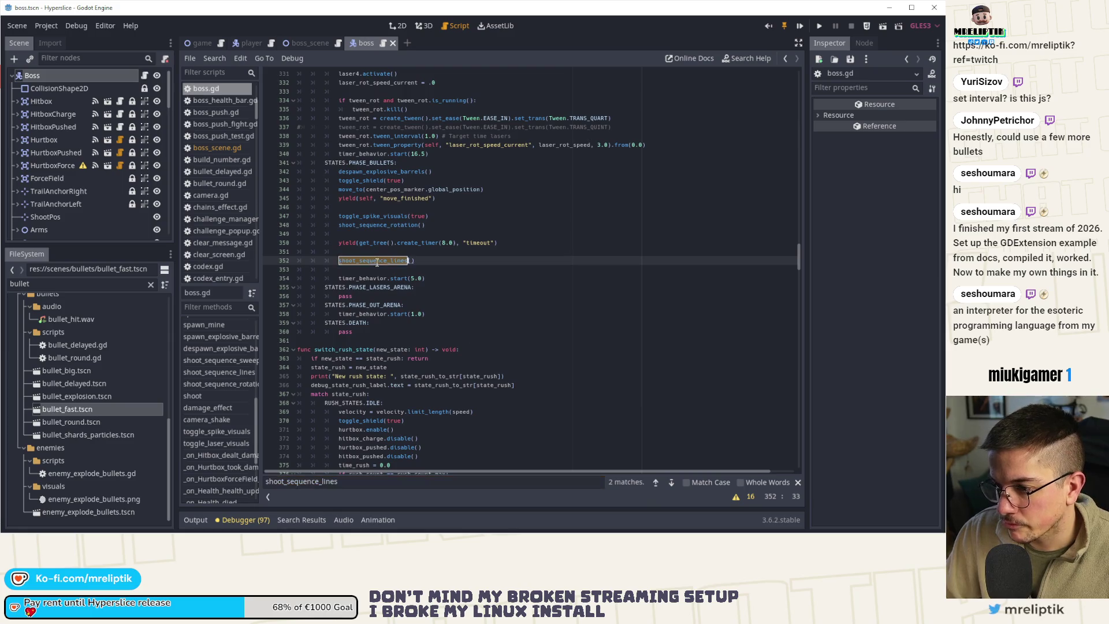
type("sw")
key("Return")
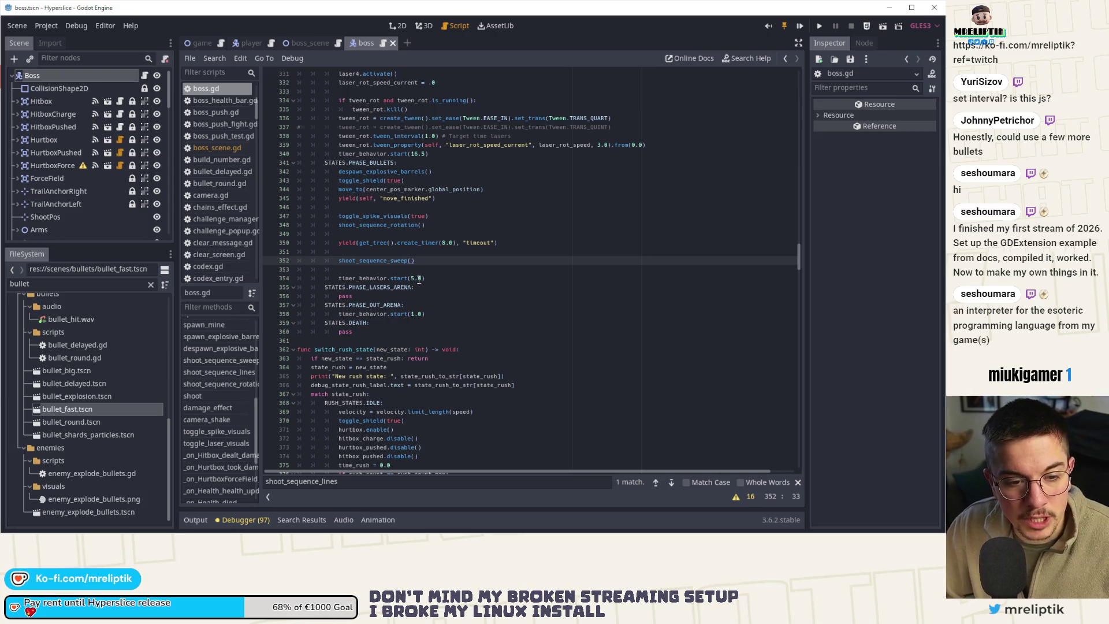
double_click(372, 261)
key("ctrl+f")
- Go to the shoot_sequence_sweep definition and merge the two blank lines after it into one
left_click(657, 483)
left_click(435, 263)
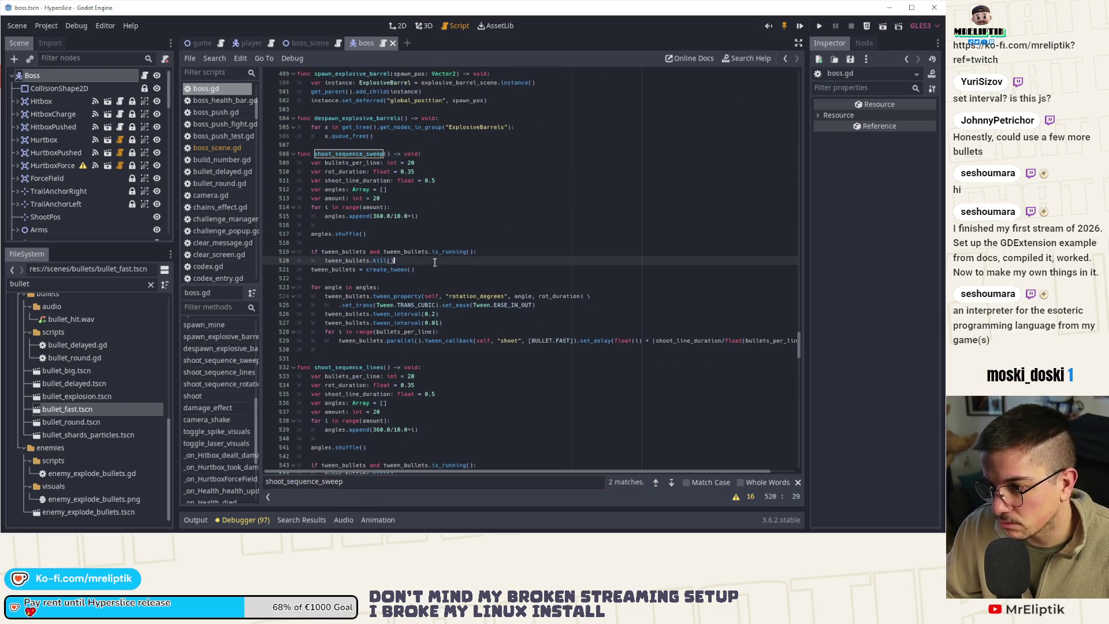
left_click(467, 325)
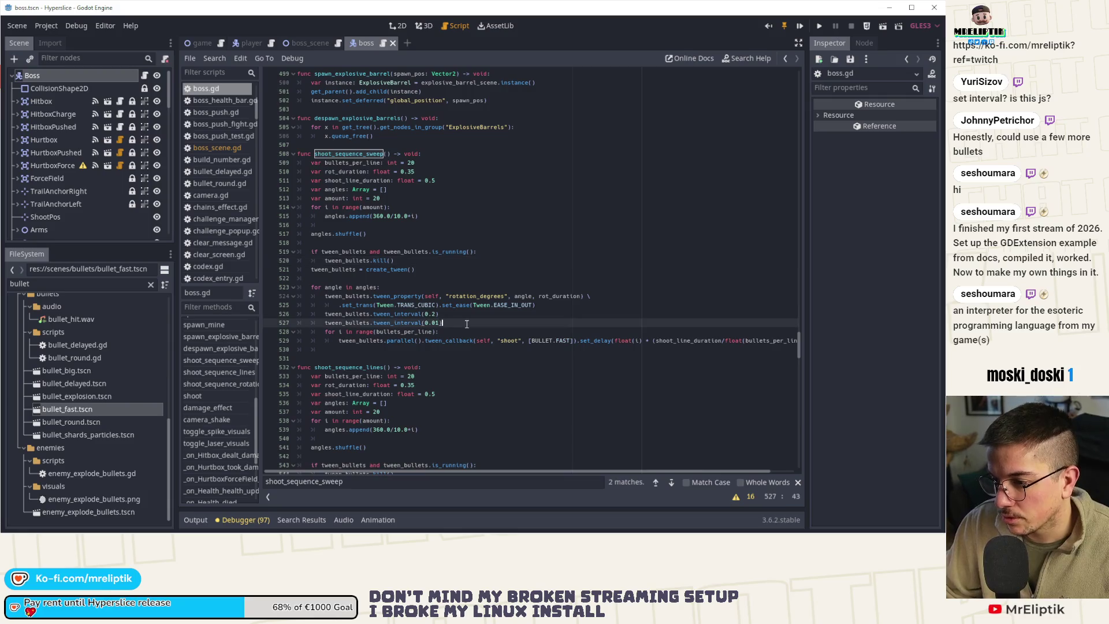
left_click(360, 353)
key("BackSpace")
key("BackSpace")
key("BackSpace")
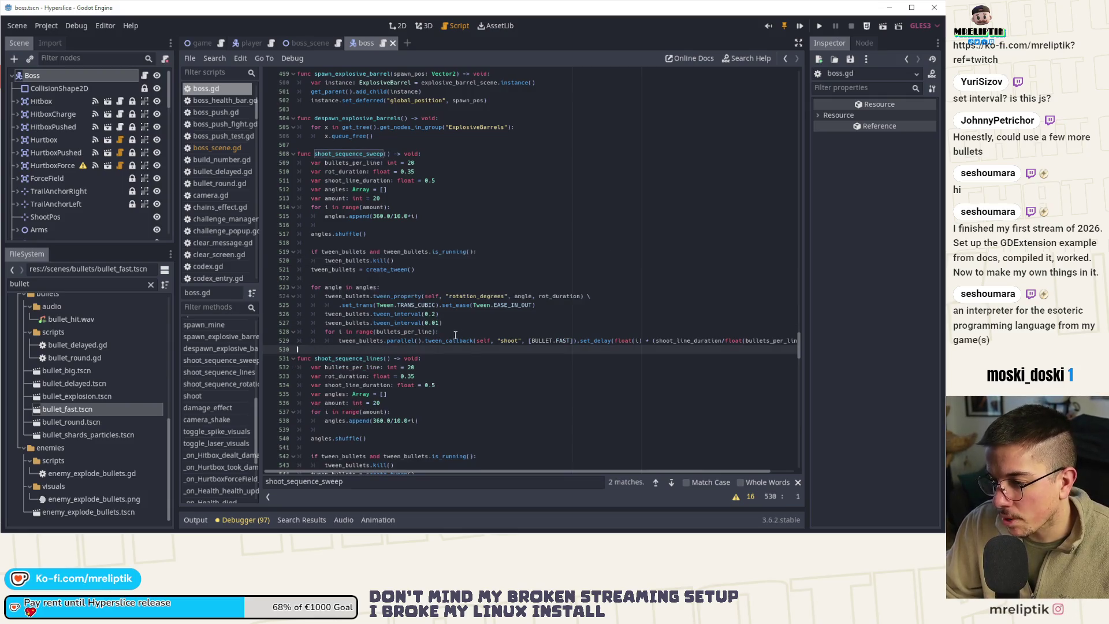
left_click(443, 313)
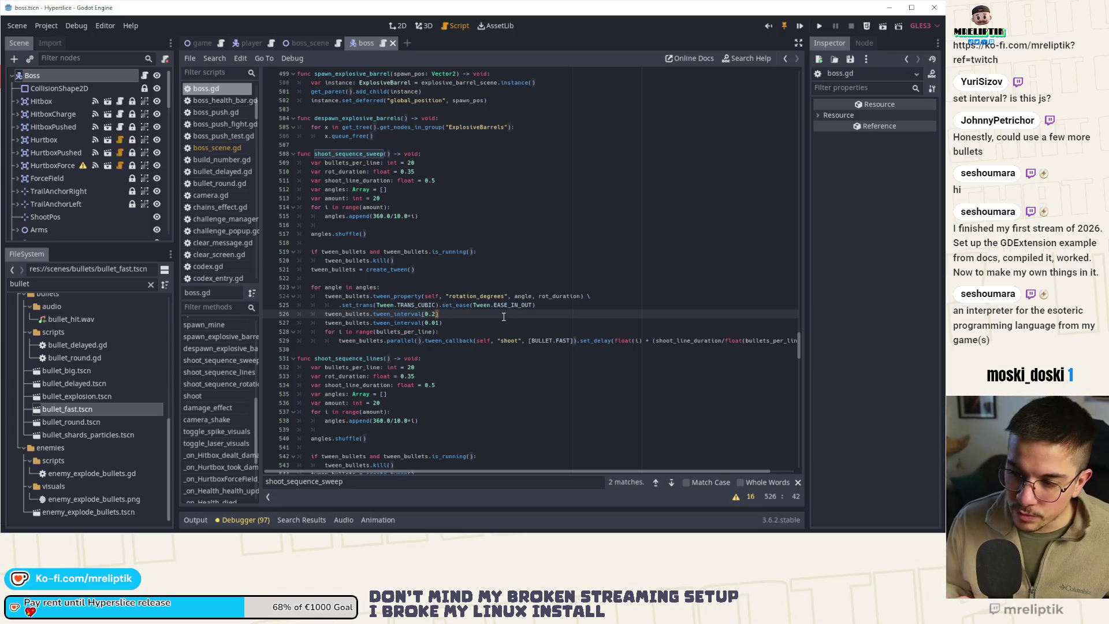
key("Left")
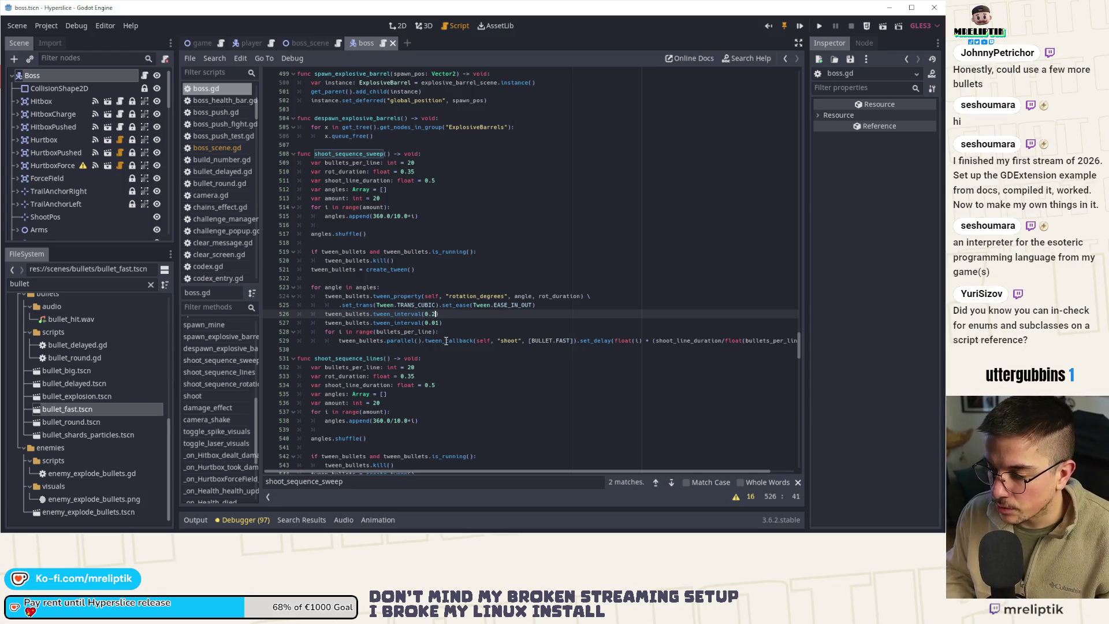
key("Down")
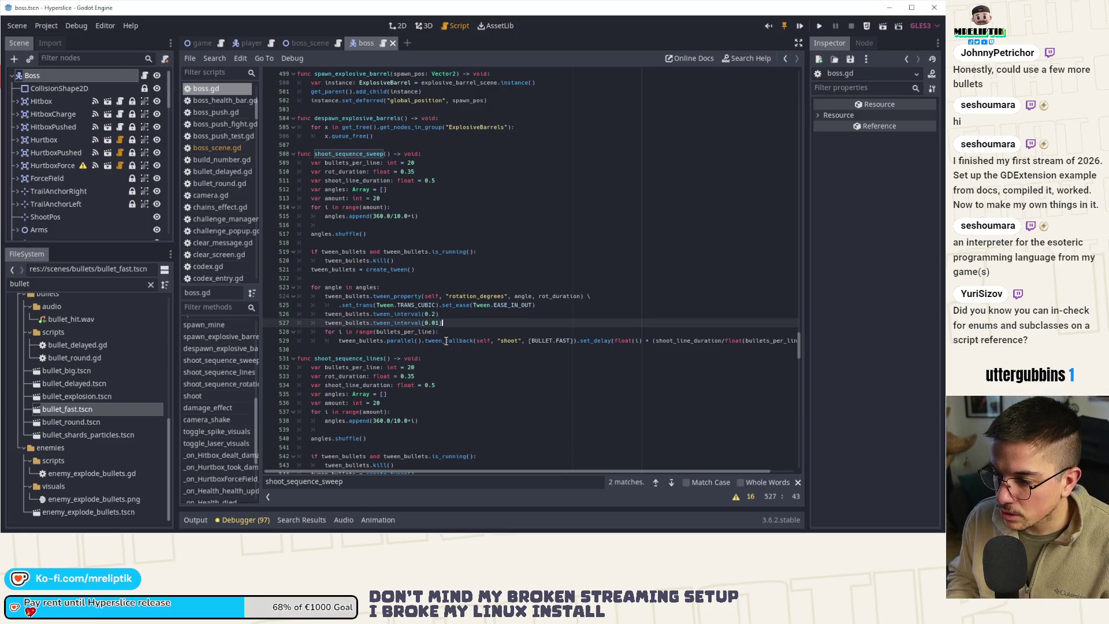
- Add tween_bullets.tween_property(self, "rotation_degrees", sweep_rot, sweep_duration) after the interval lines
key("Return")
type("twe")
key("Return")
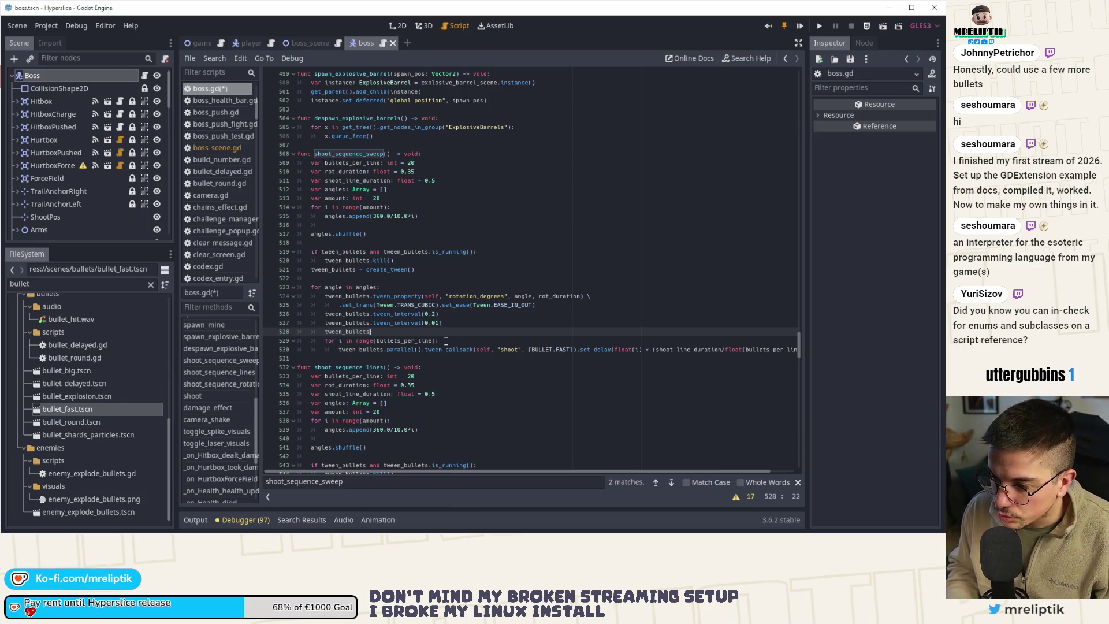
type(".twee")
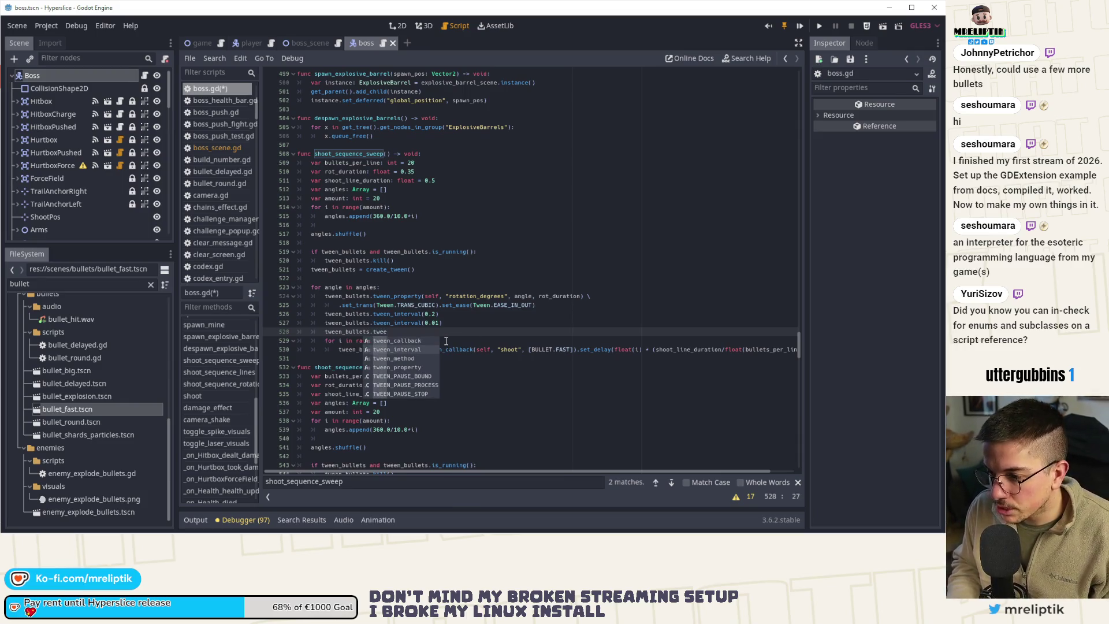
key("Down")
key("Down")
key("Down")
key("Return")
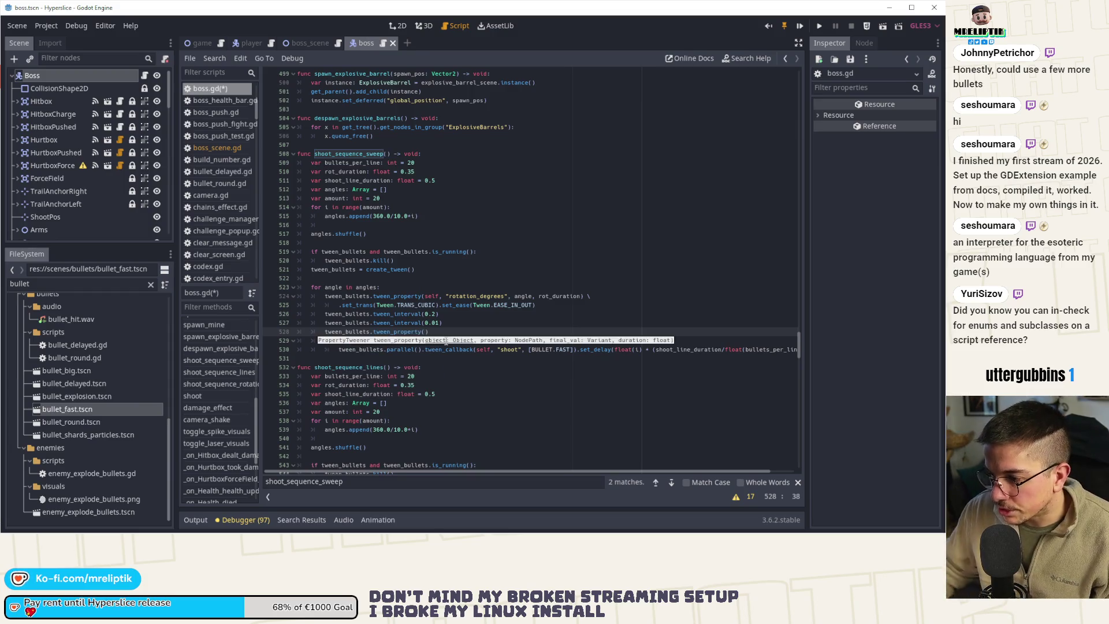
type("self, ")
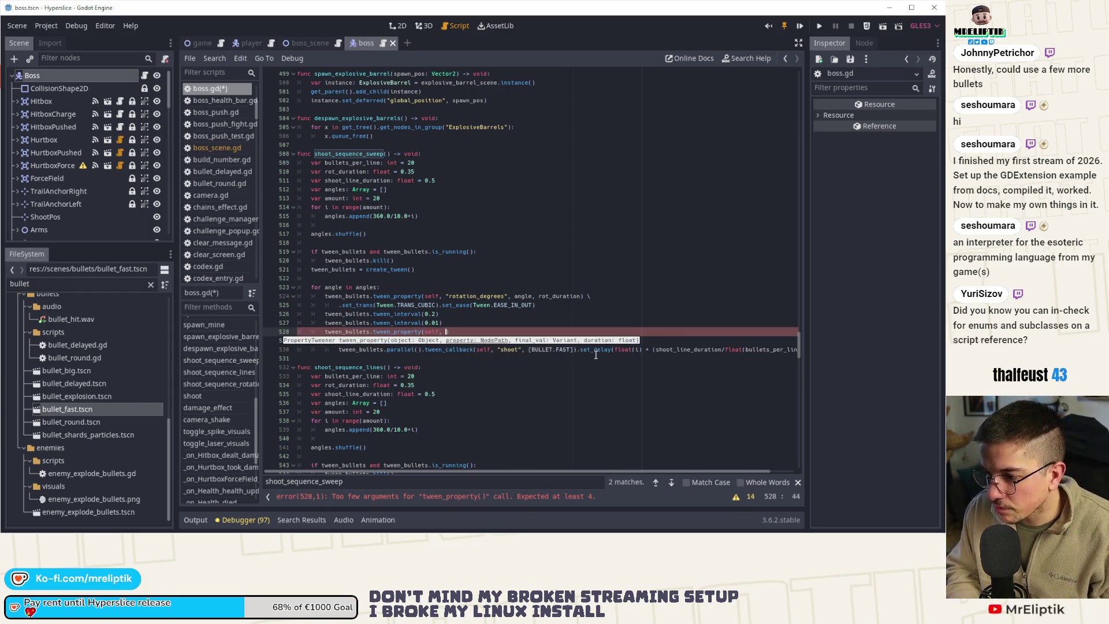
type(" \"rotation_de")
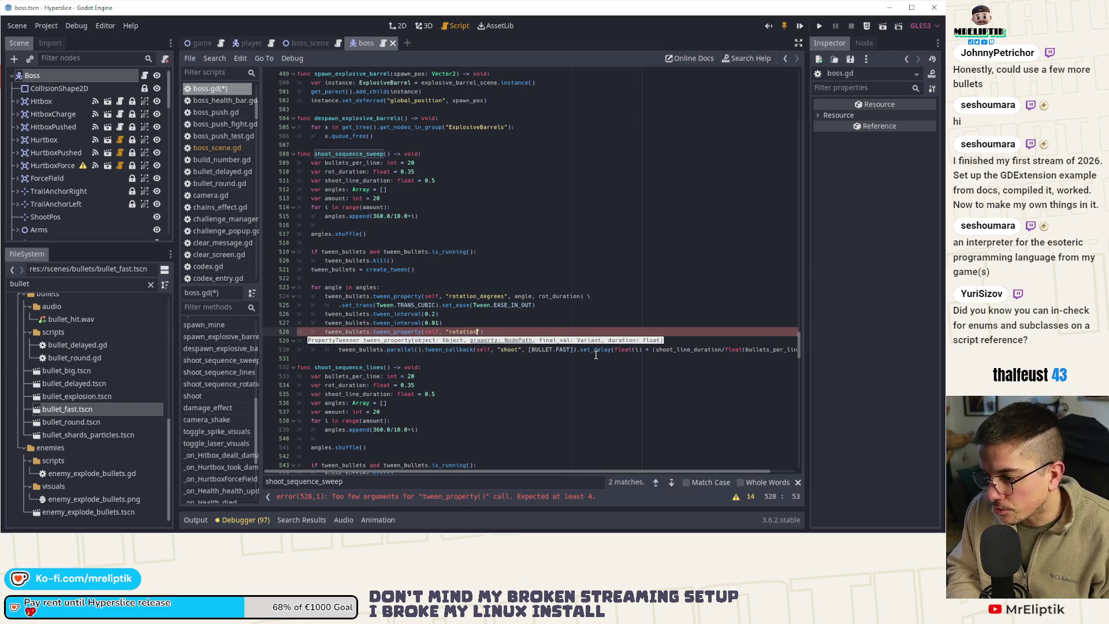
type("grees\"")
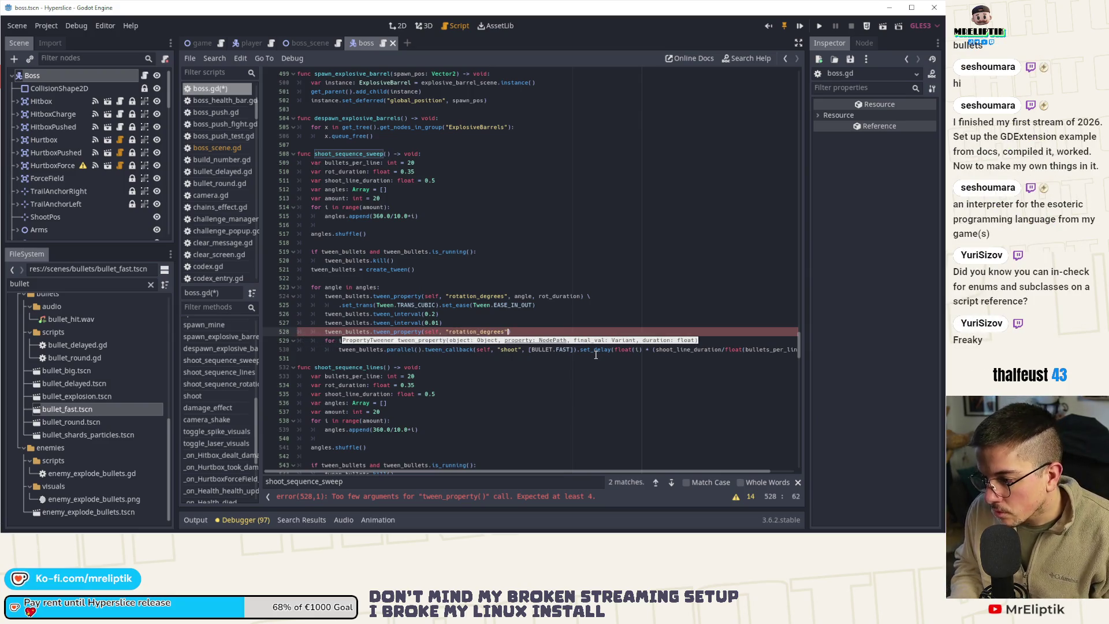
type(", sweep_")
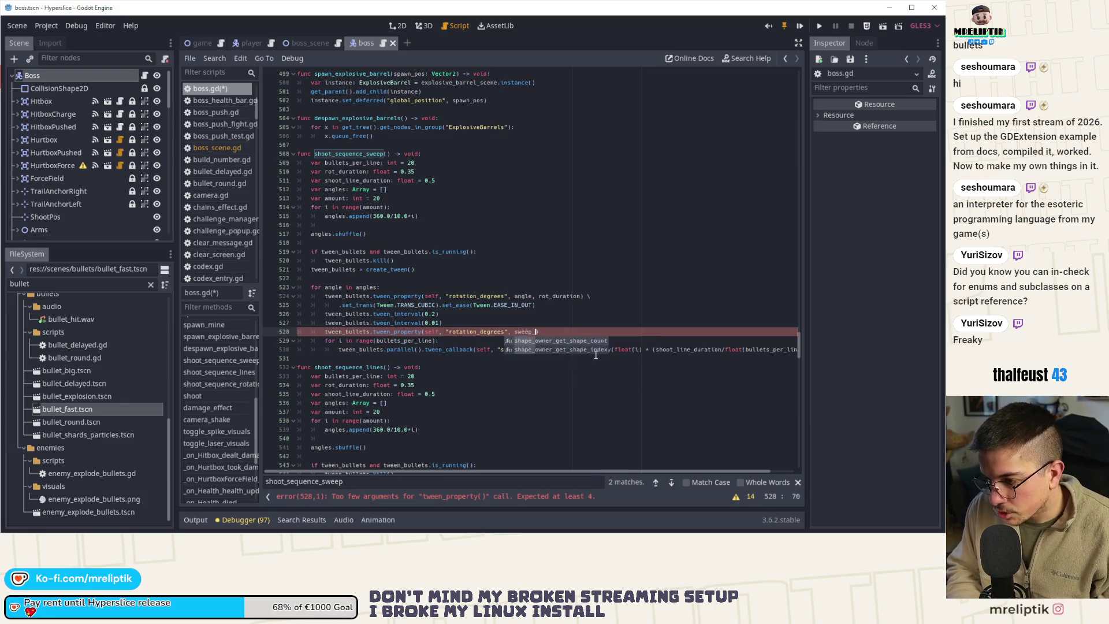
type("rot, ")
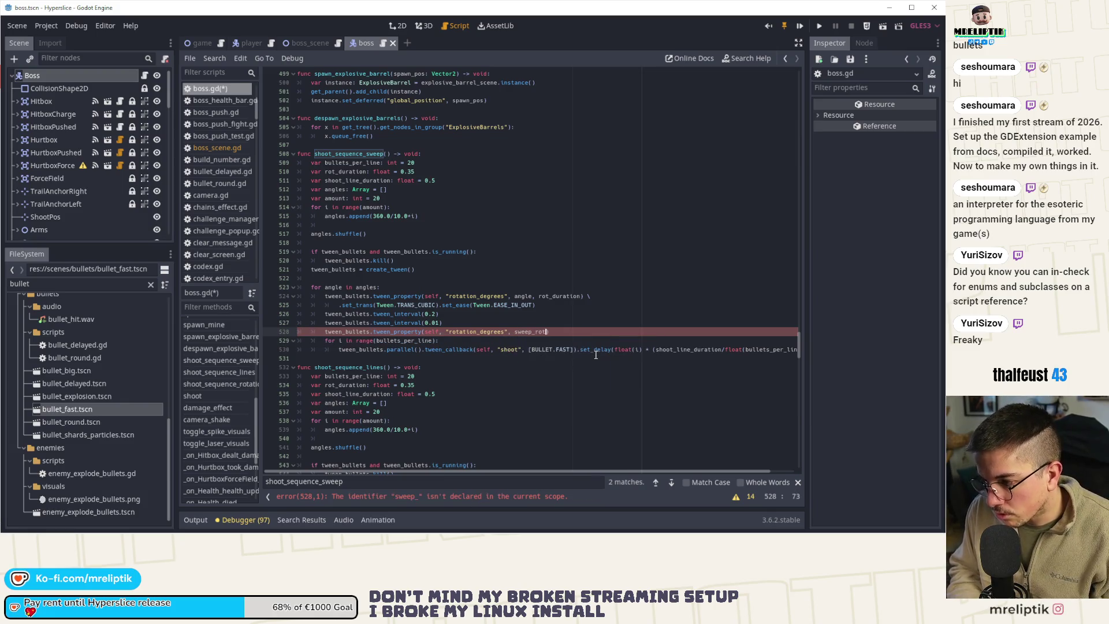
type("sweep_duration")
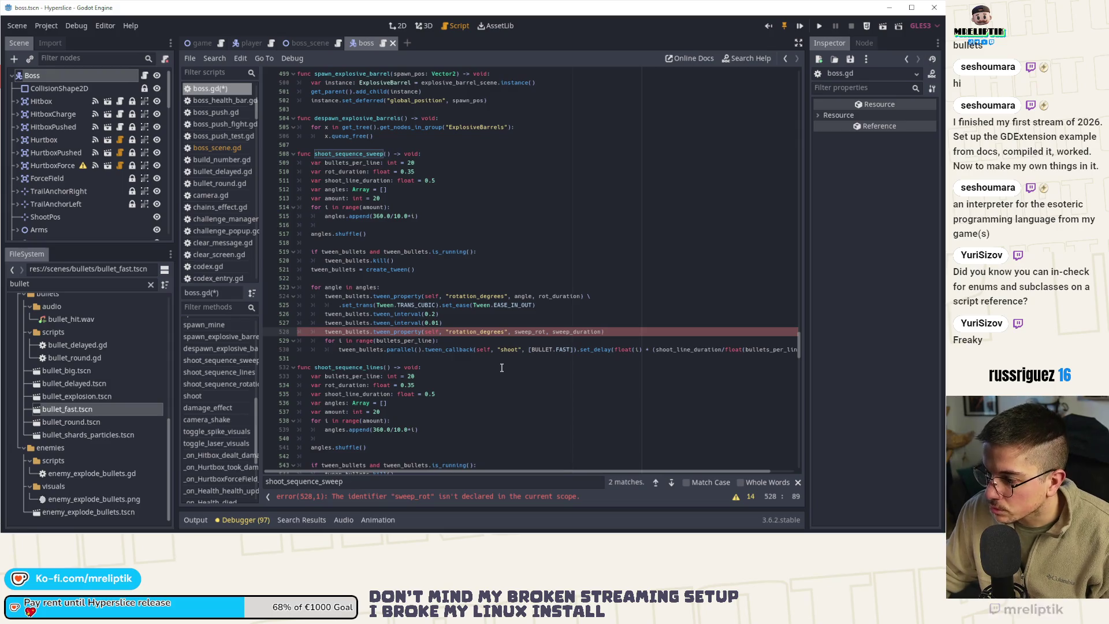
scroll(479, 380, "down", 5)
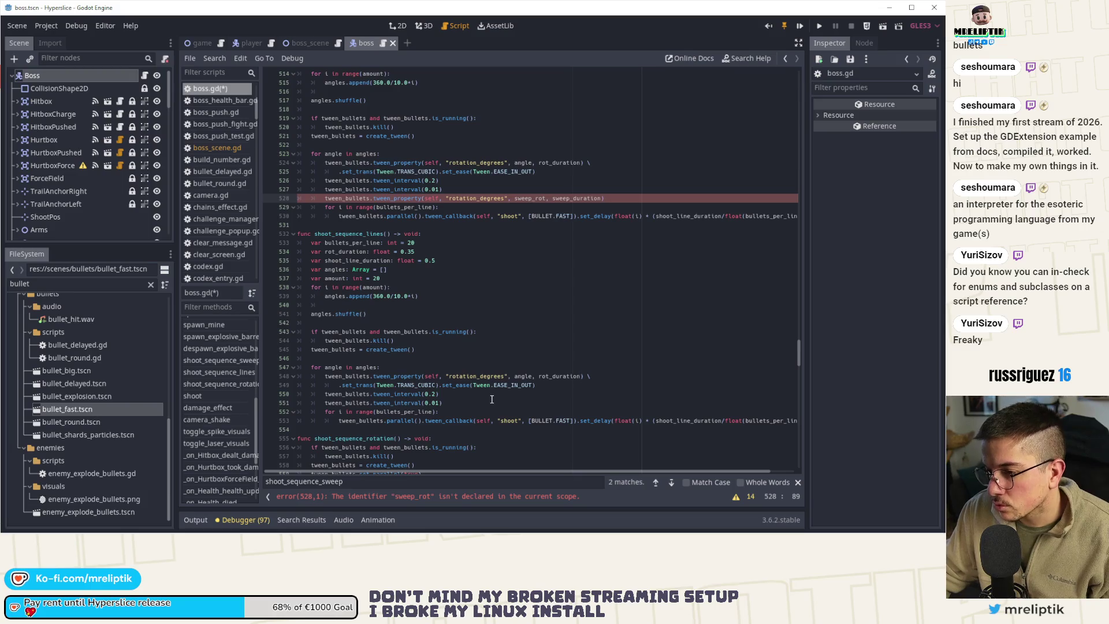
scroll(493, 401, "up", 5)
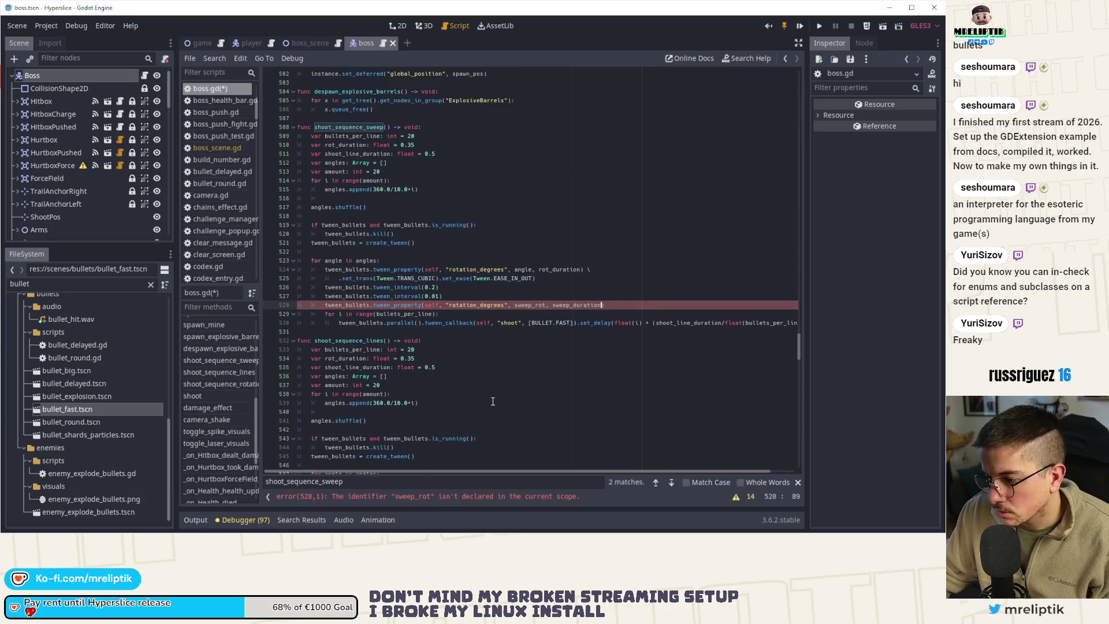
scroll(493, 401, "up", 1)
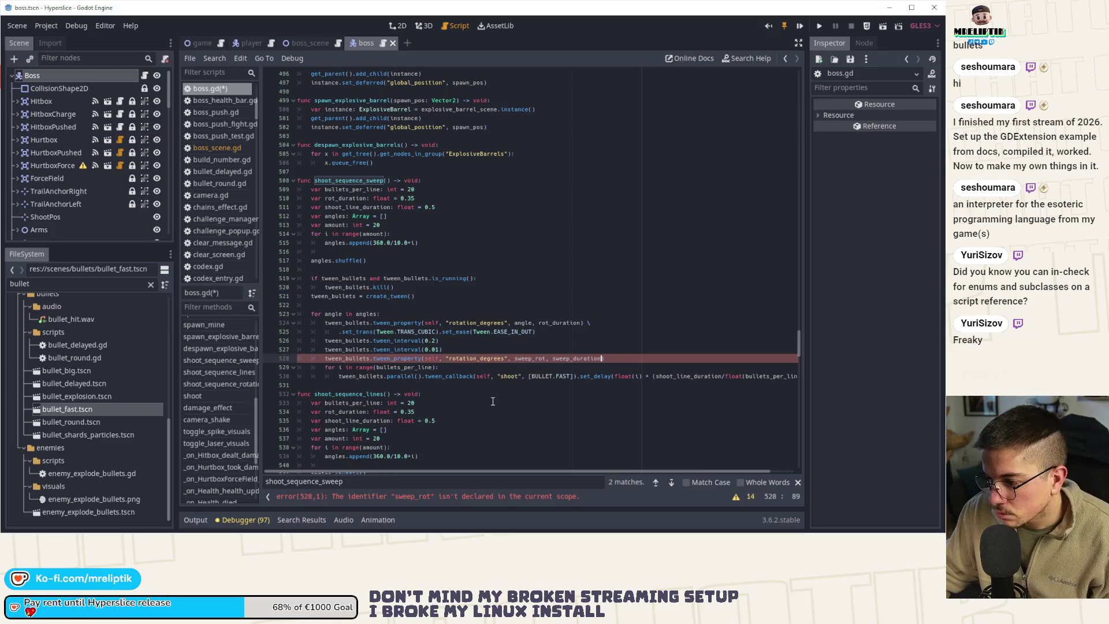
scroll(468, 232, "up", 1)
left_click(461, 211)
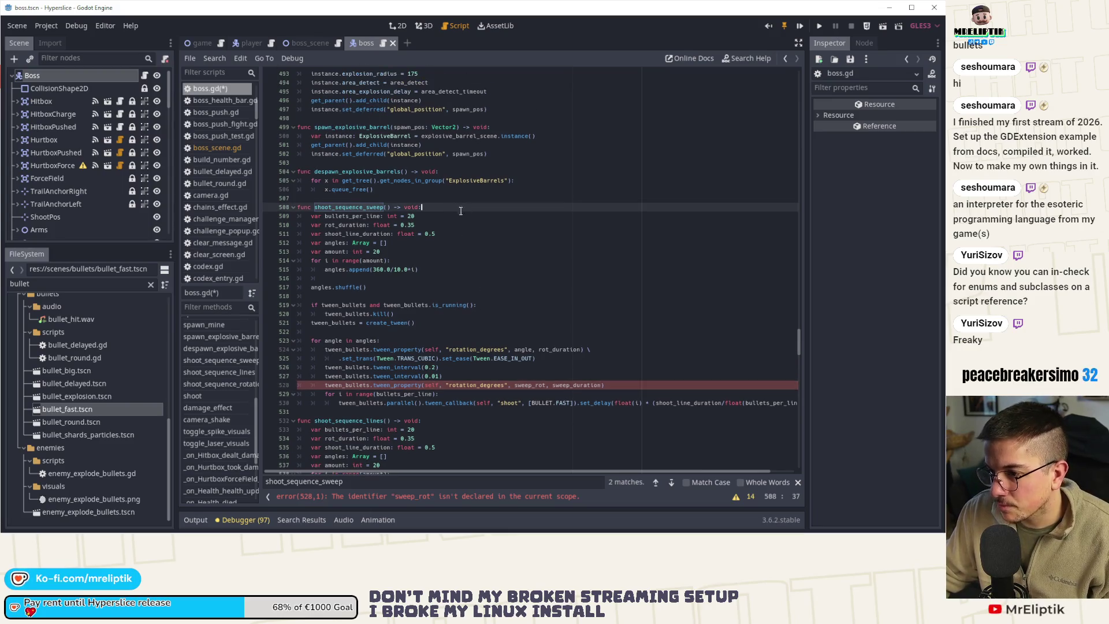
- Declare var sweep_angle: float = 45.0 and use sweep_angle instead of sweep_rot in the tween
key("Return")
key("Return")
key("Up")
type("v")
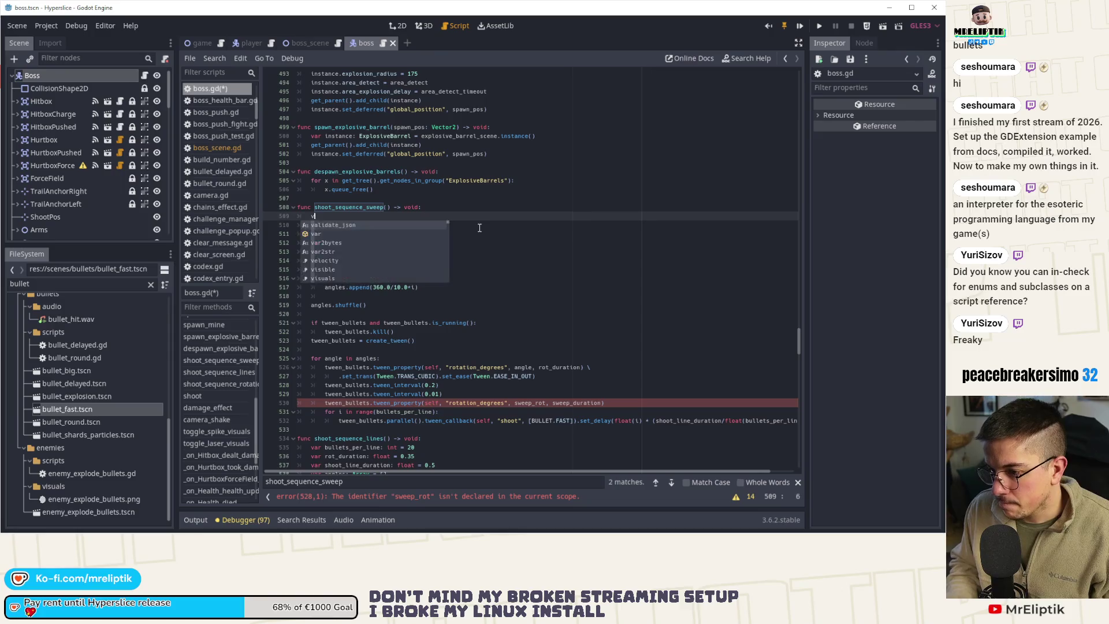
type("ar sweep_angle")
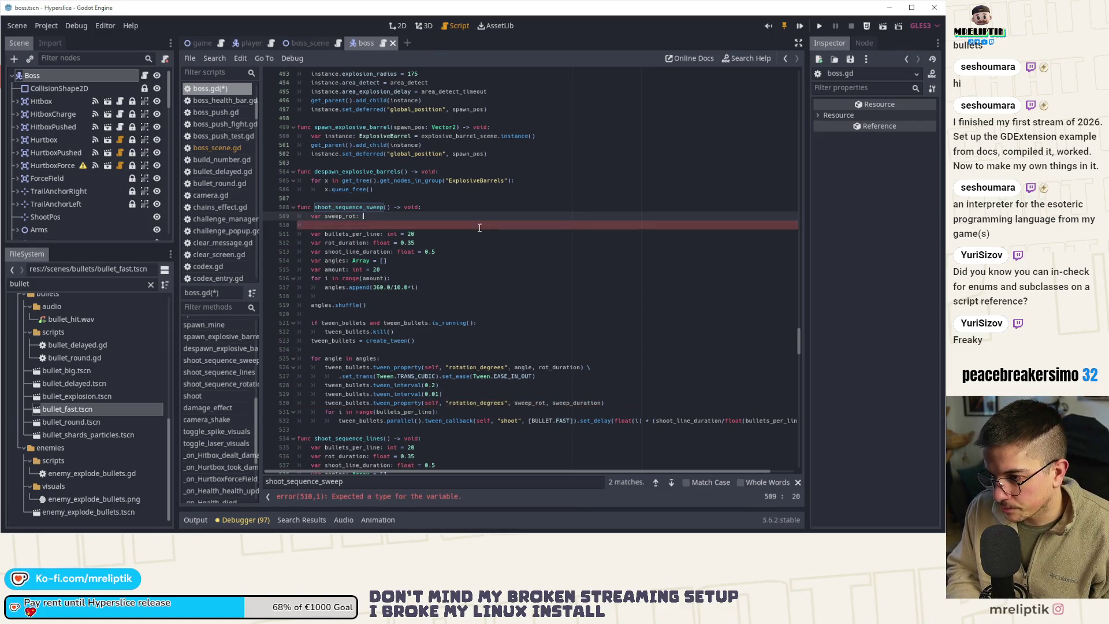
type(": float = 45.0")
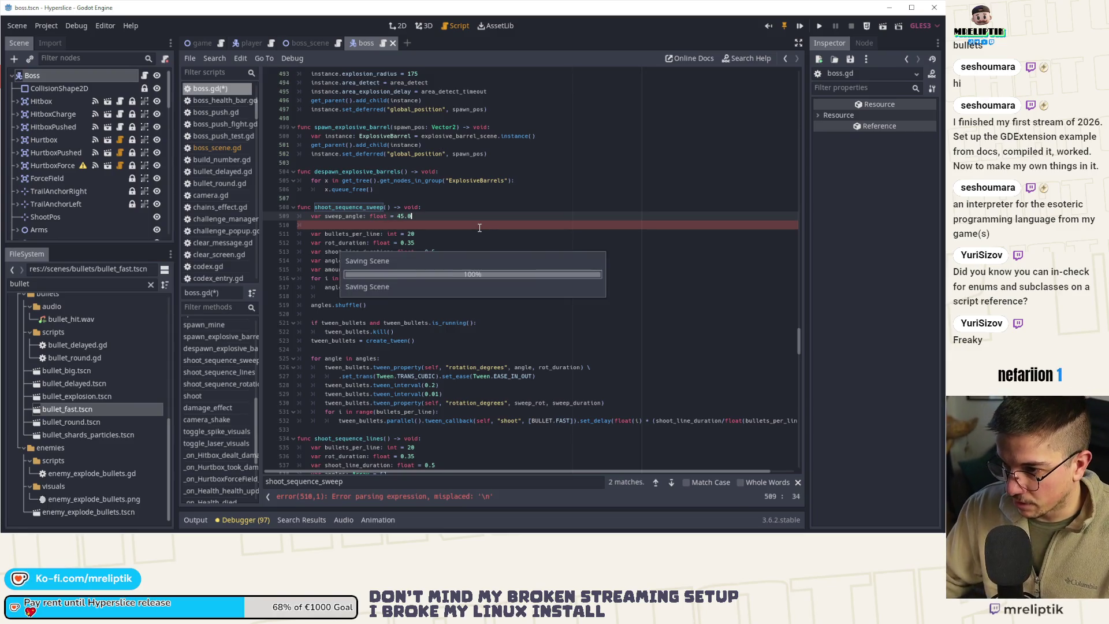
key("ctrl+s")
double_click(344, 216)
key("ctrl+c")
double_click(530, 402)
key("ctrl+v")
- Duplicate the declaration as var sweep_duration: float = 1.0 and save
left_click(433, 218)
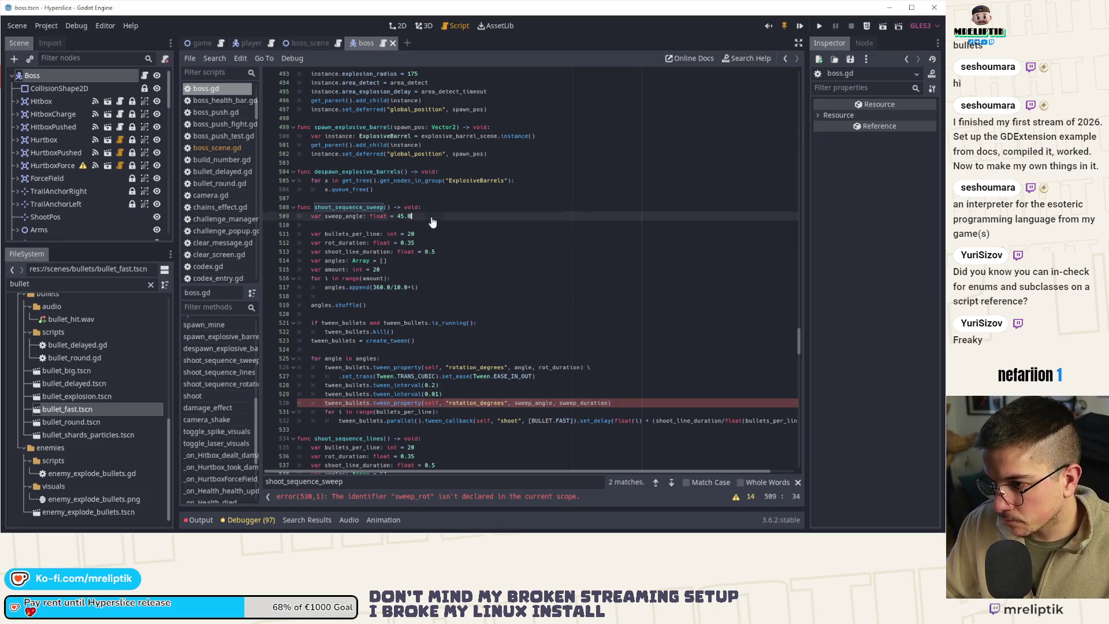
key("ctrl+d")
double_click(344, 225)
type("sweep_duration")
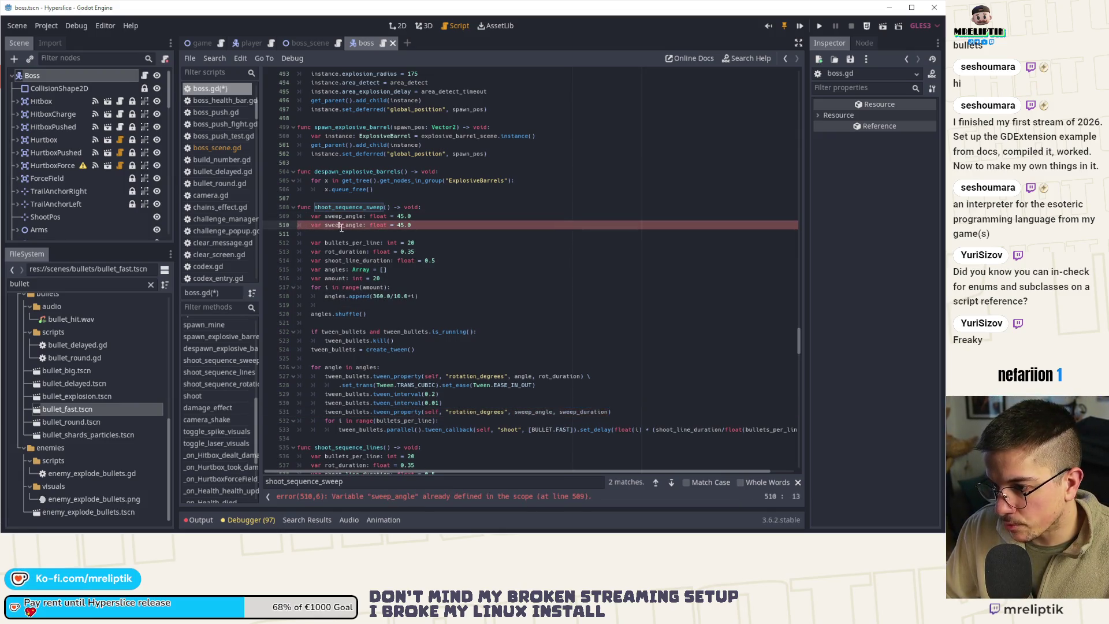
left_click(407, 225)
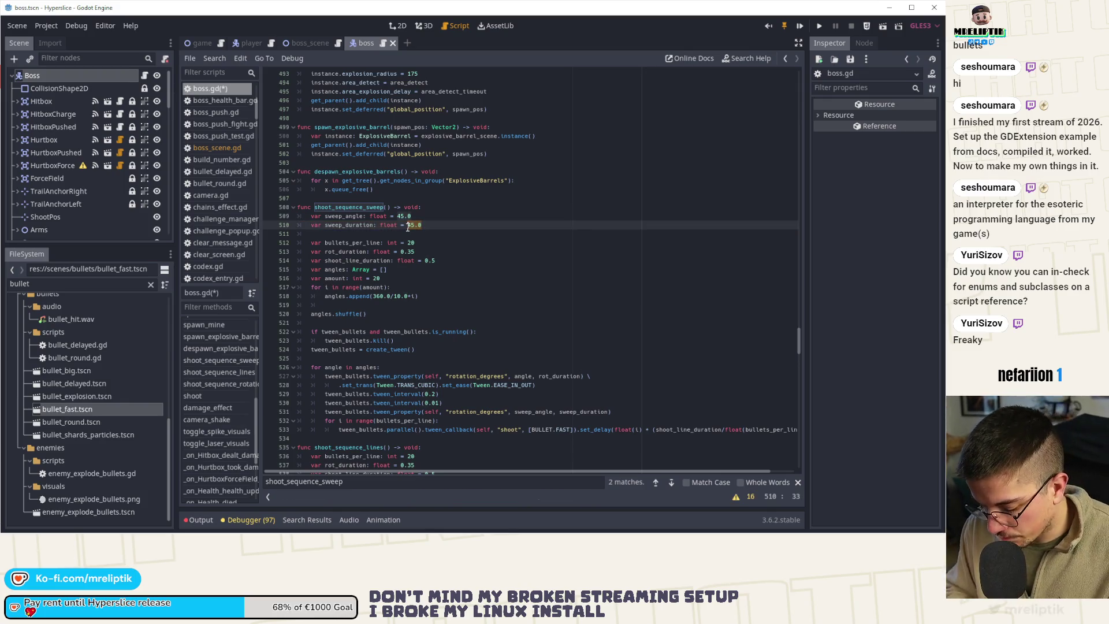
key("ctrl+s")
double_click(348, 225)
- Delete the tween_interval(0.01) line from shoot_sequence_sweep and save
left_click(373, 411)
type("parlal")
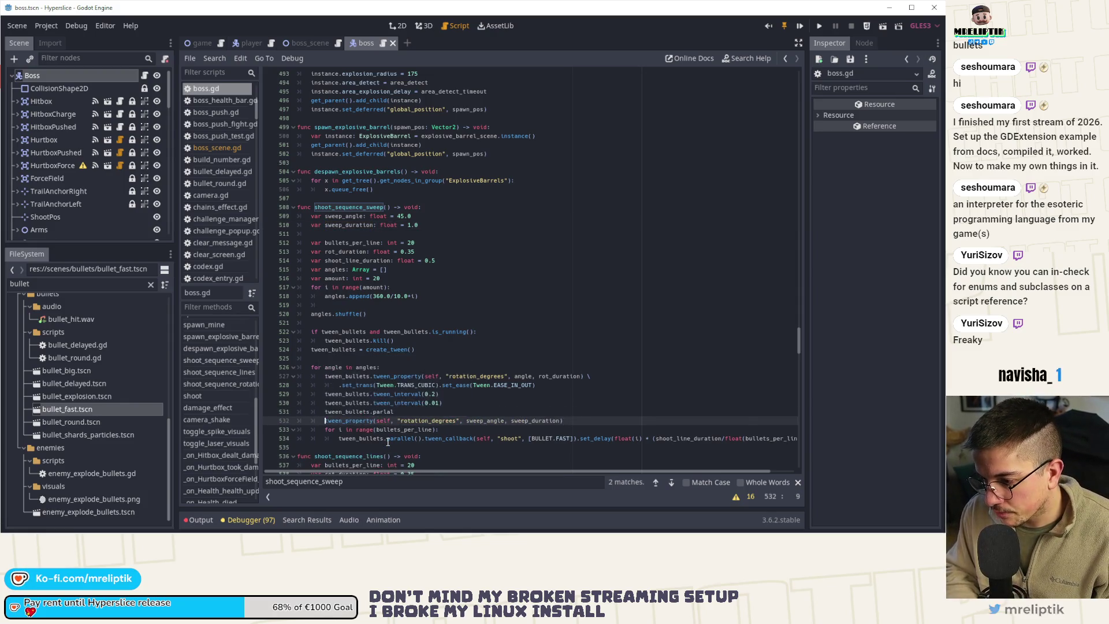
key("Escape")
type("l")
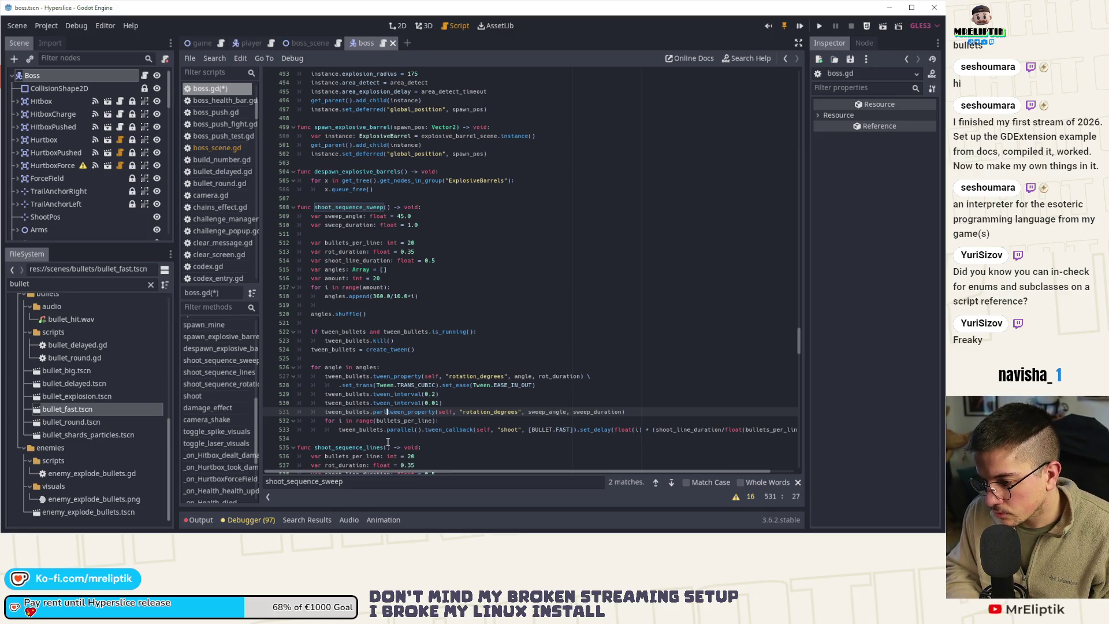
key("BackSpace")
key("BackSpace")
key("BackSpace")
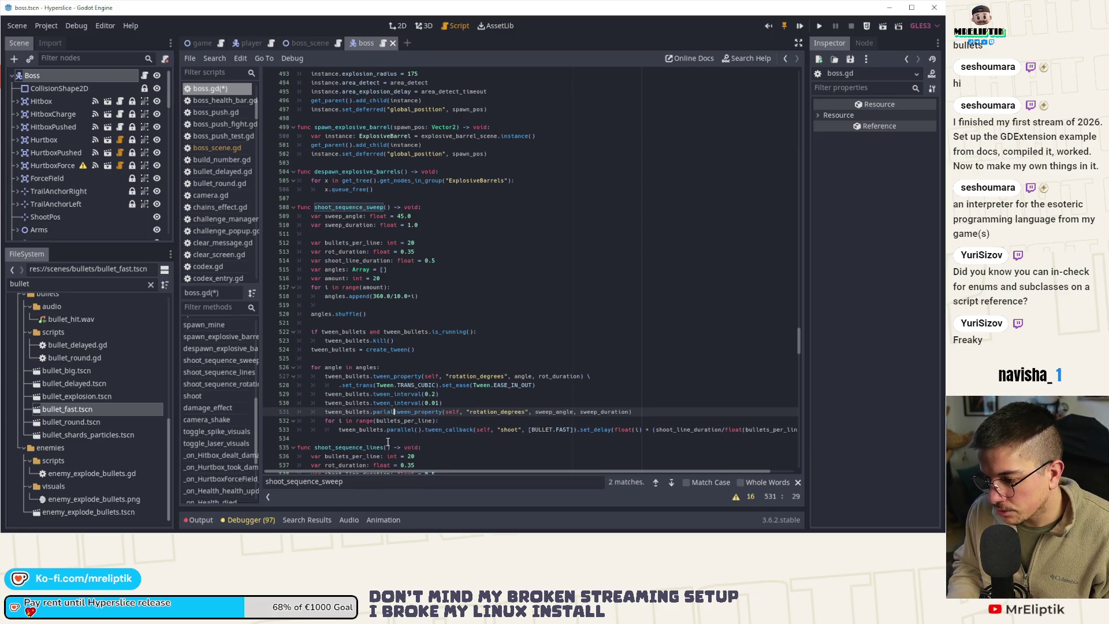
key("Up")
key("ctrl+shift+k")
key("ctrl+s")
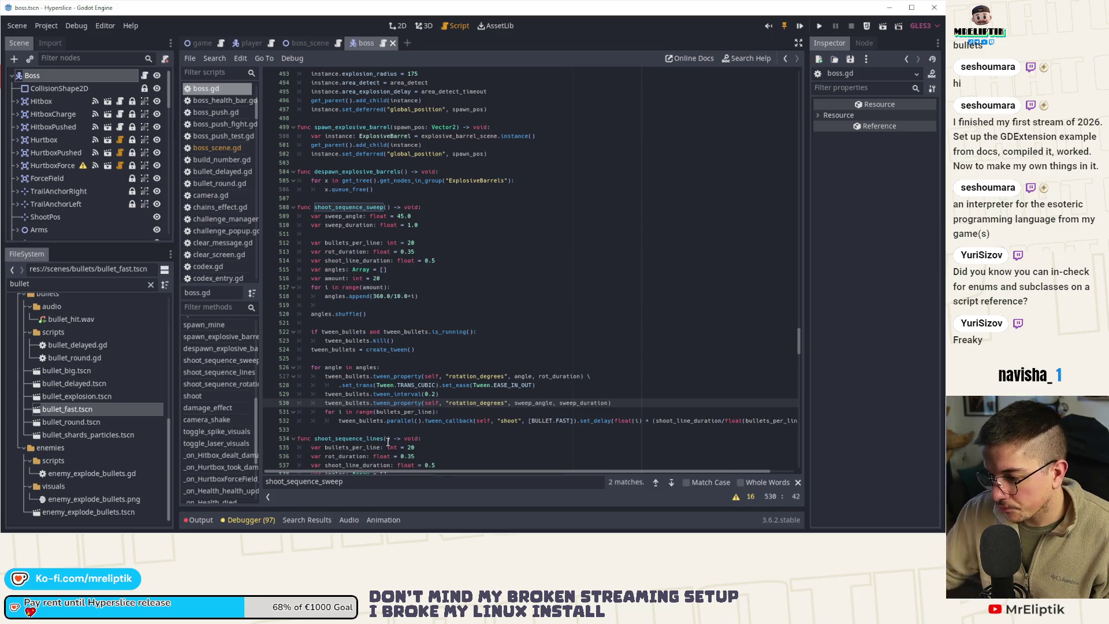
- Remove the shoot_line_duration declaration and use sweep_duration in the shoot delay instead
double_click(575, 402)
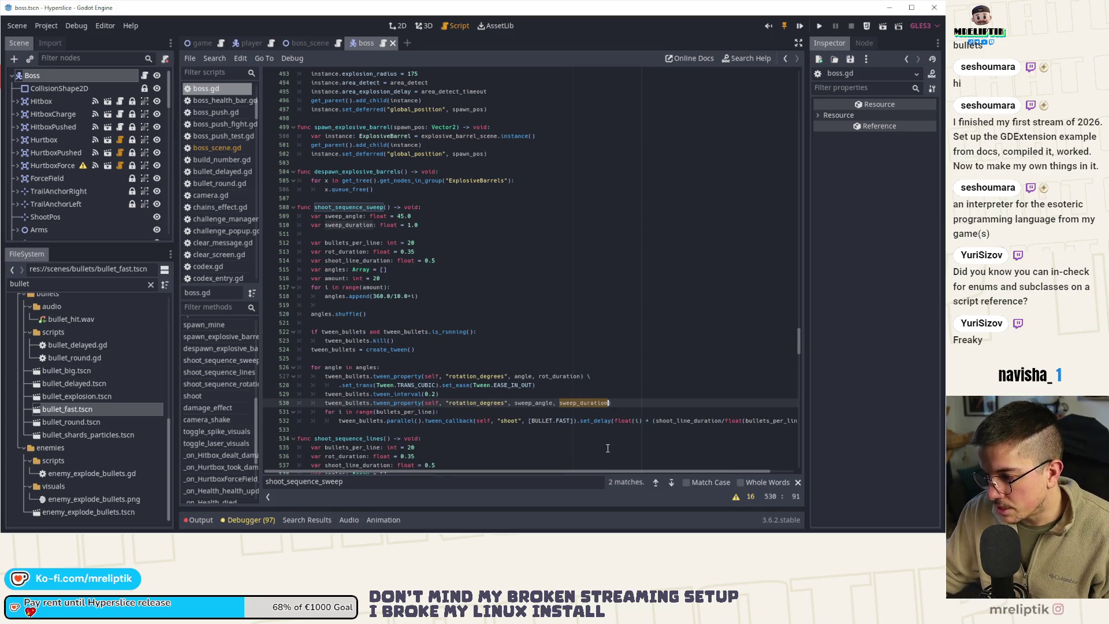
left_click(361, 261)
double_click(361, 261)
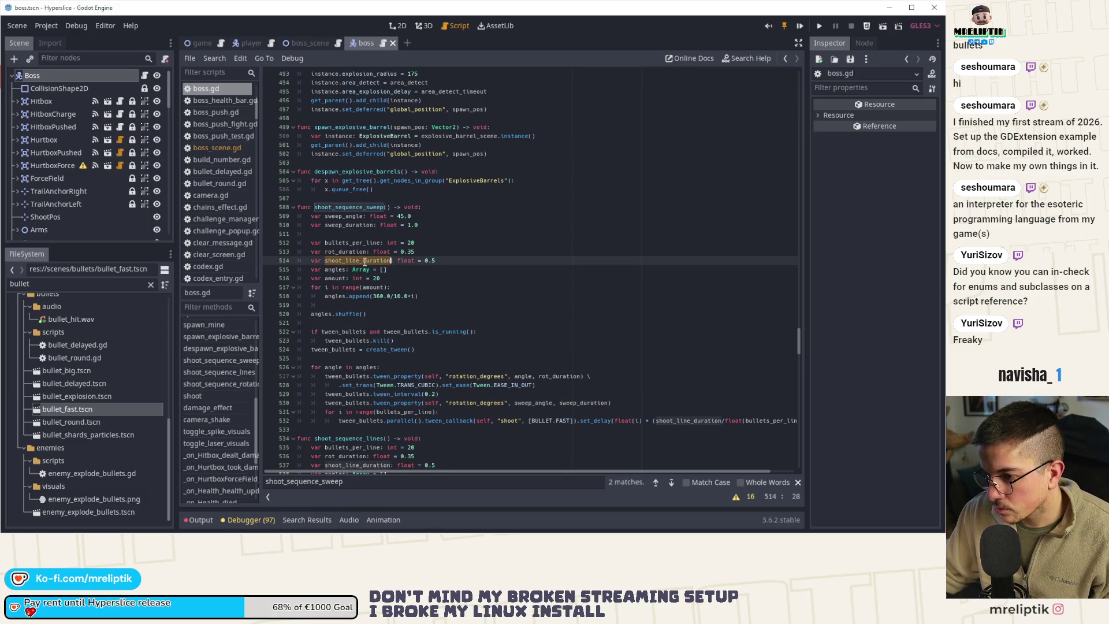
left_click(447, 265)
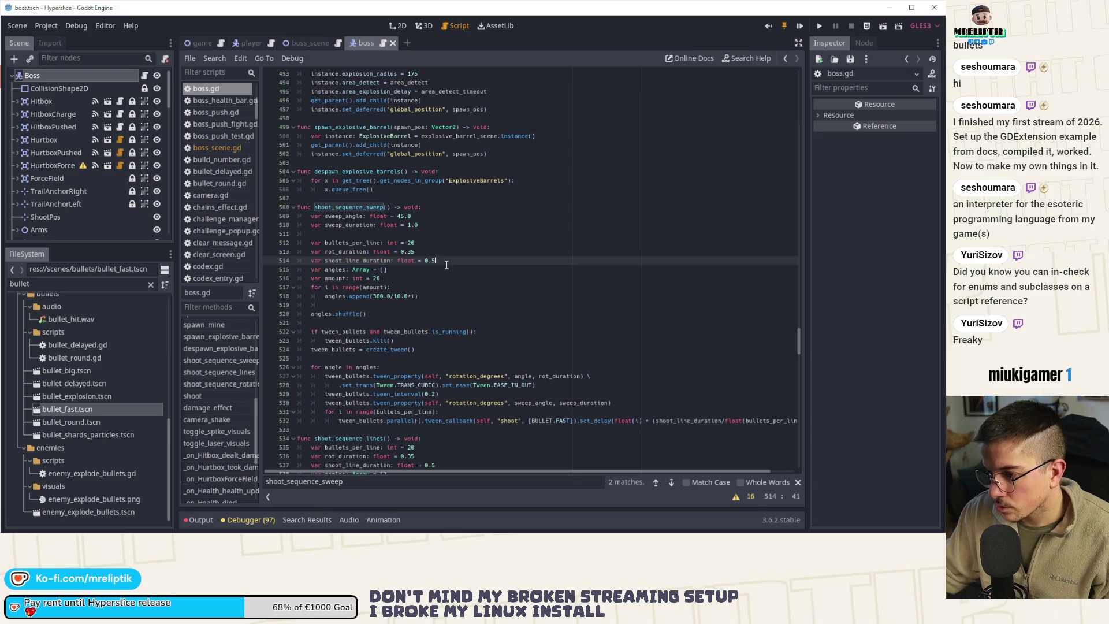
key("ctrl+x")
double_click(349, 224)
key("ctrl+c")
double_click(681, 411)
key("ctrl+v")
key("ctrl+s")
- Append .as_relative() to the sweep rotation tween and run the project
left_click(427, 246)
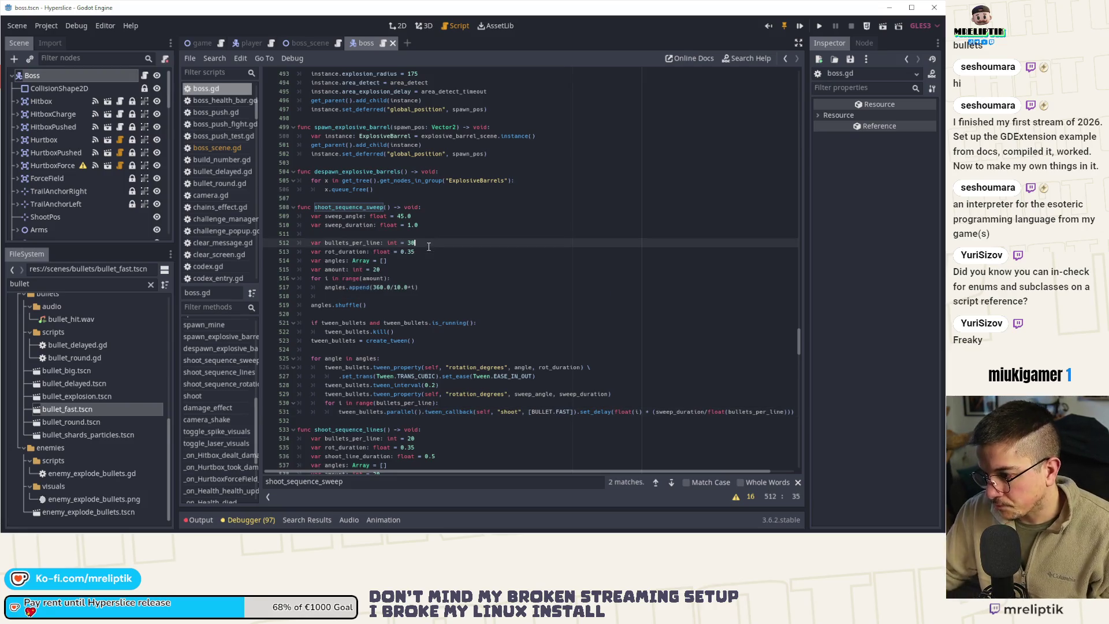
double_click(363, 208)
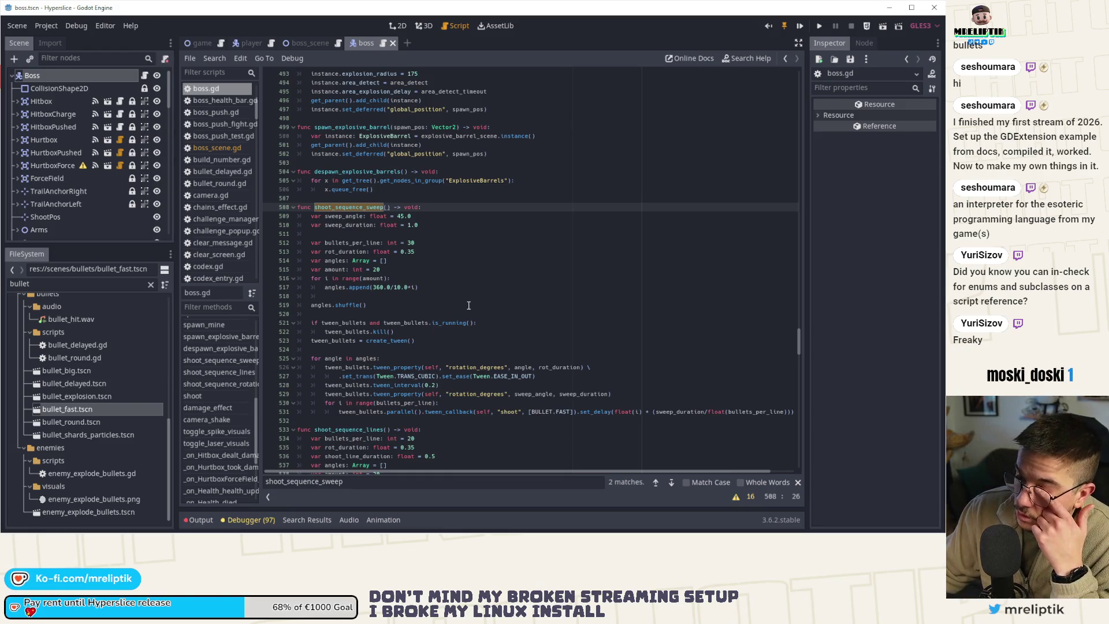
left_click(439, 394)
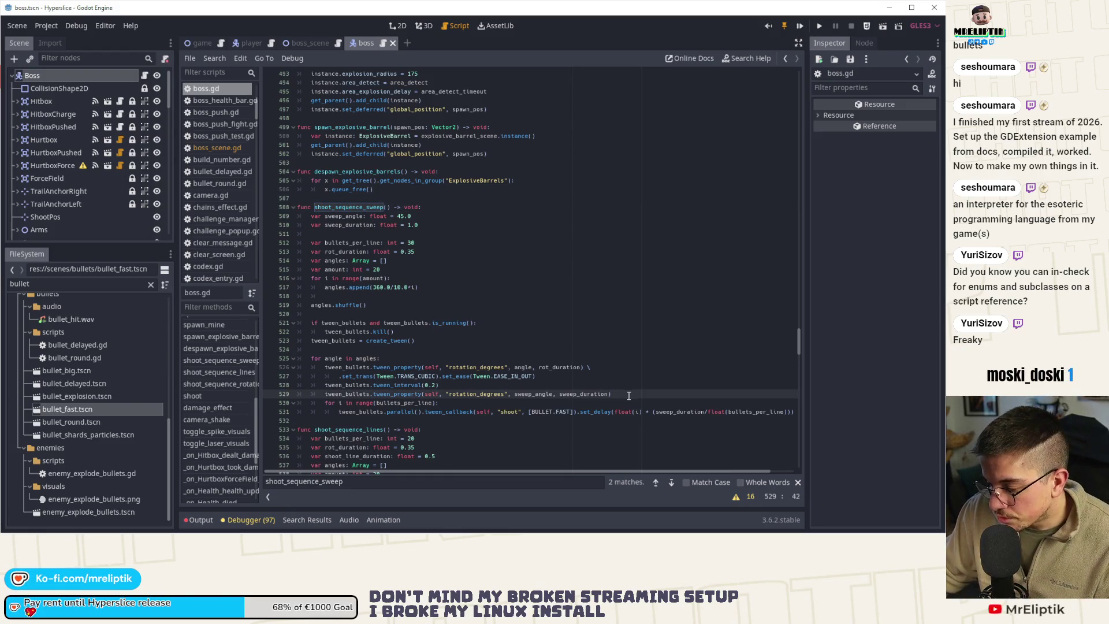
type(".as_relative()")
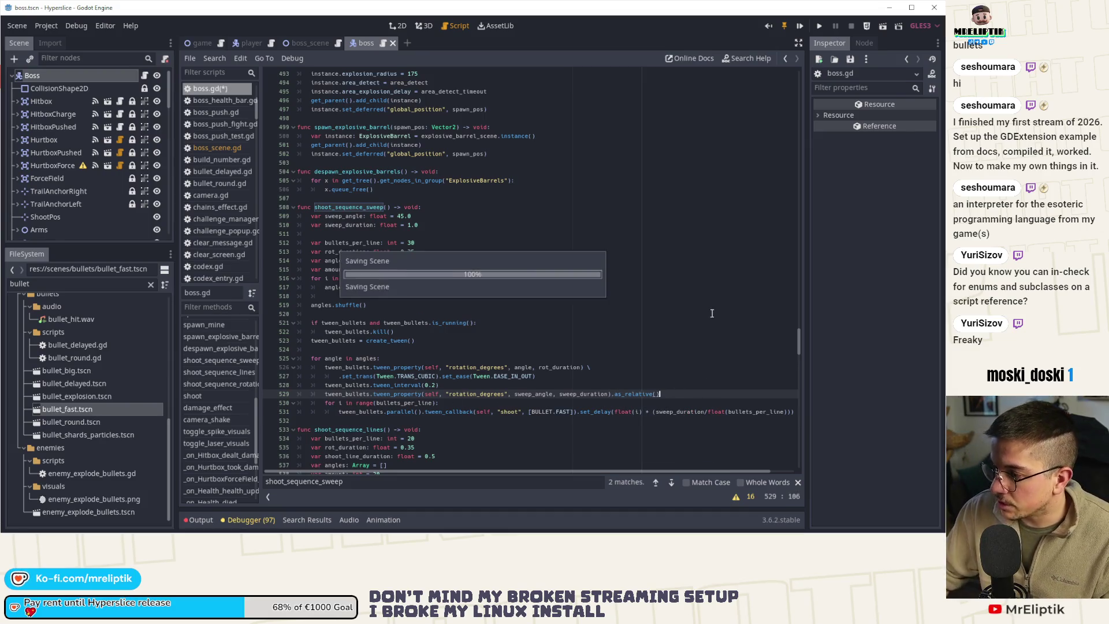
key("F5")
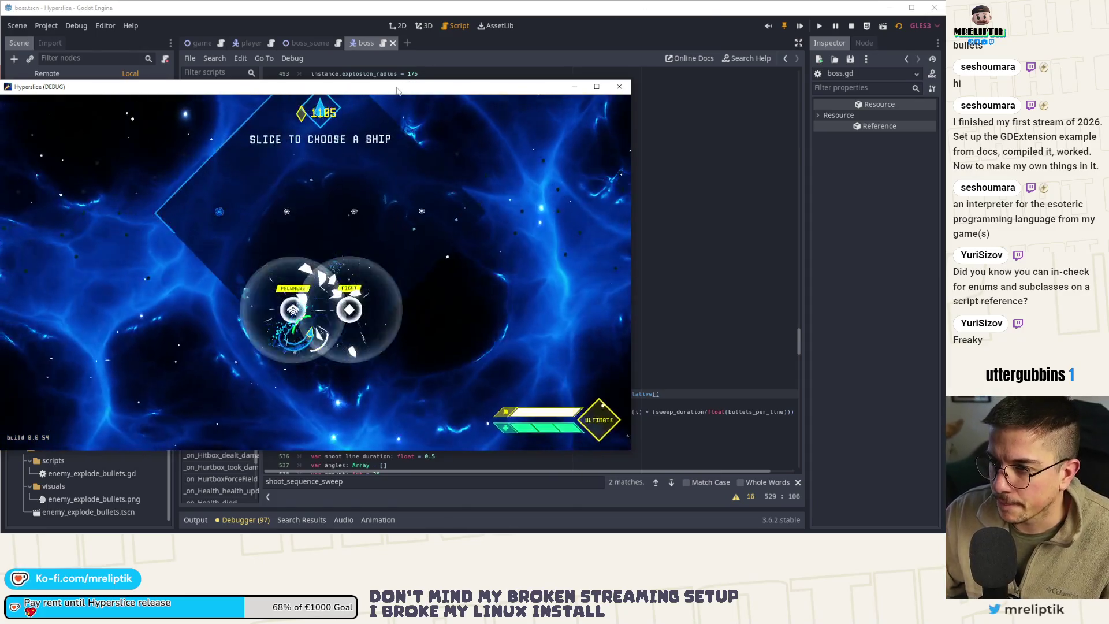
- Maximize the game, play the wave 15 boss fight with a pause, then quit
left_click_drag(393, 92, 408, 92)
double_click(408, 93)
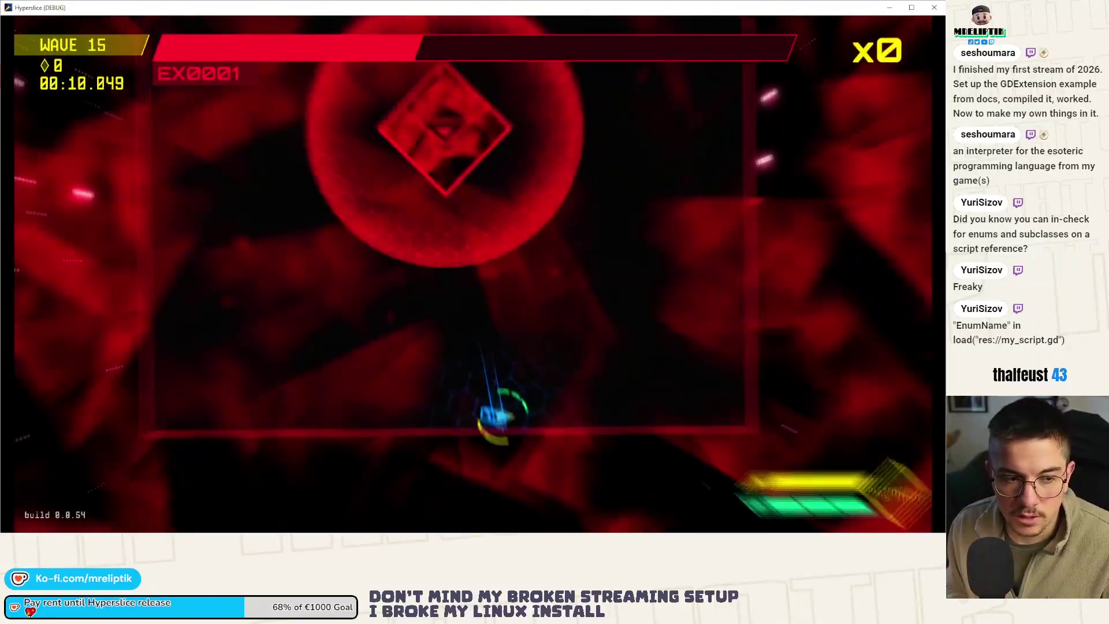
key("Escape")
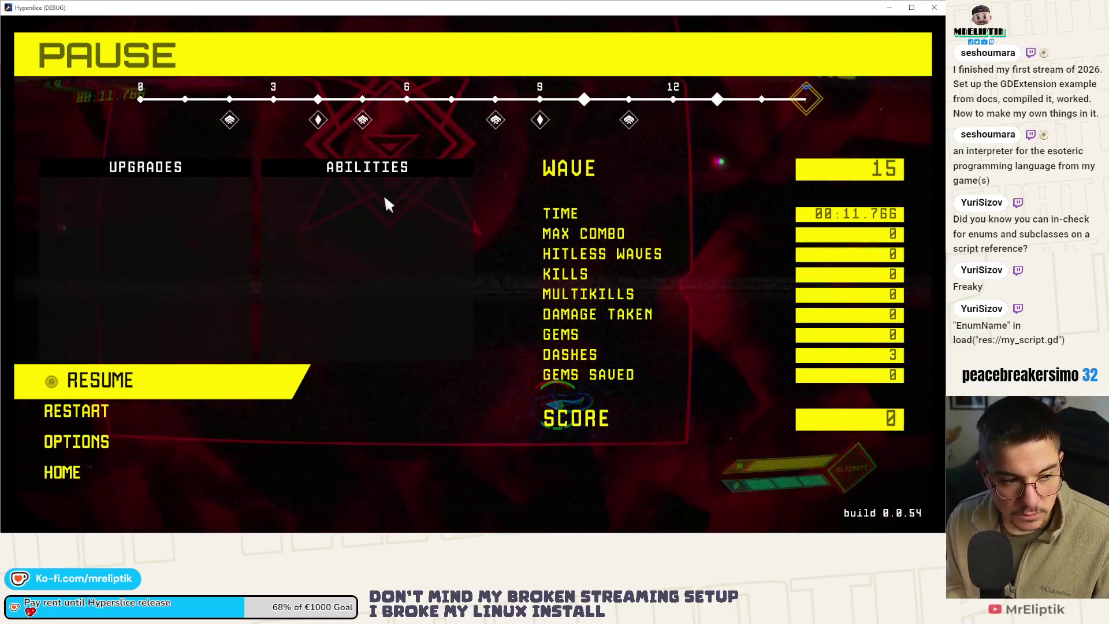
key("Escape")
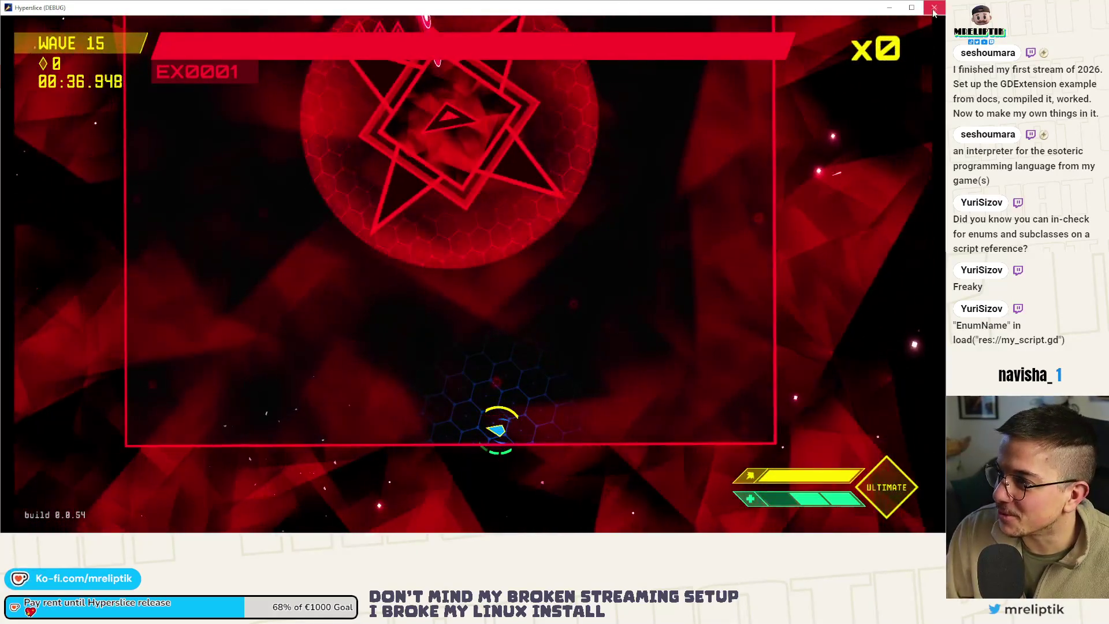
key("alt+F4")
- Look over the rot_duration and amount lines in boss.gd and relaunch the game
left_click(487, 249)
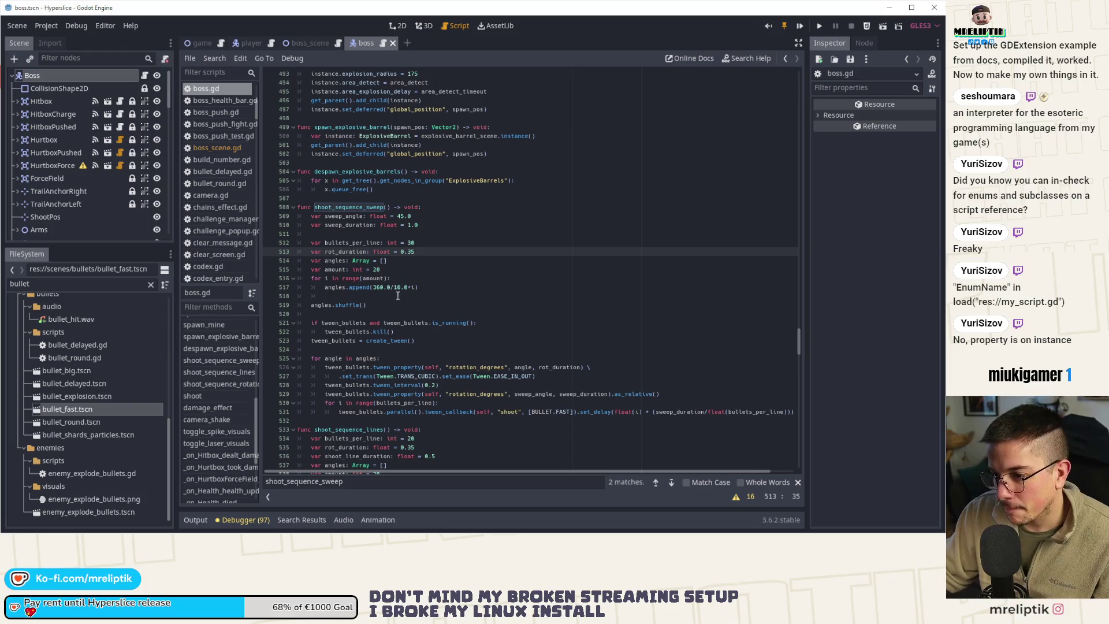
double_click(343, 269)
key("F5")
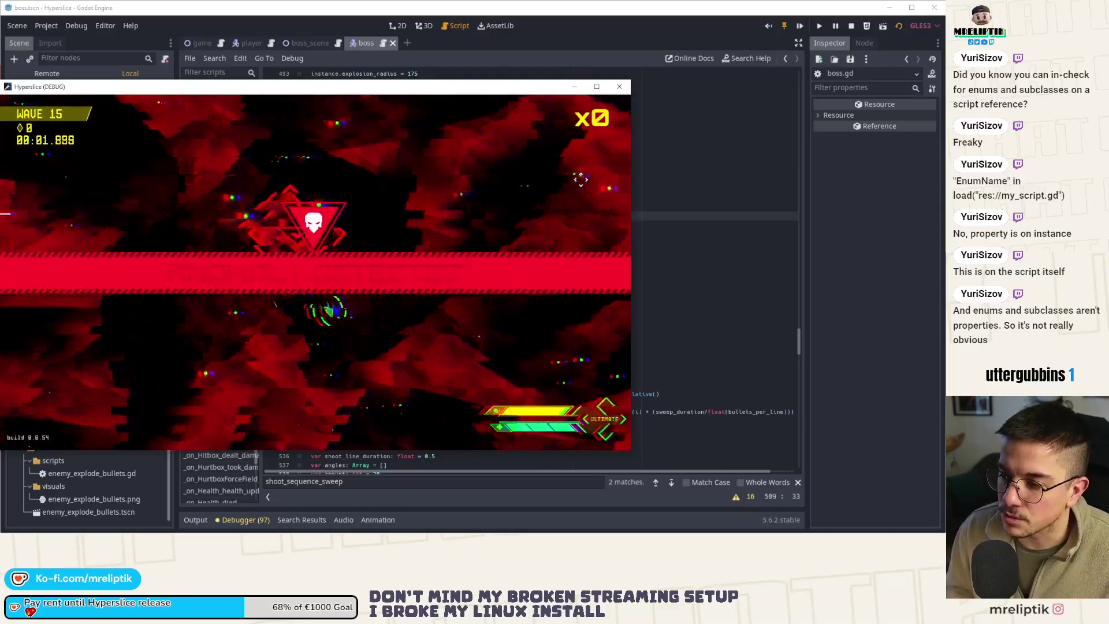
- Pause, resume and play the wave 15 boss sweep, then maximize and close the game window
key("Escape")
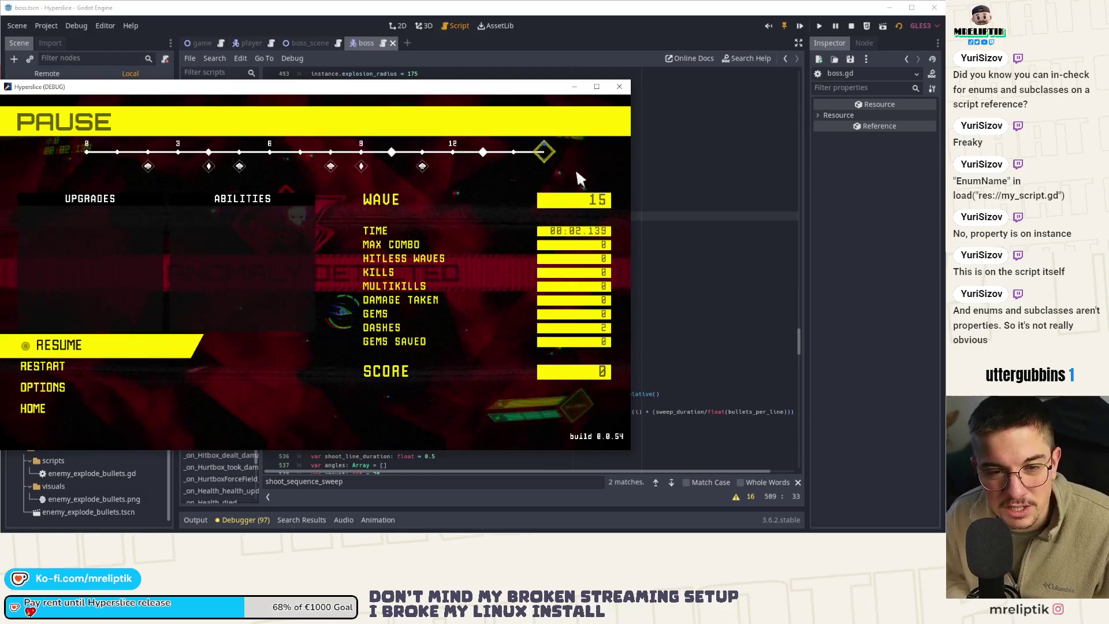
key("Escape")
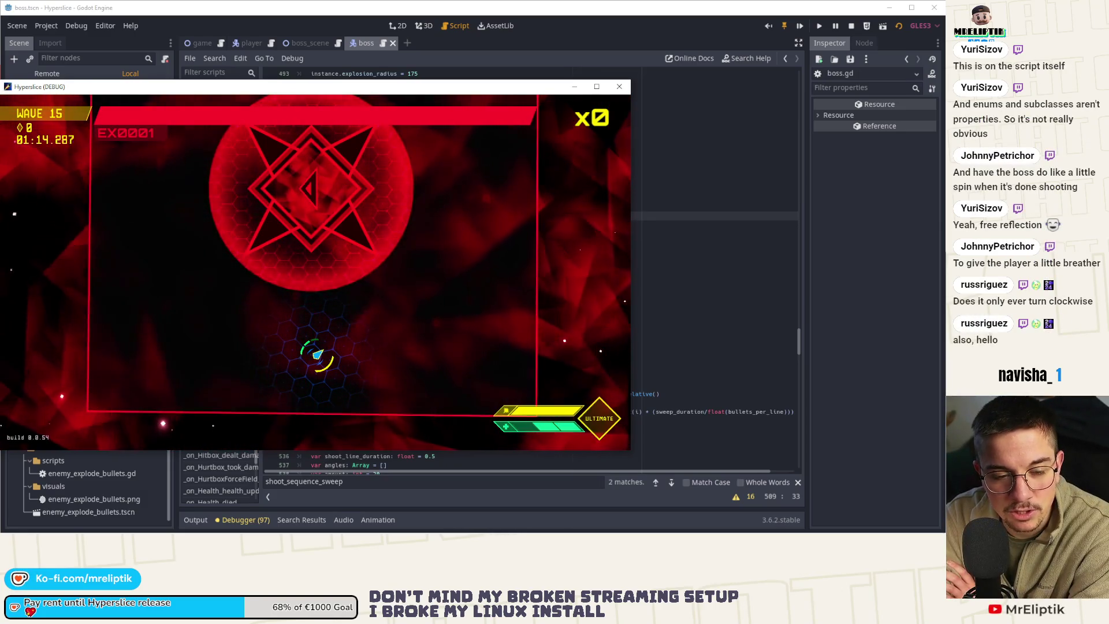
left_click(596, 86)
left_click(933, 5)
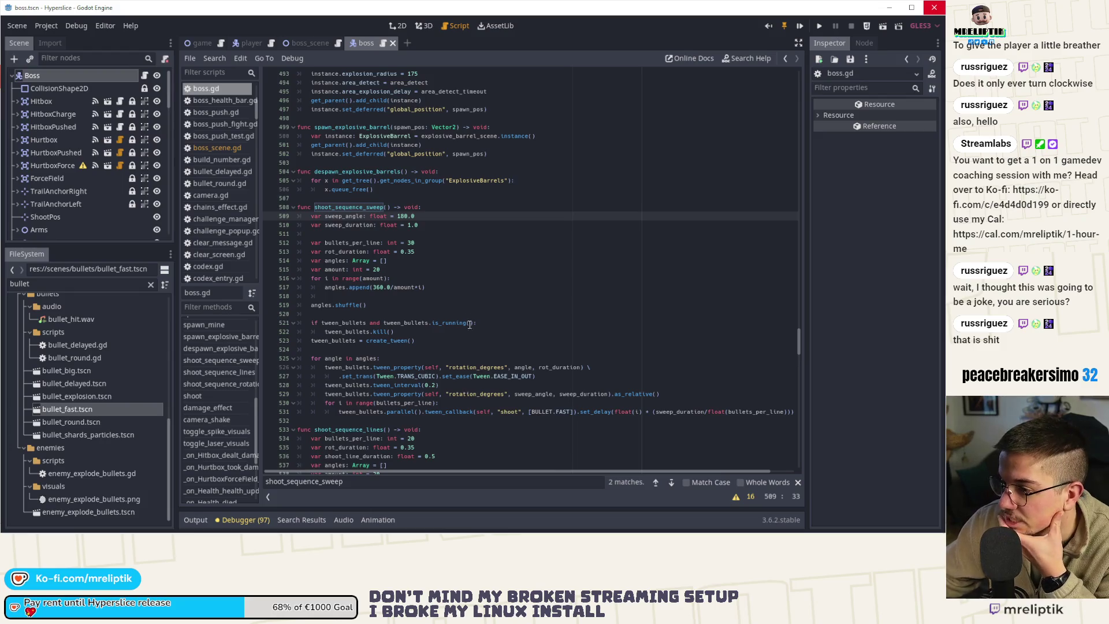
- Set sweep_angle 120.0, sweep_duration 1.5 and amount 12 on lines 509, 510, 515, then run
double_click(404, 216)
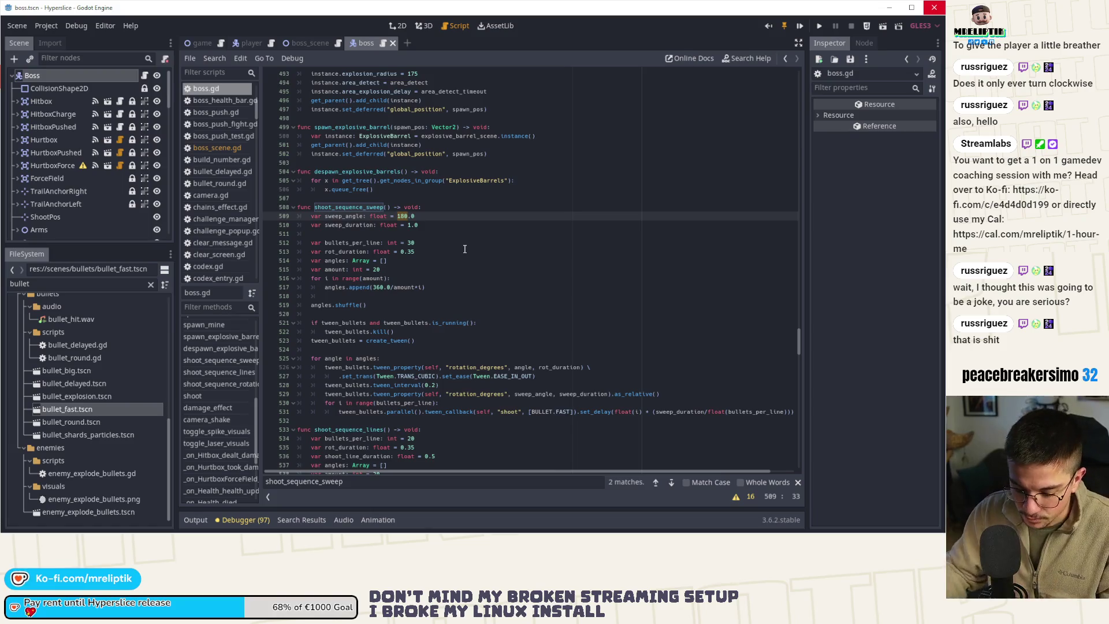
type("0")
left_click(429, 226)
type("5")
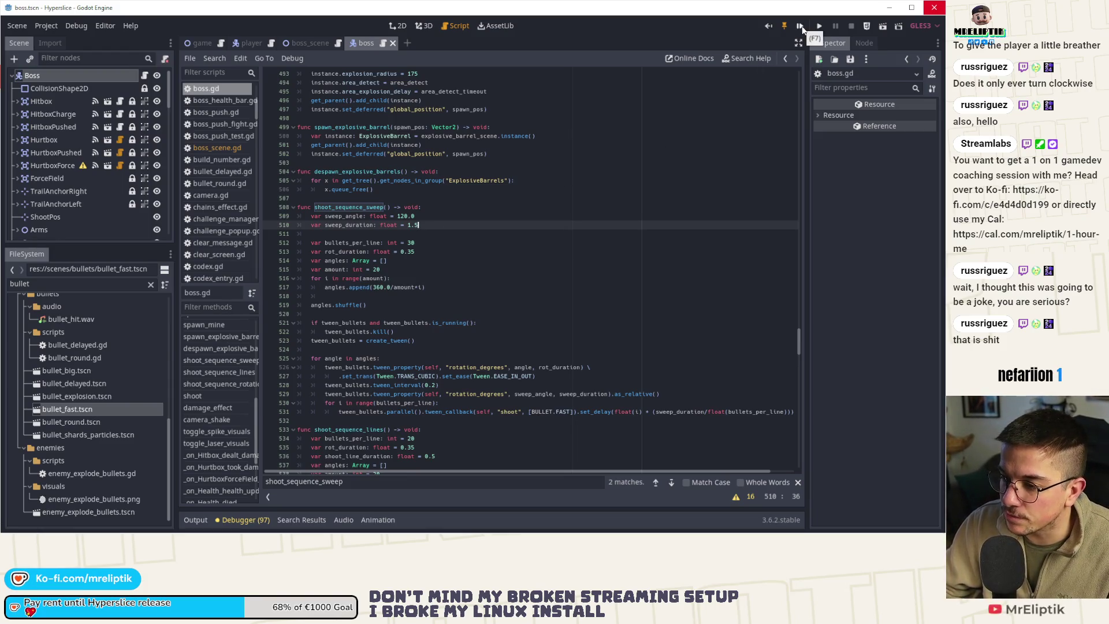
double_click(377, 269)
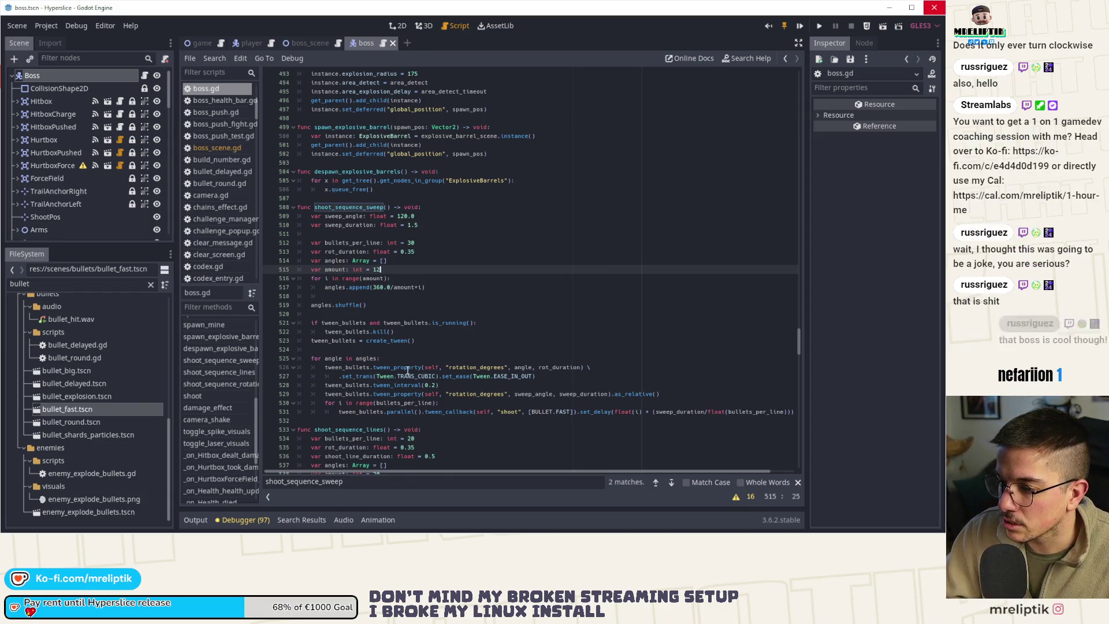
double_click(370, 358)
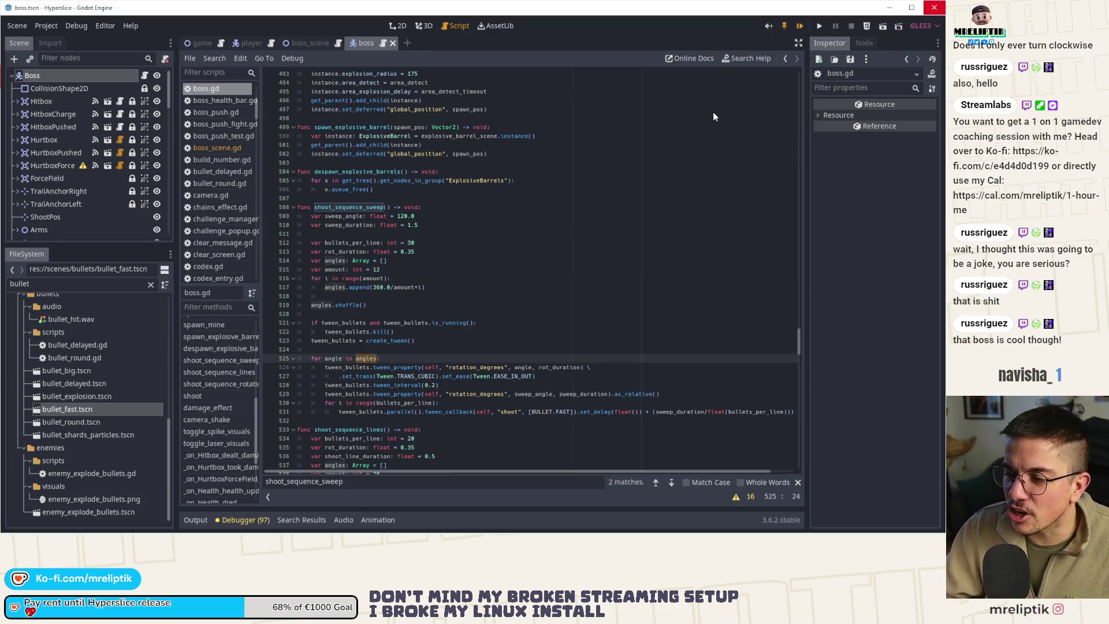
key("F5")
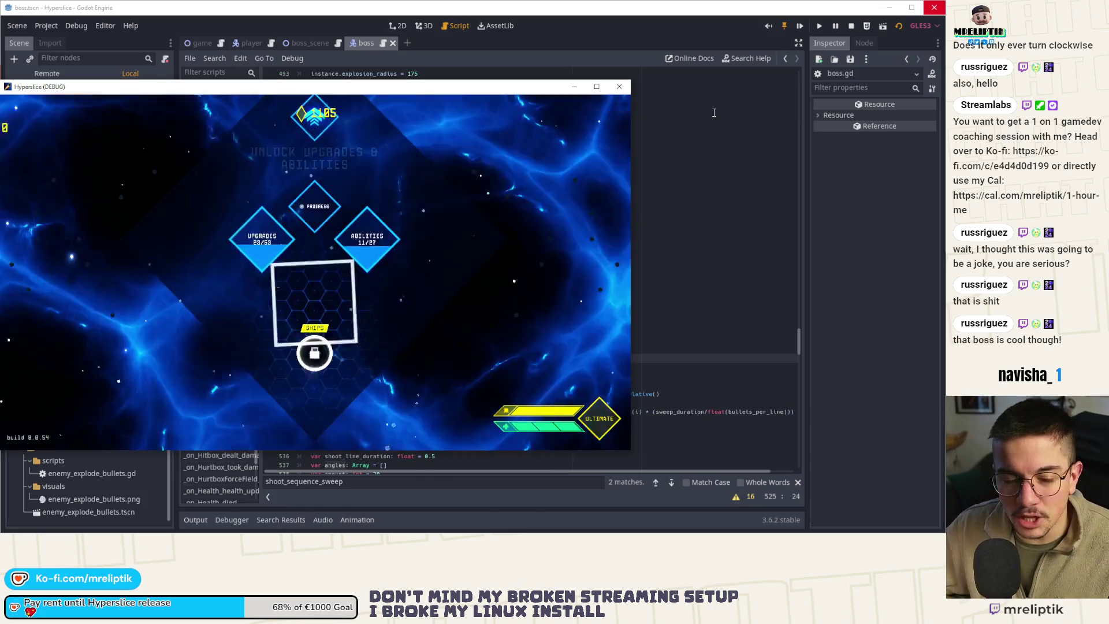
- Maximize the game, play the wave 15 fight with the 120-degree sweep, then quit with F8
left_click_drag(407, 91, 433, 96)
double_click(433, 95)
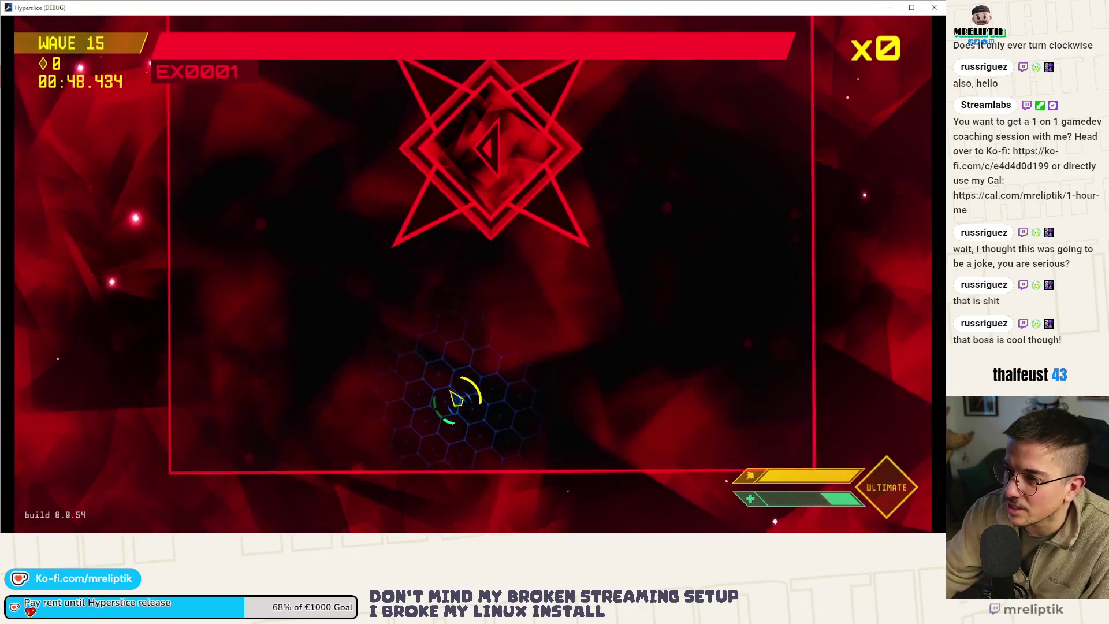
key("F8")
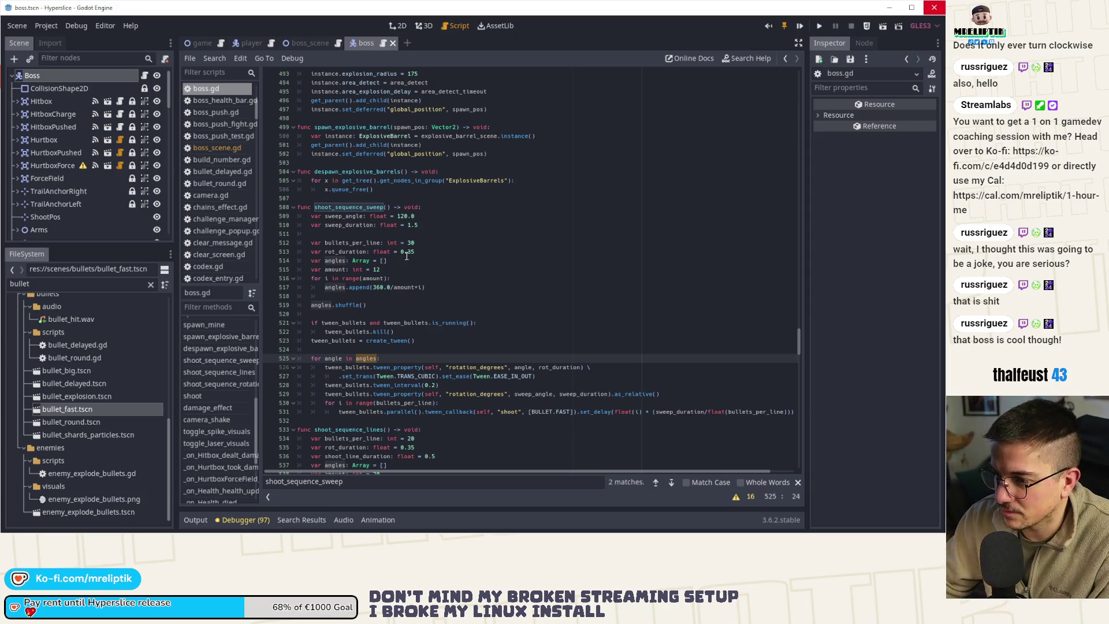
- Change sweep_duration in shoot_sequence_sweep to 1.25
left_click(425, 224)
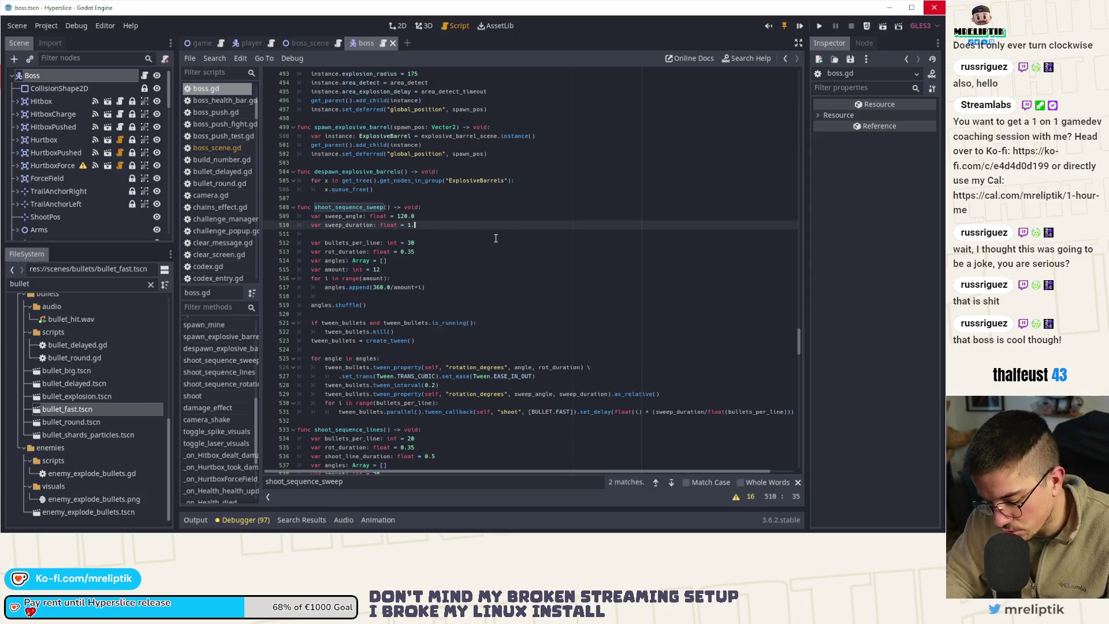
type("25")
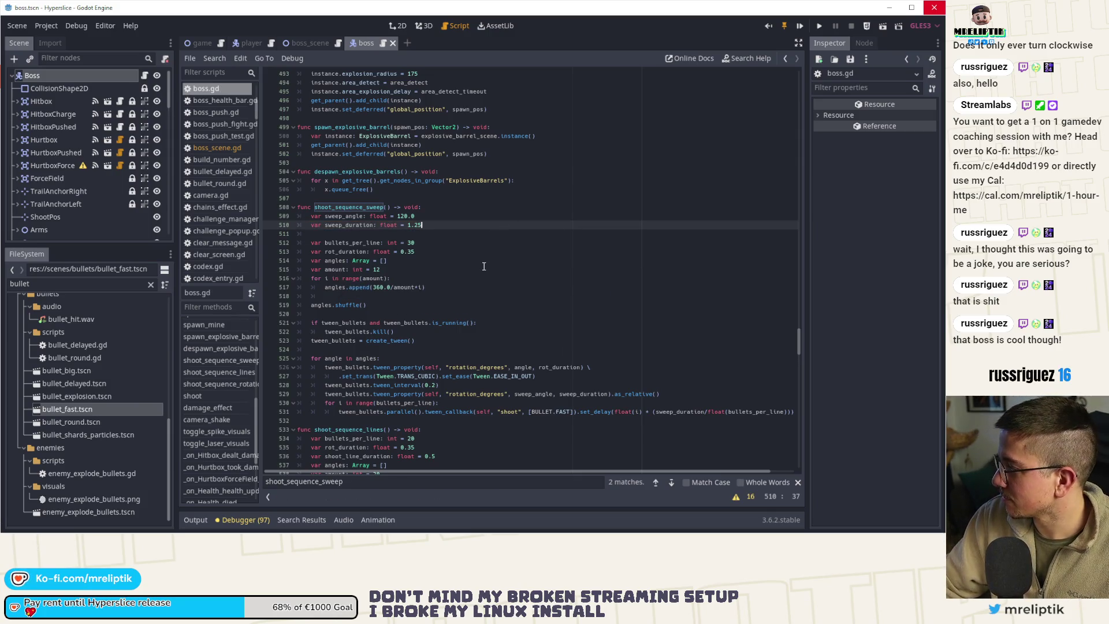
left_click(521, 287)
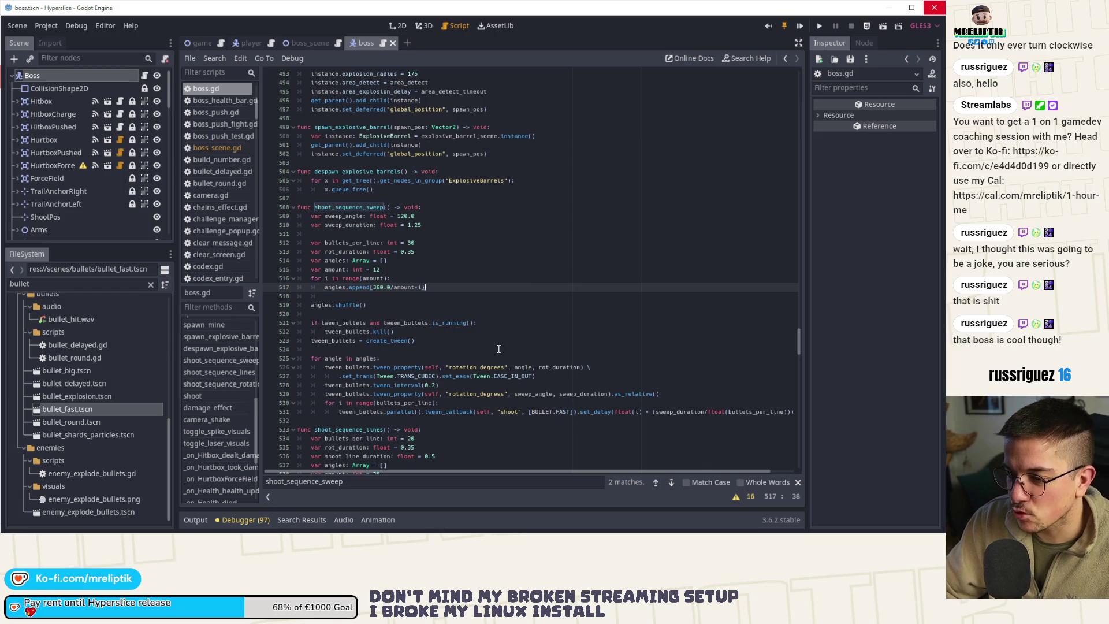
left_click(471, 347)
- Insert blank lines just above func shoot_sequence_sweep
scroll(404, 364, "down", 2)
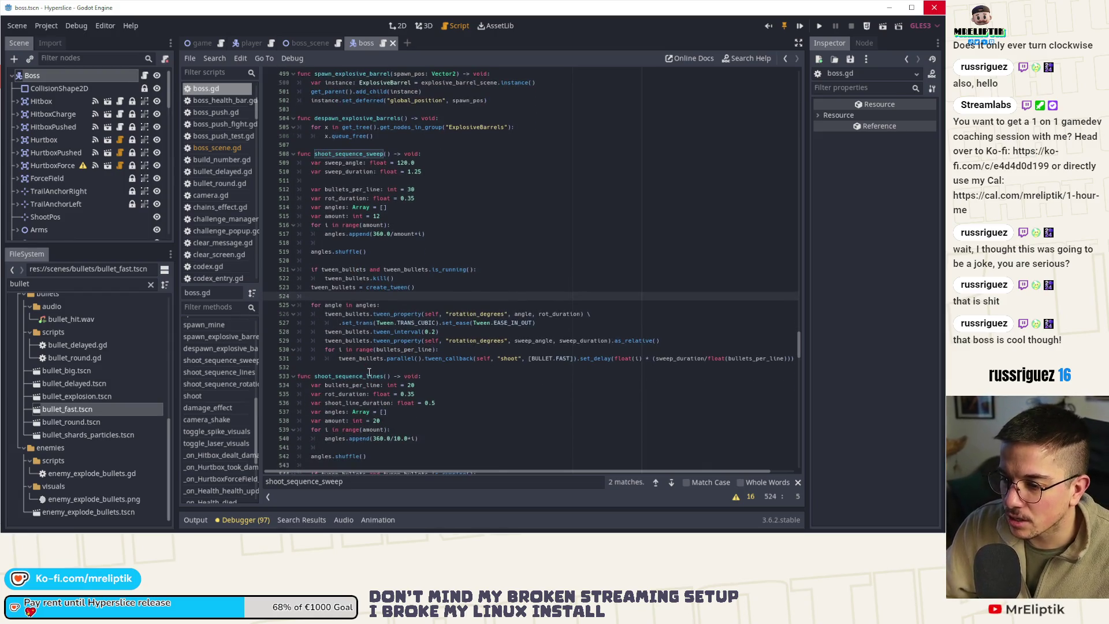
scroll(366, 366, "up", 4)
left_click(332, 253)
key("Return")
key("Return")
- Write the header 'func tween_angle(value: float, from: float, to: float) -> void:' and save boss.gd
left_click(392, 257)
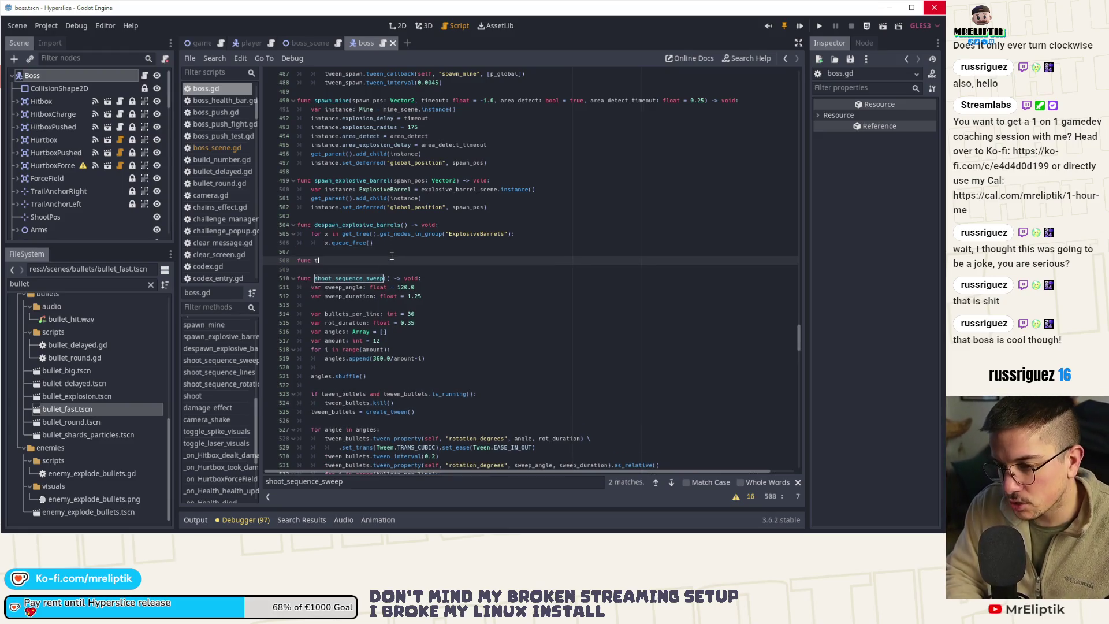
type("func tw")
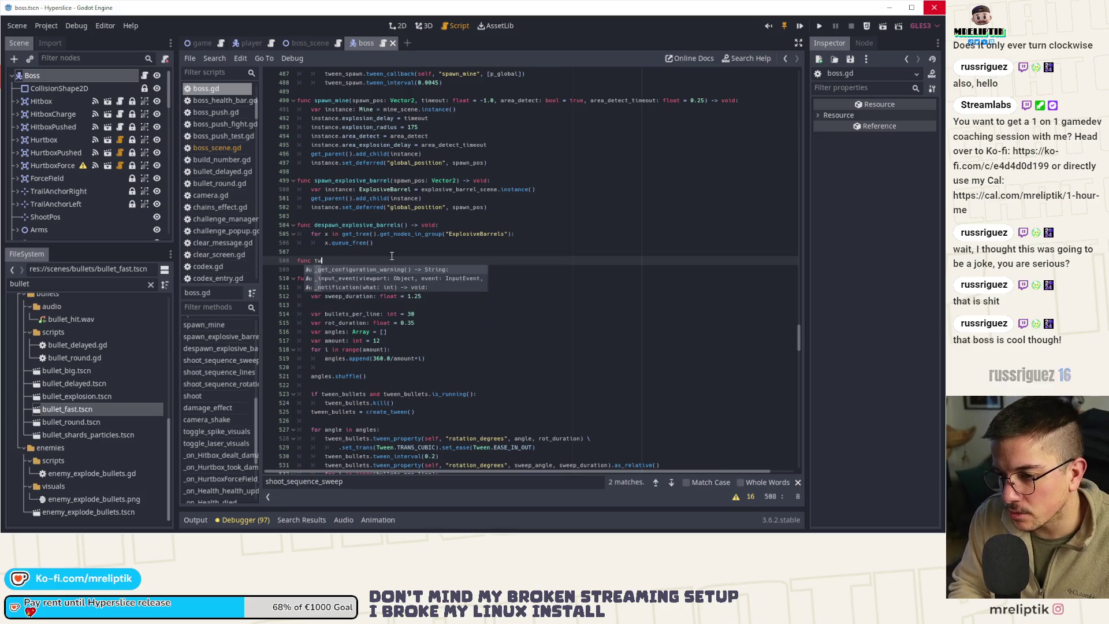
key("BackSpace")
key("BackSpace")
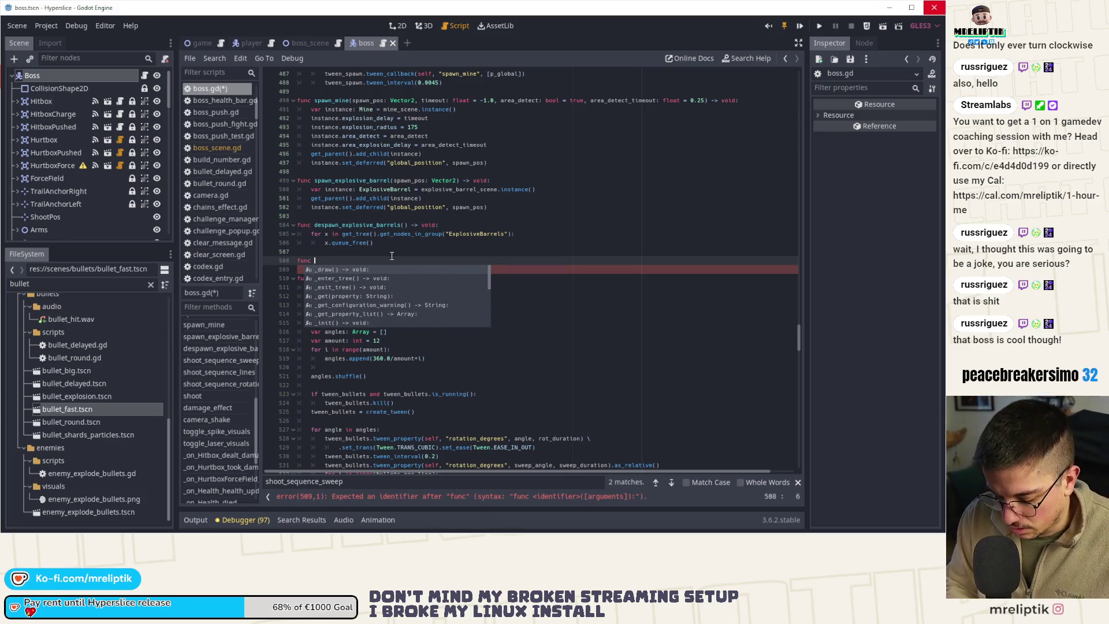
type("ler")
key("BackSpace")
key("BackSpace")
type("tween_angle(")
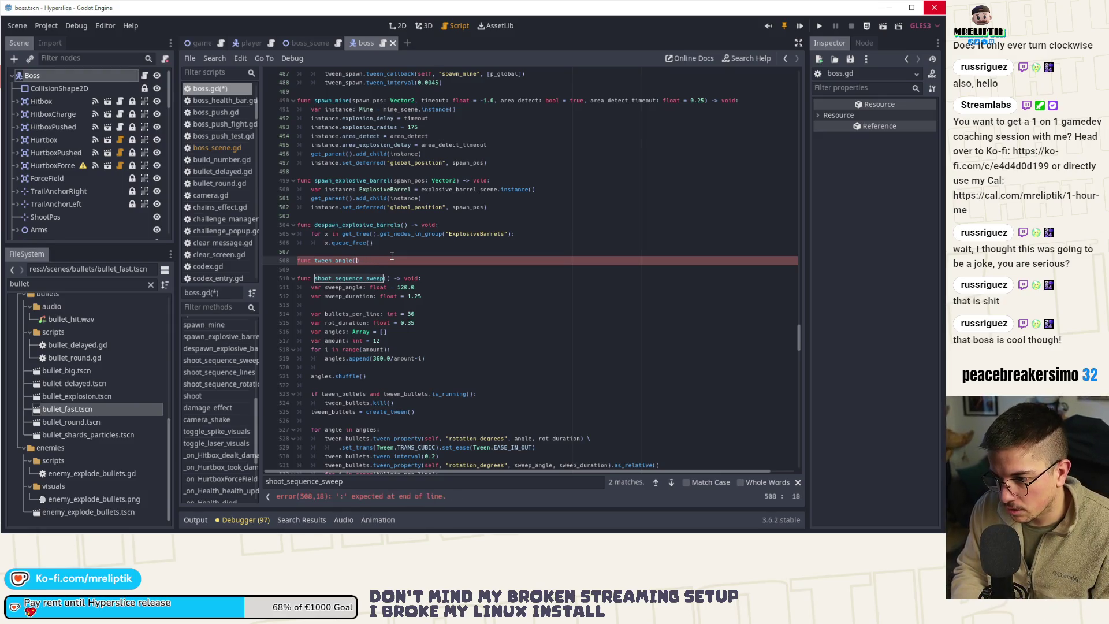
type("valu")
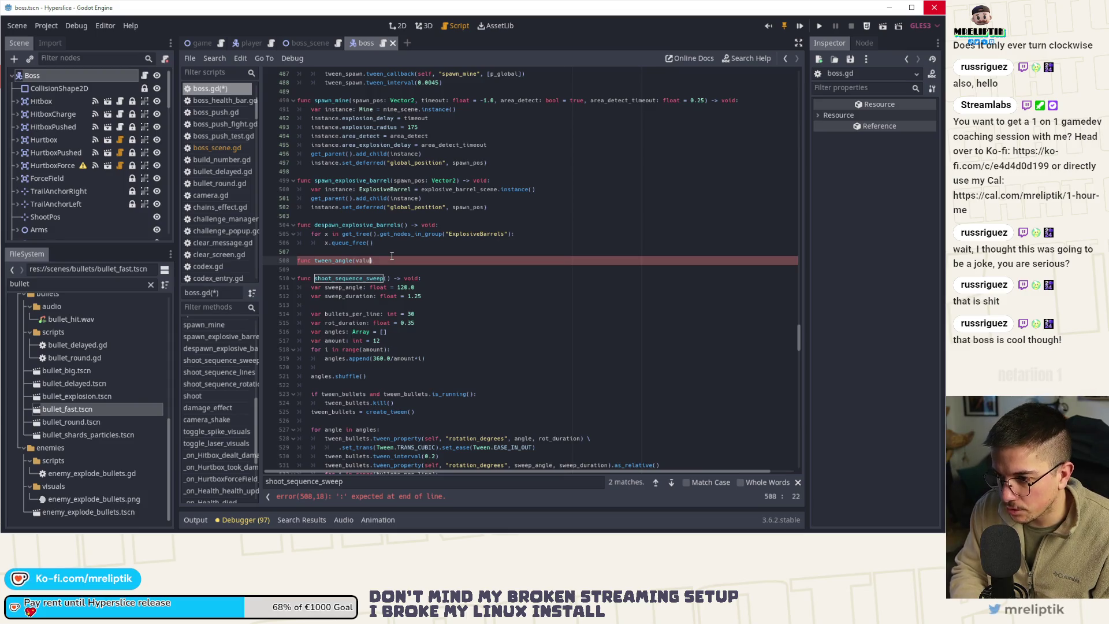
type("e: float, from:")
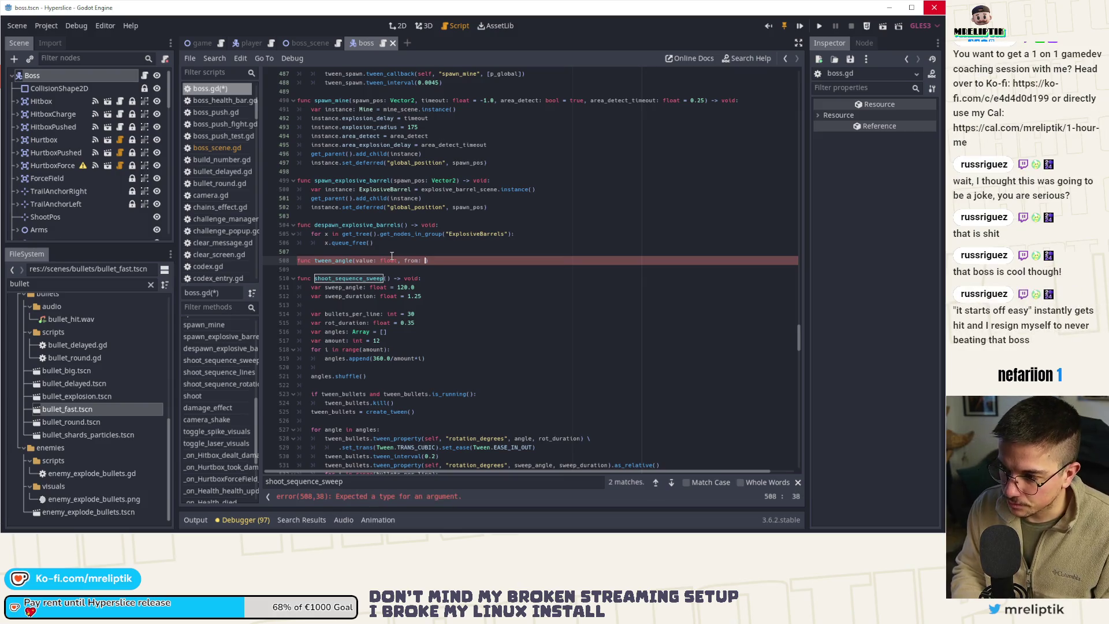
type(" float, to")
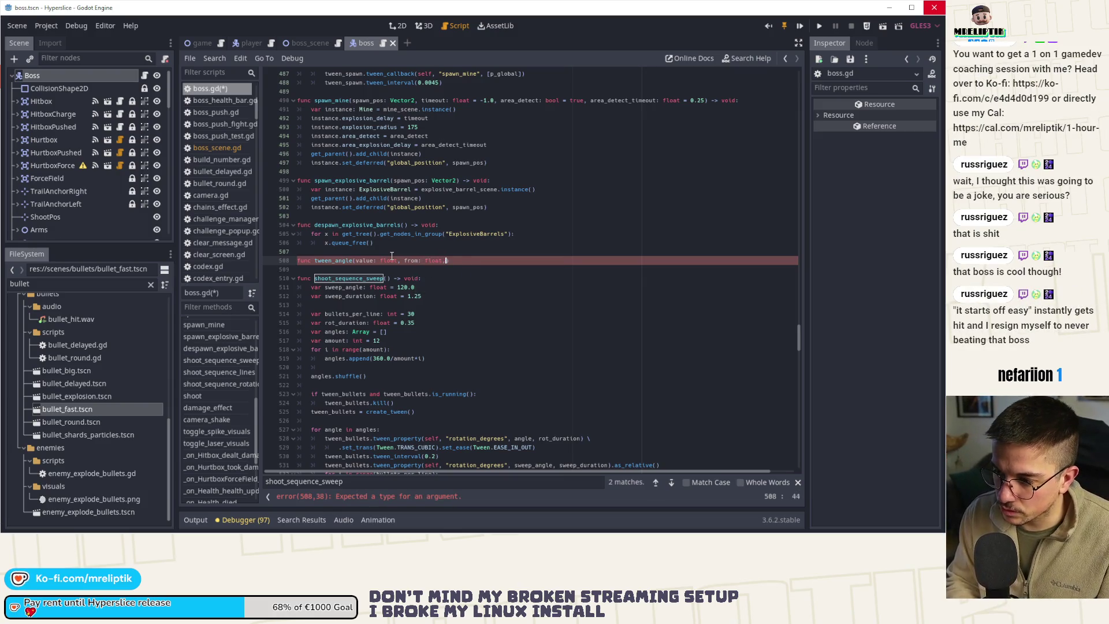
type(": float")
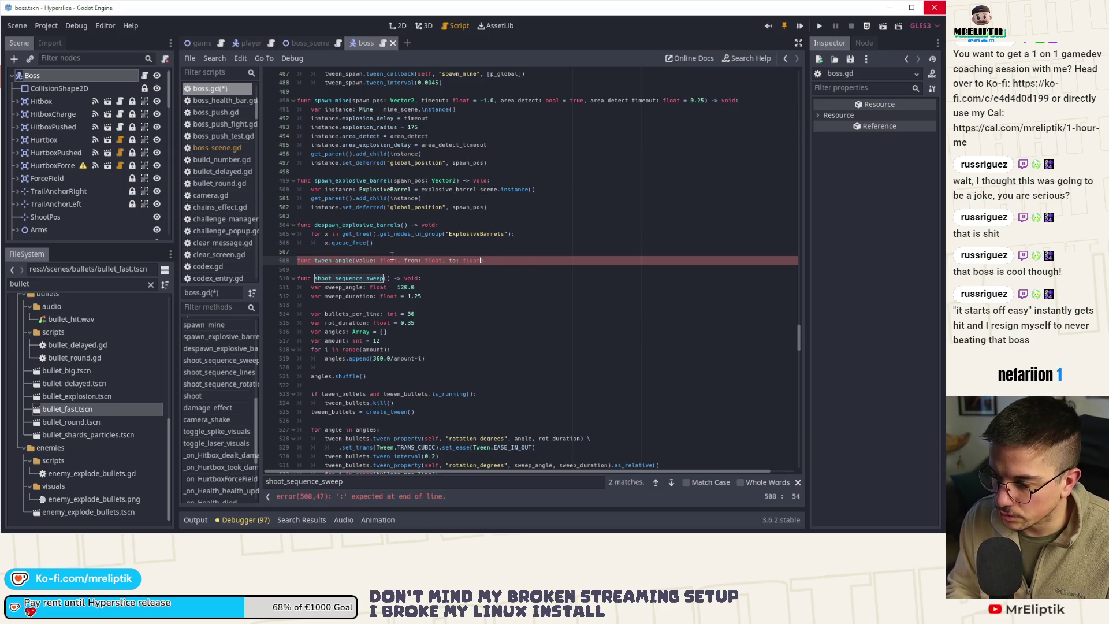
type(") -> void:")
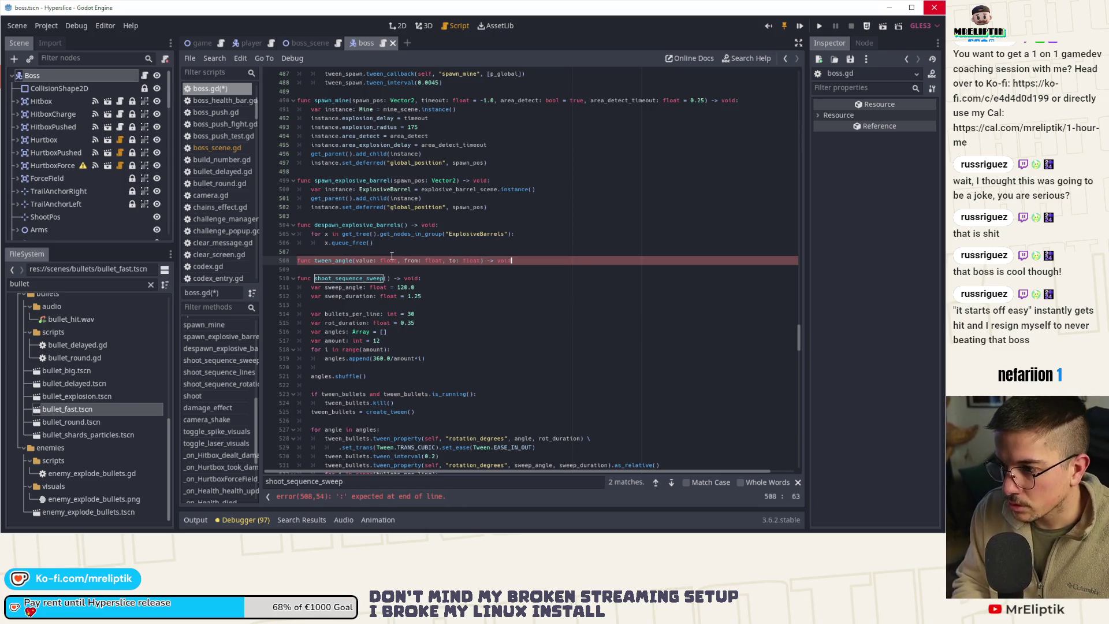
key("Return")
key("ctrl+s")
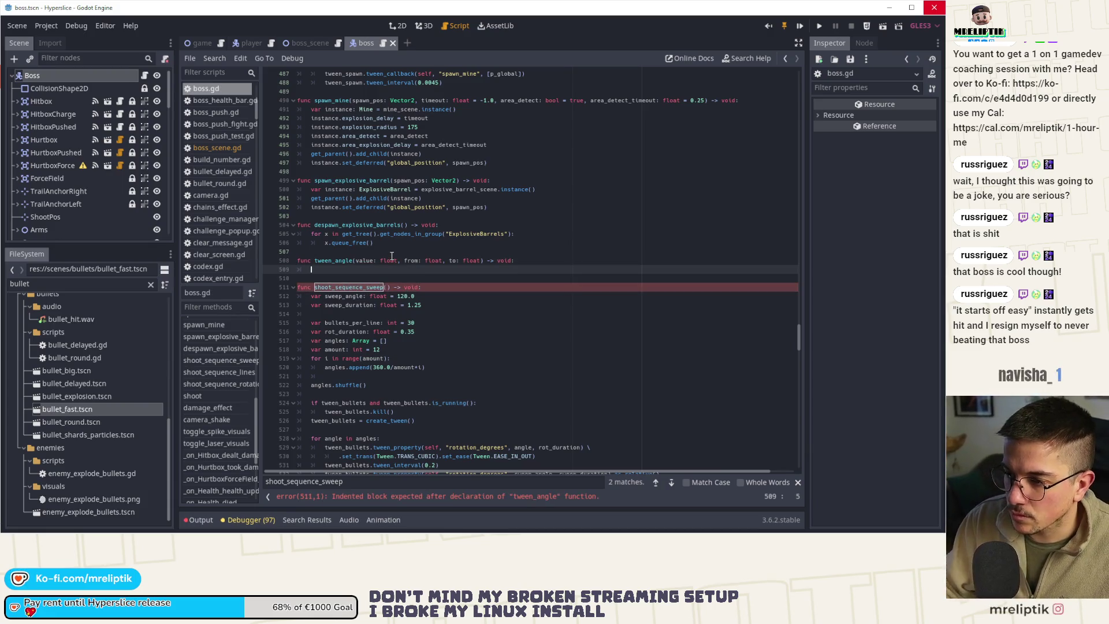
- Give tween_angle the body 'rotation = lerp_angle(from, to, value)', using the lerp_angle autocomplete
scroll(399, 249, "down", 2)
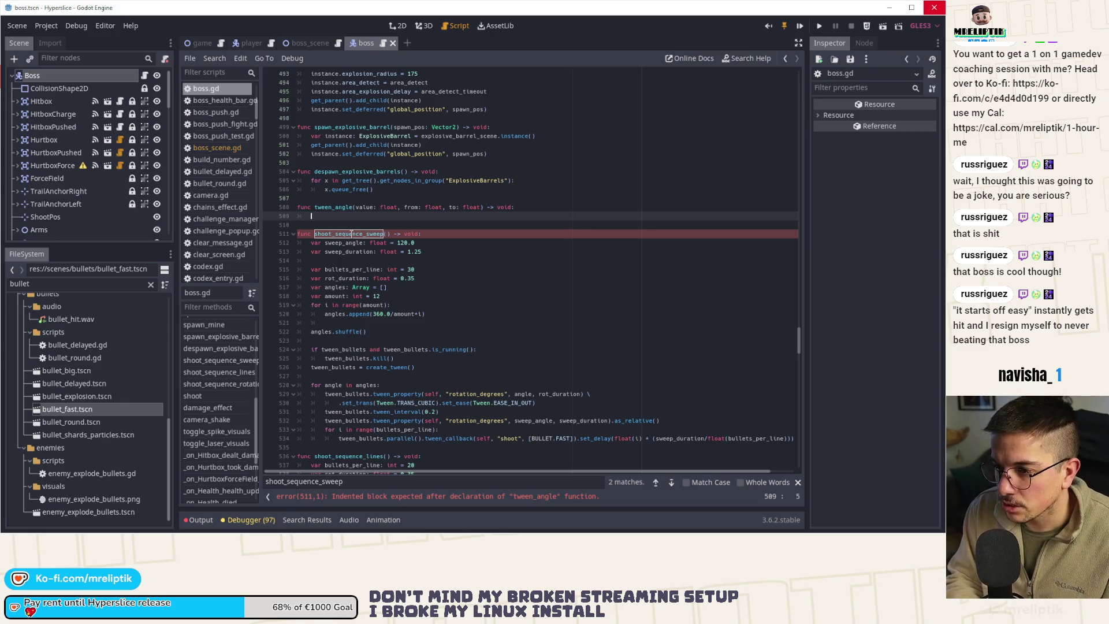
type("rotation = lerp")
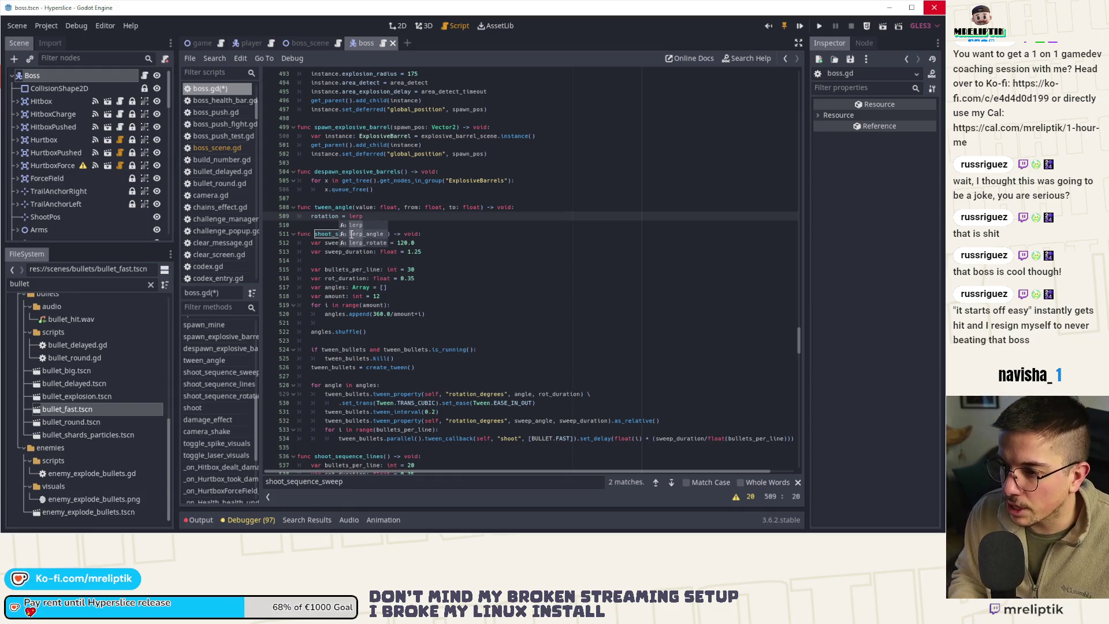
key("Down")
key("Return")
type("fr")
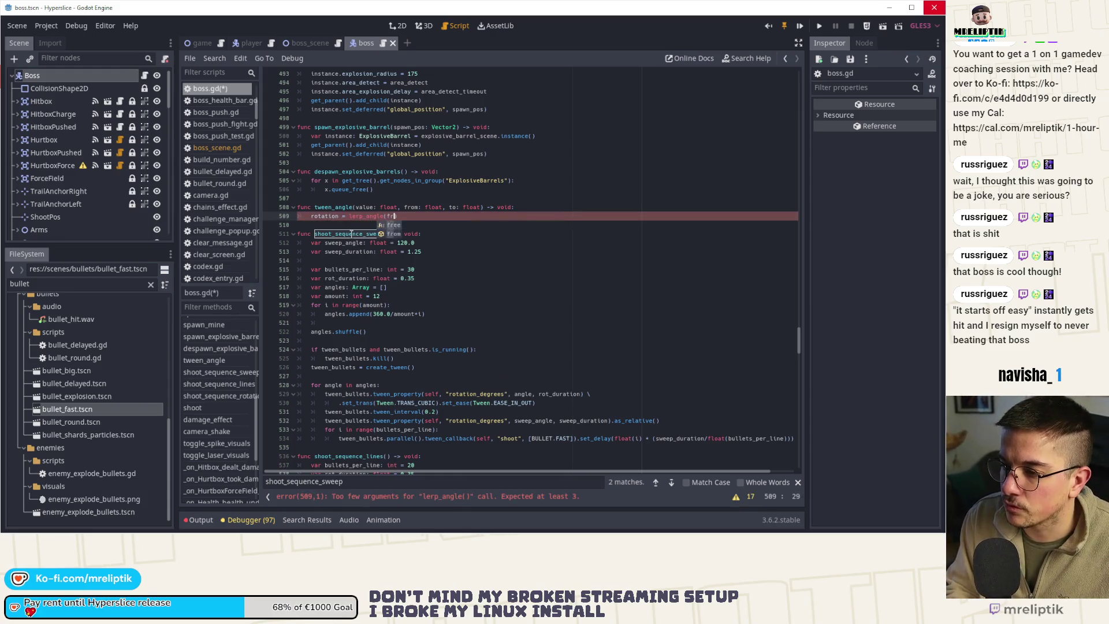
type("om, to, value")
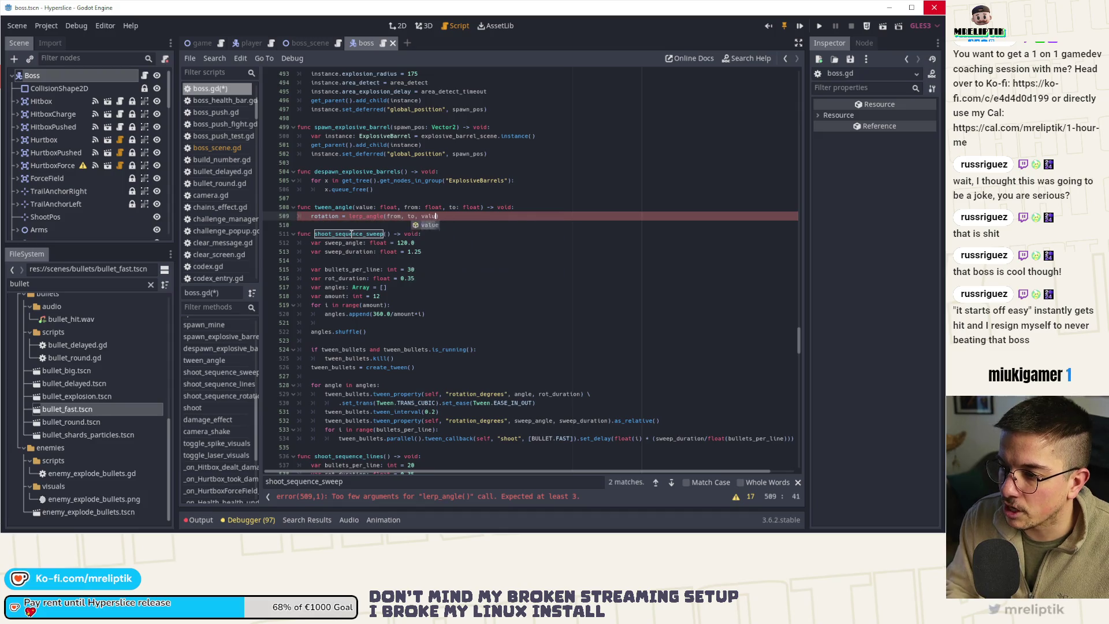
double_click(337, 207)
scroll(457, 307, "down", 4)
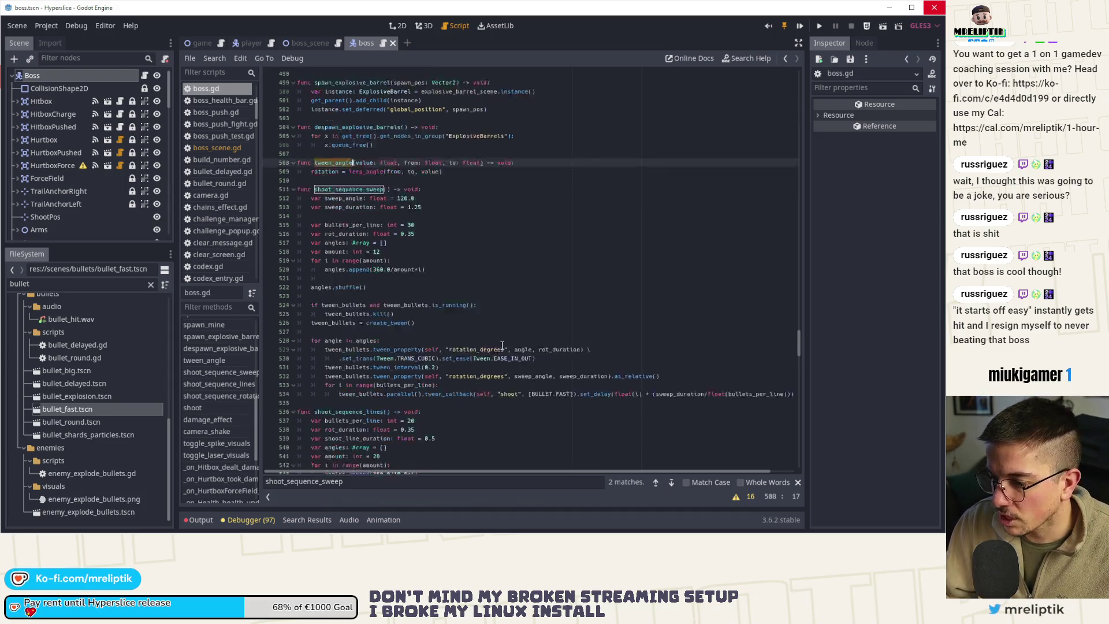
- Duplicate the rotation tween_property and set_trans lines and comment out the originals
left_click(600, 288)
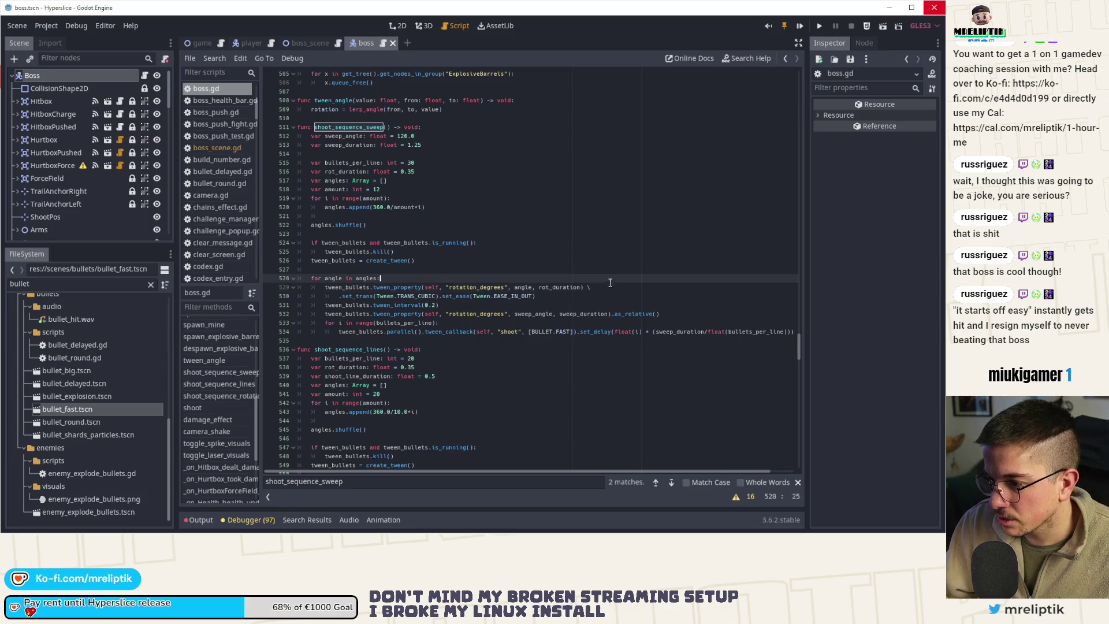
key("ctrl+b")
left_click(401, 287)
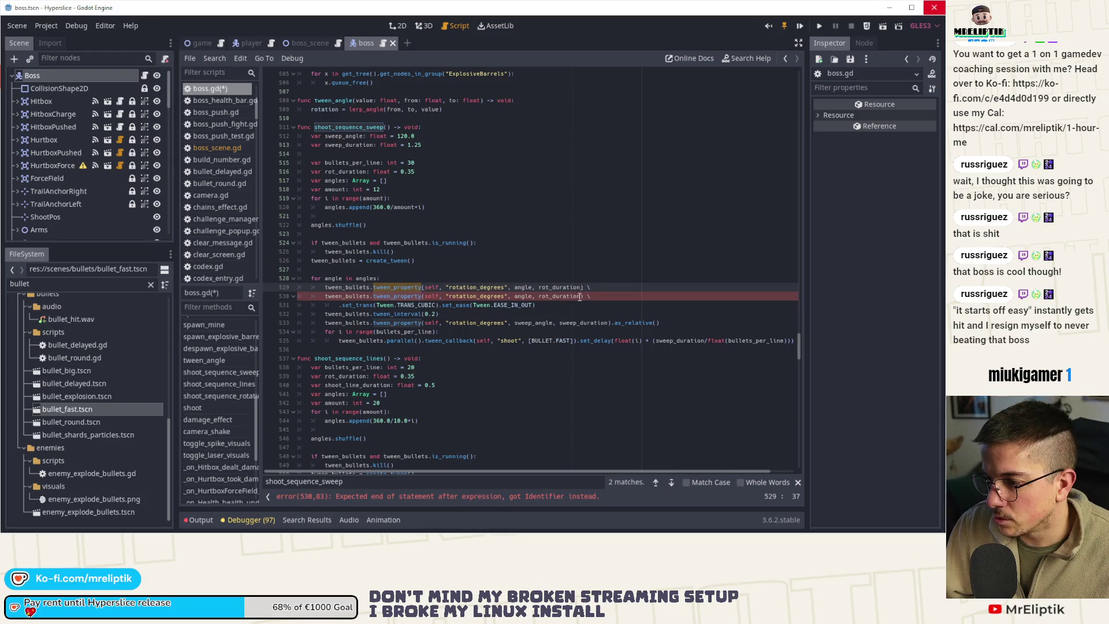
left_click(495, 305)
key("ctrl+b")
key("alt+Up")
key("Down")
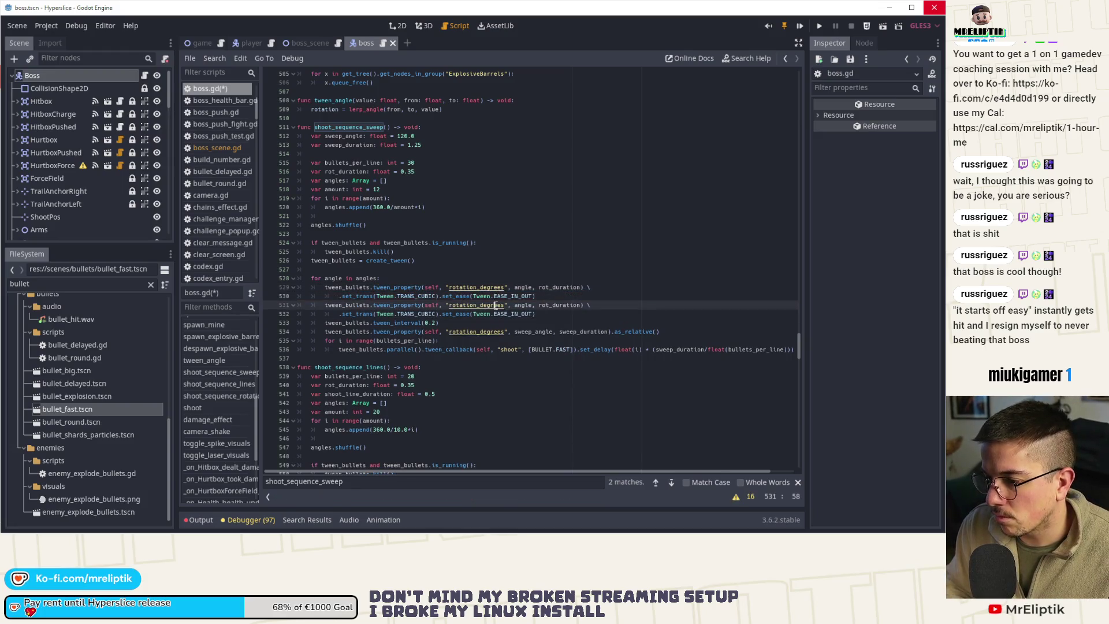
key("ctrl+k")
key("Down")
key("ctrl+k")
key("ctrl+s")
- Change the copied line to tween_method with "tween_angle" and deg2rad(angle) in place of rotation_degrees
left_click(389, 287)
double_click(390, 287)
type("tween_")
key("Down")
key("Up")
key("Return")
key("Right")
key("Right")
key("Right")
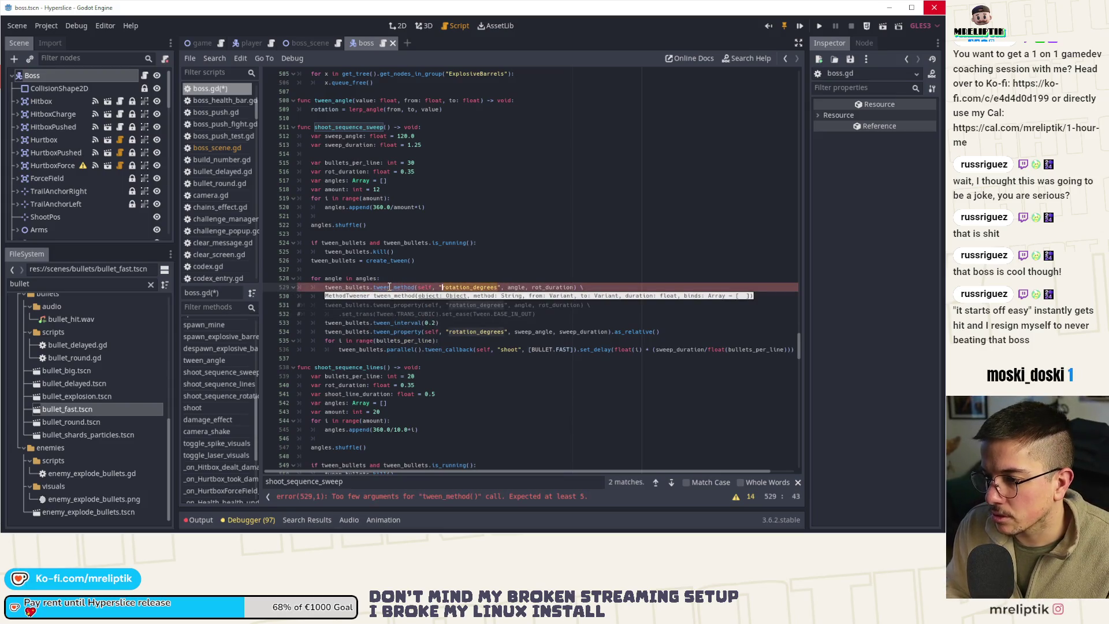
key("BackSpace")
key("ctrl+Delete")
key("Delete")
key("Delete")
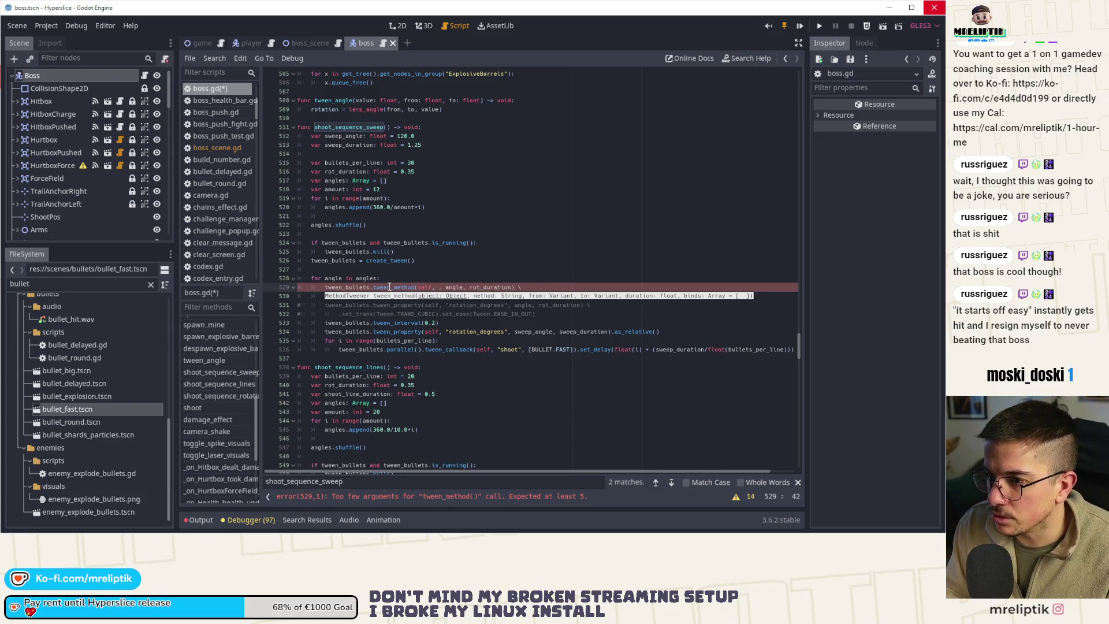
type("\"tween_angle\", ")
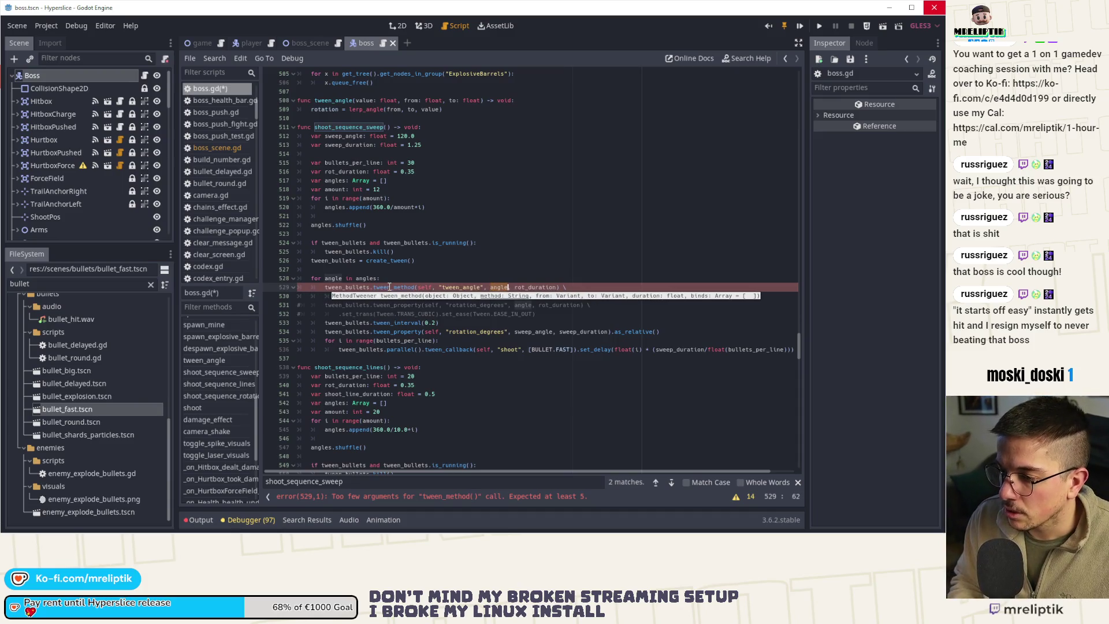
type("def")
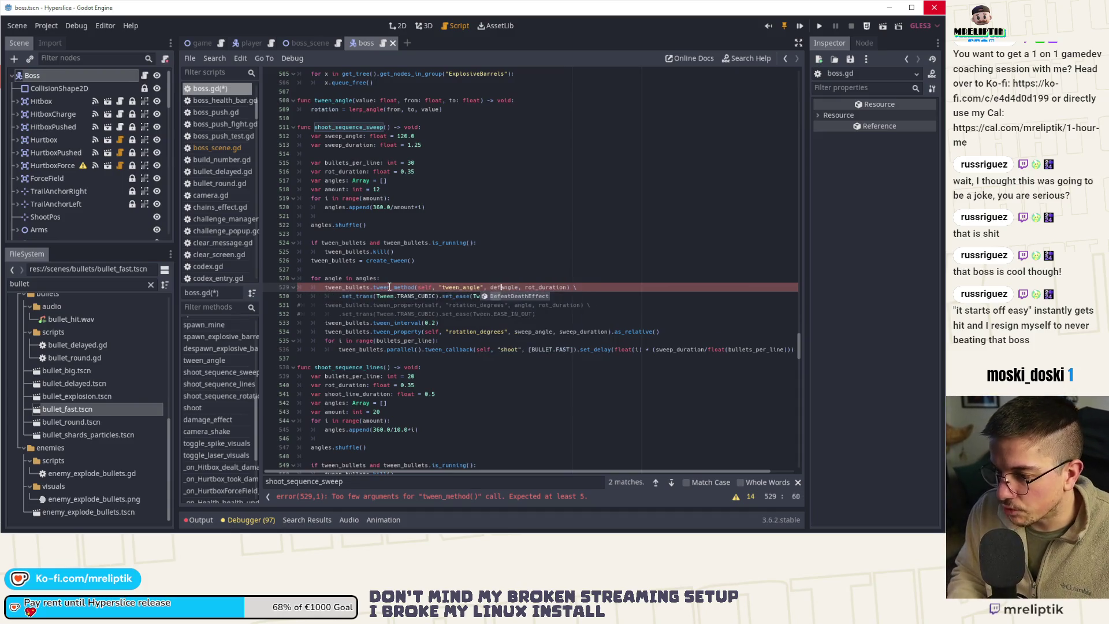
key("BackSpace")
type("g2rad(angle")
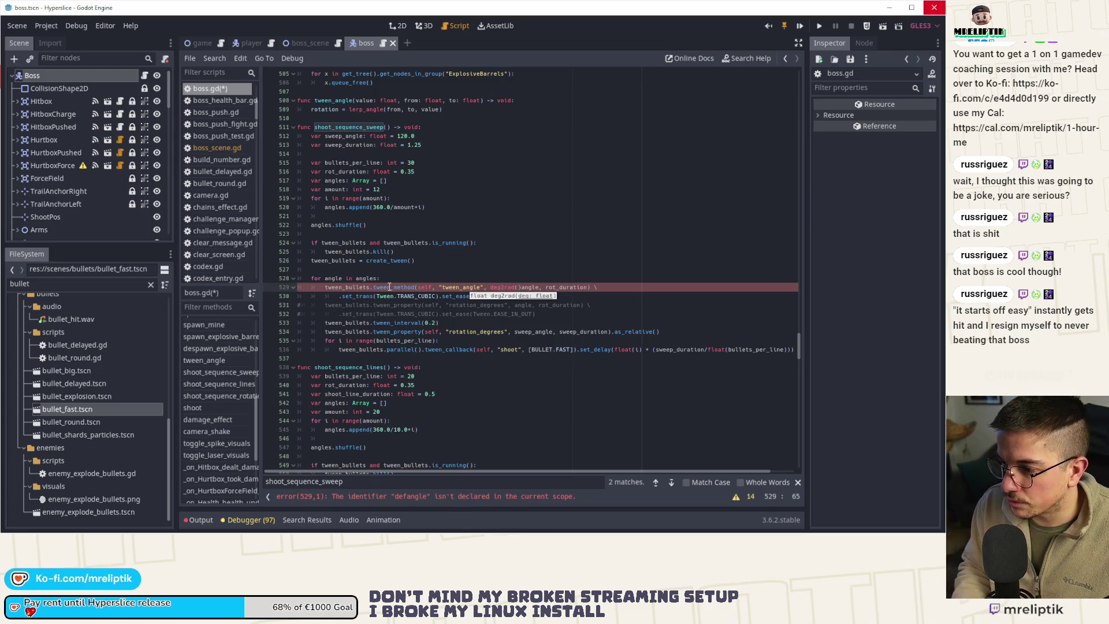
type(")")
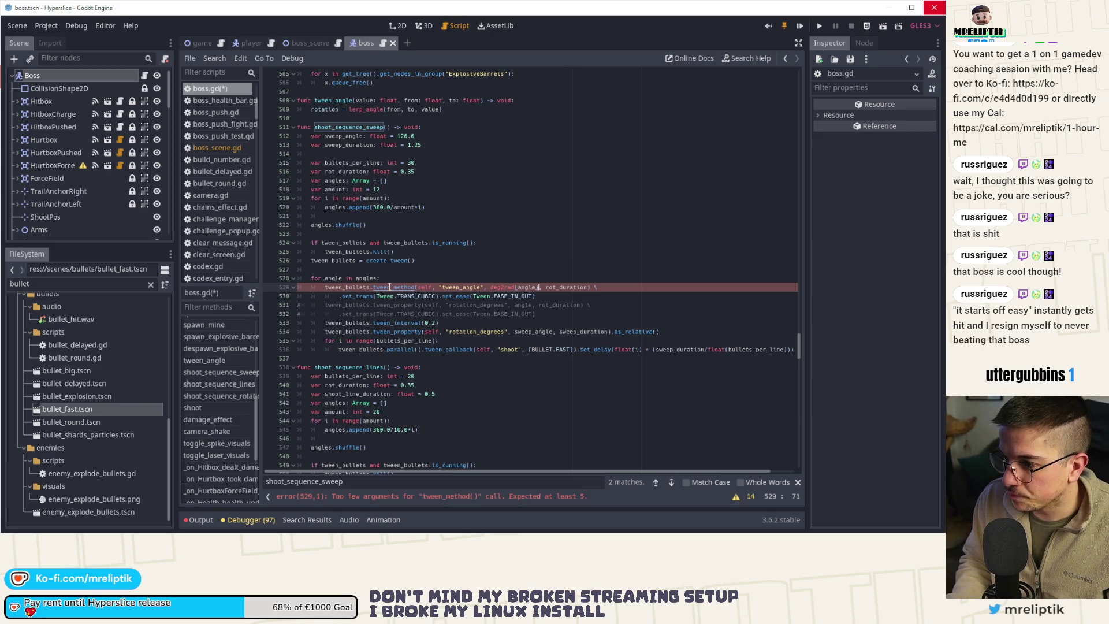
- Reorder the arguments to 0.0, 1.0, rot_duration, moving deg2rad(angle) to the end
key("ctrl+Right")
type(",")
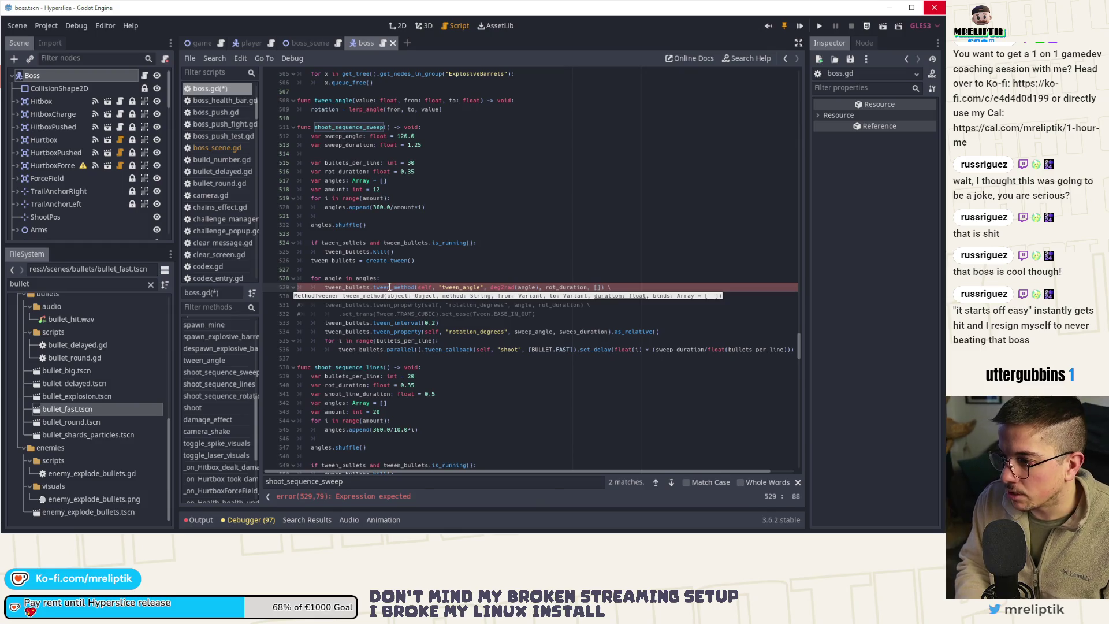
key("ctrl+Right")
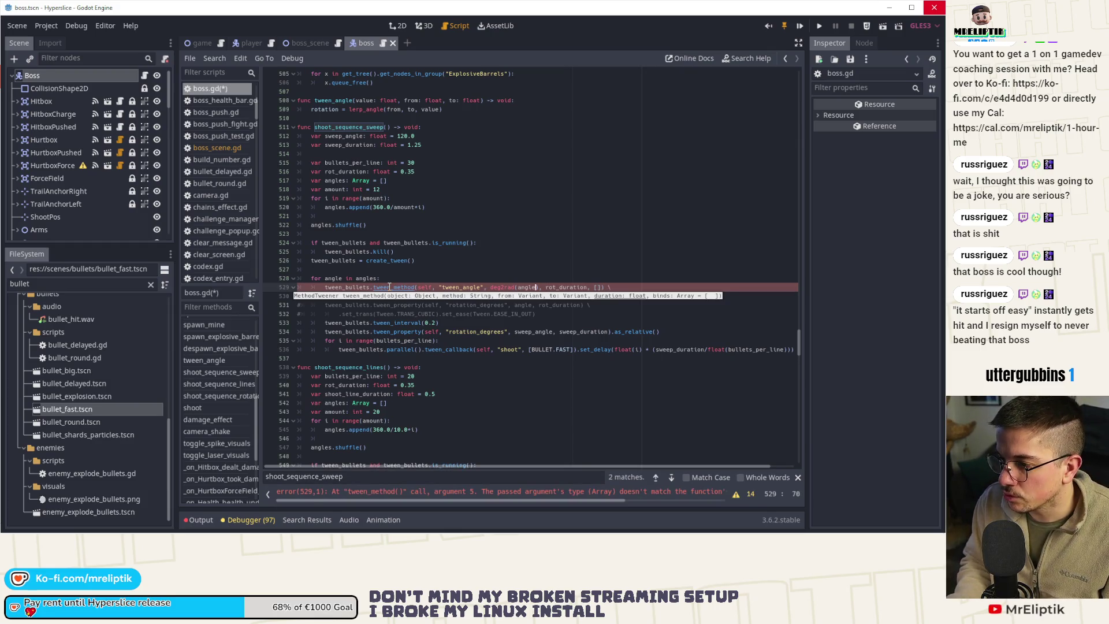
key("ctrl+Right")
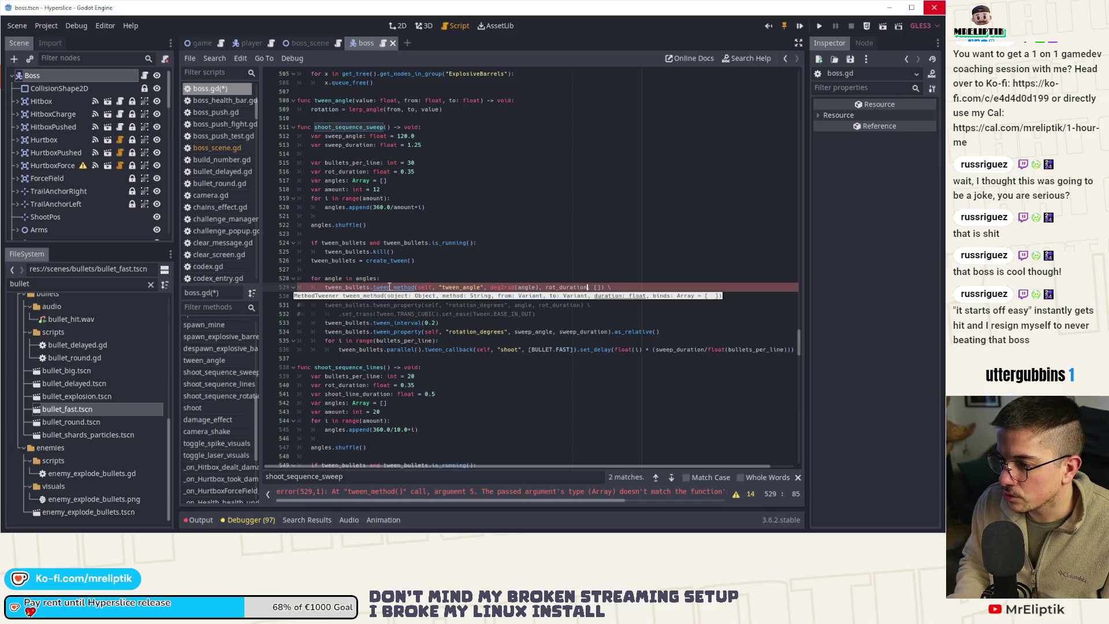
key("ctrl+shift+Left")
key("ctrl+shift+Left")
key("ctrl+shift+Left")
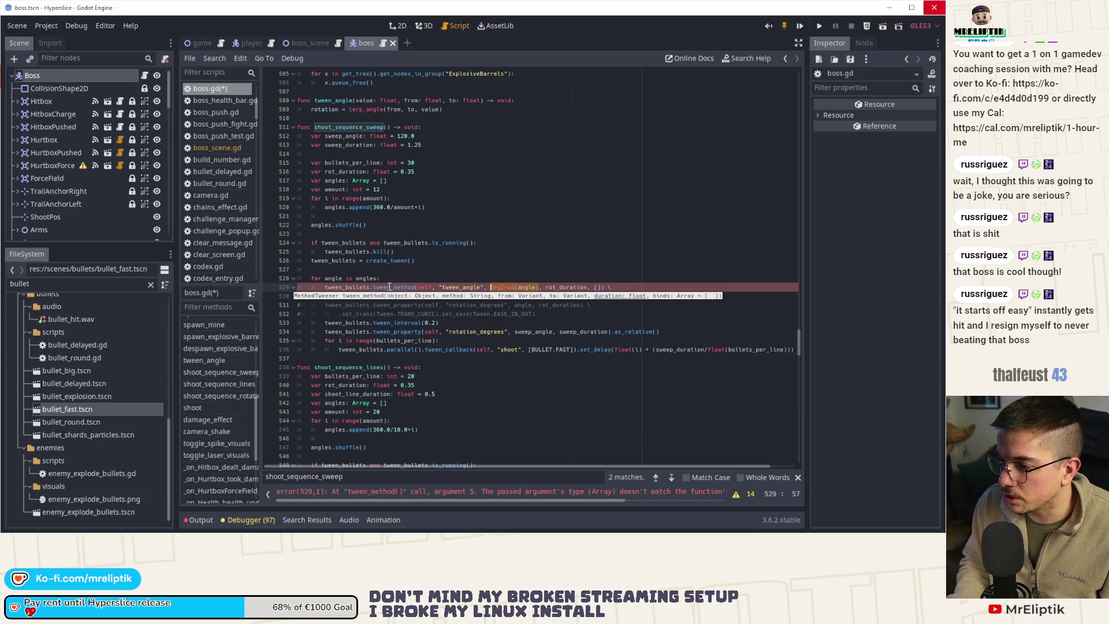
key("BackSpace")
type("0.0, 1.0")
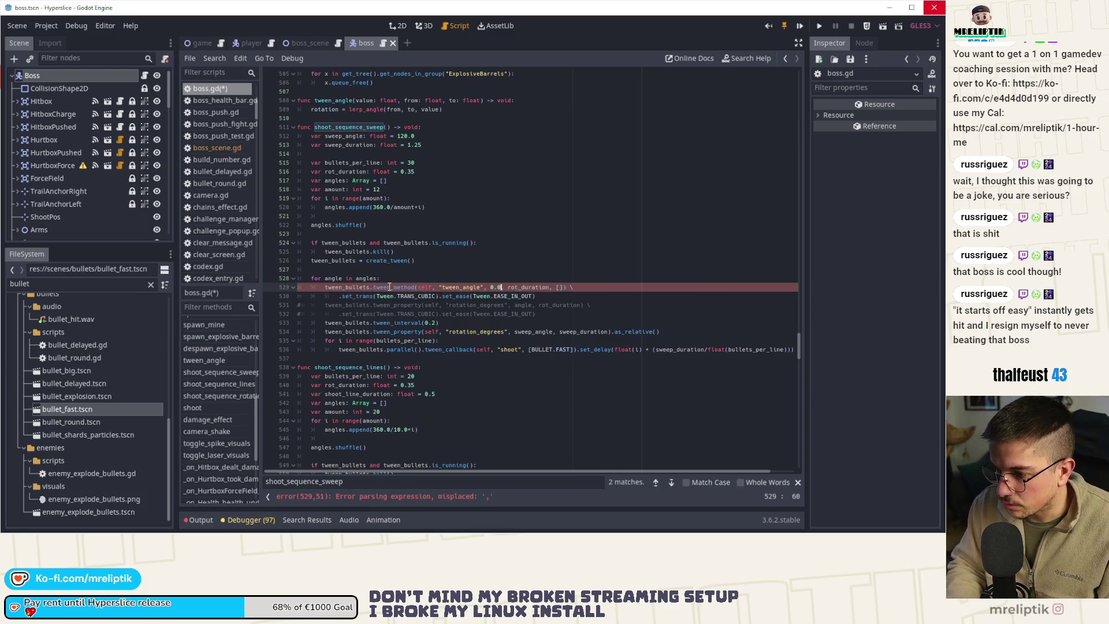
key("ctrl+s")
key("End")
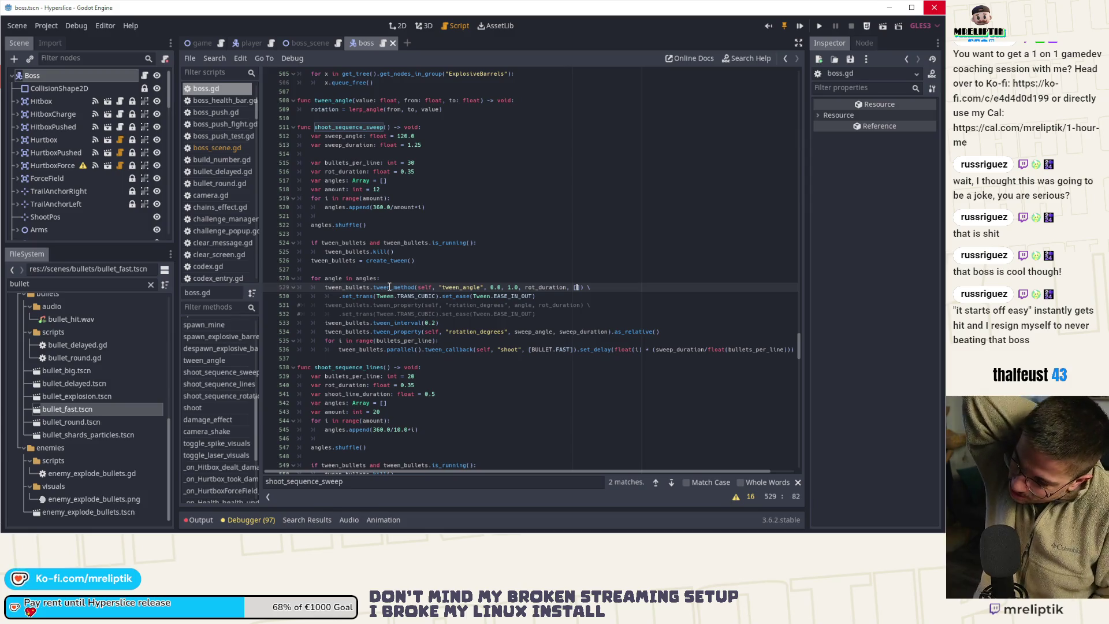
type("deg2rad(angle)")
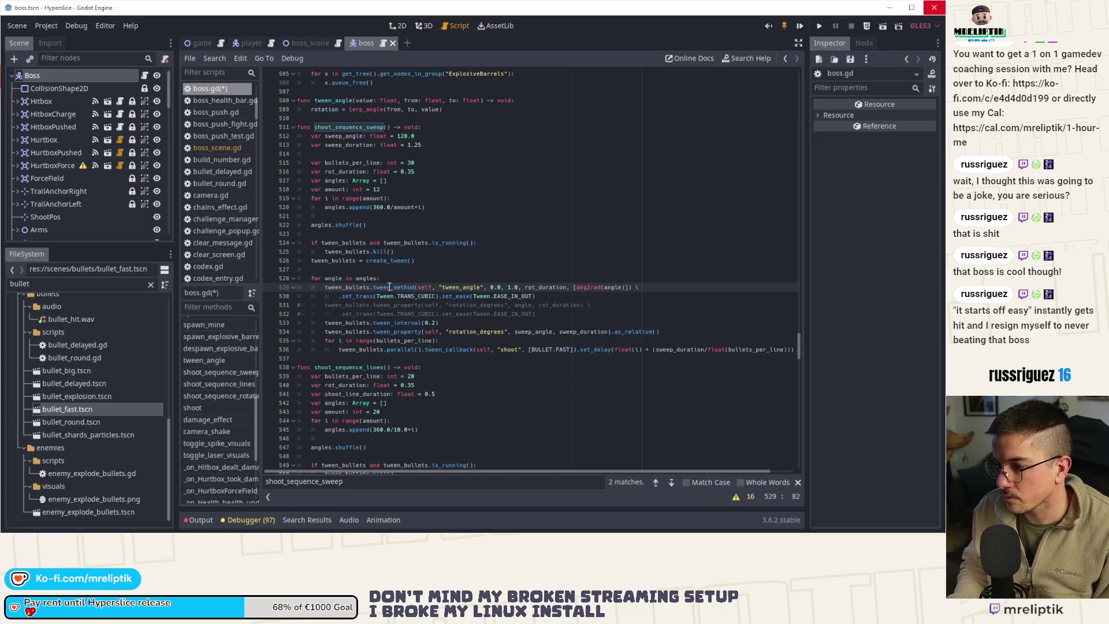
type("rotat")
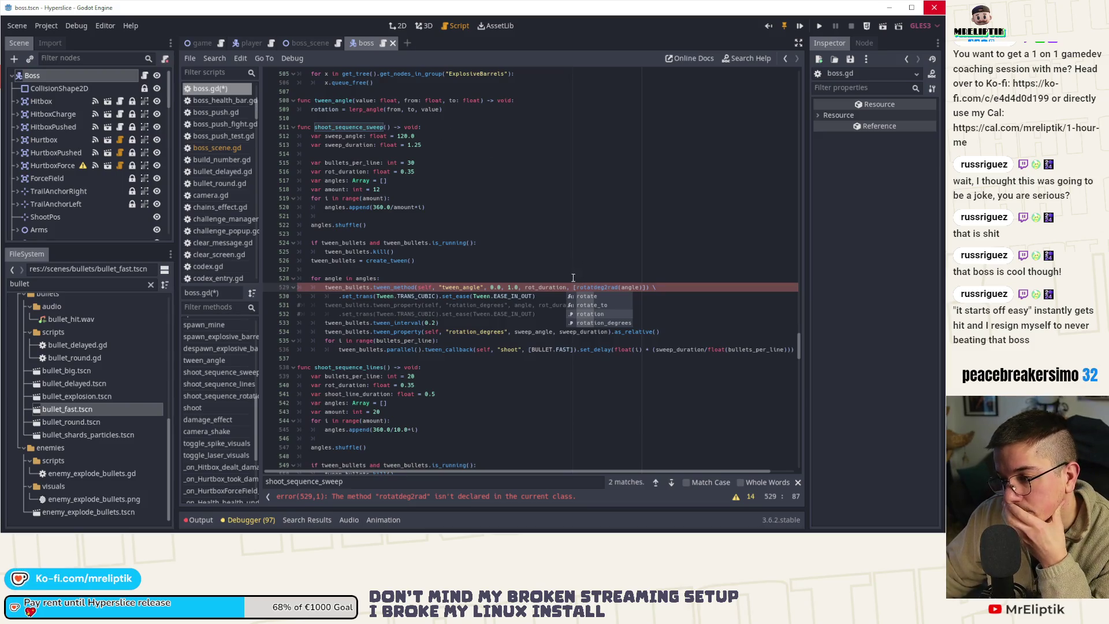
- Replace 'from' with 'rotation' in lerp_angle and delete the stray parameter text in tween_angle
left_click(391, 108)
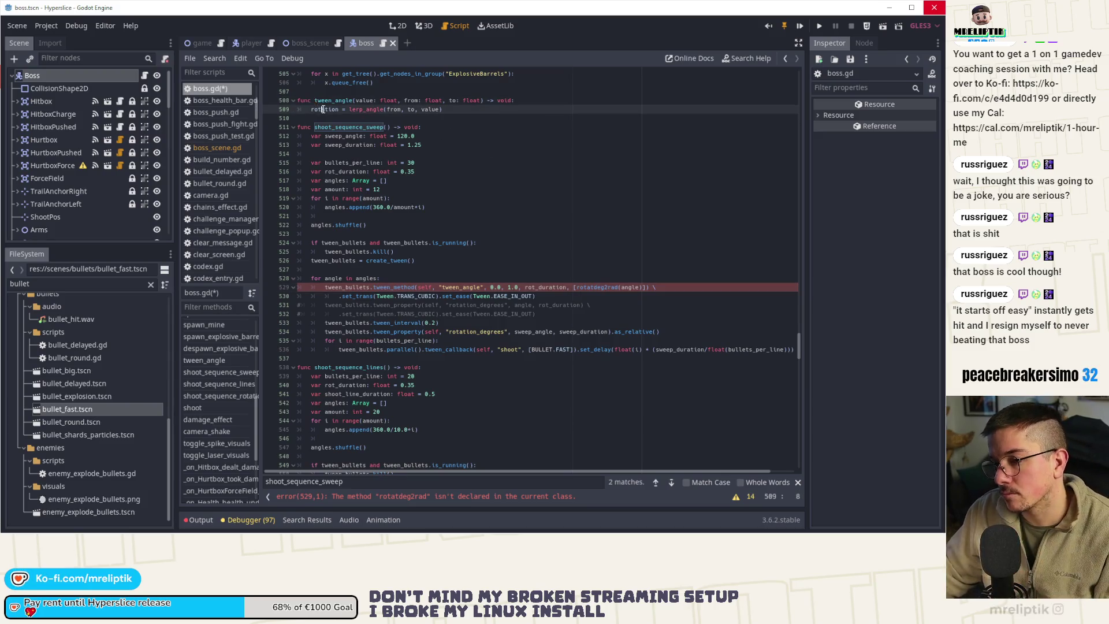
double_click(391, 108)
type("rotation")
key("ctrl+s")
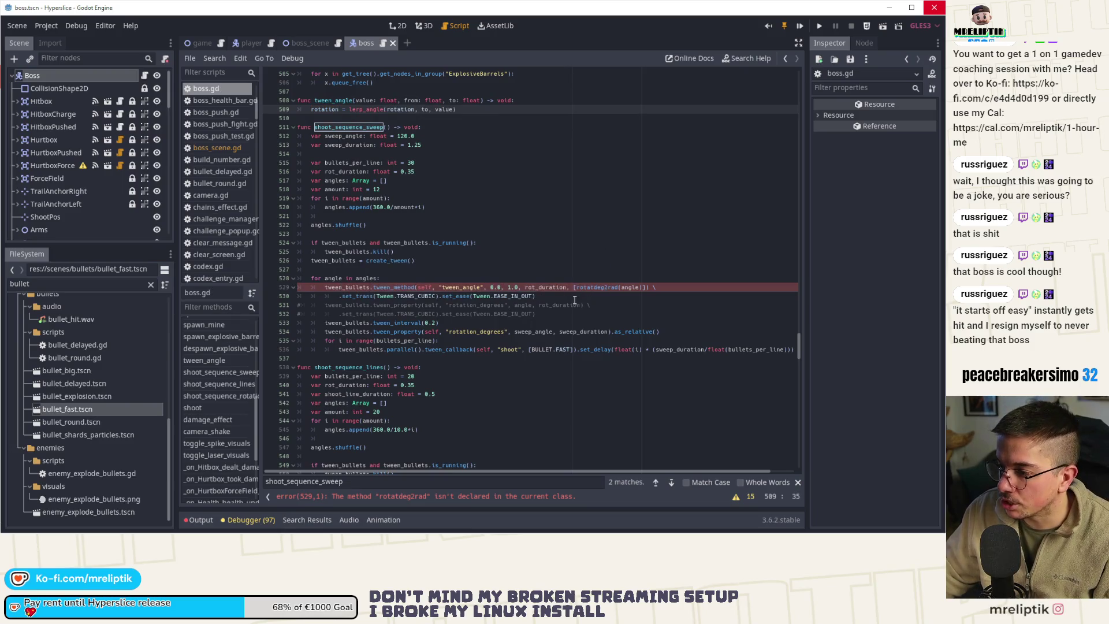
double_click(410, 100)
key("BackSpace")
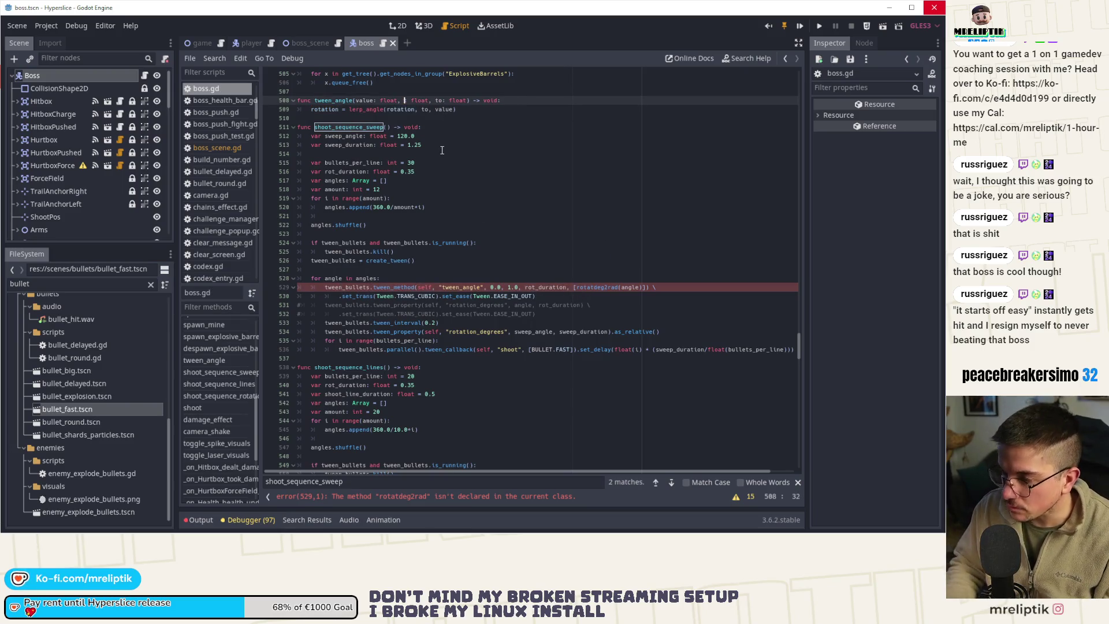
key("Delete")
key("Delete")
key("Delete")
key("BackSpace")
key("ctrl+s")
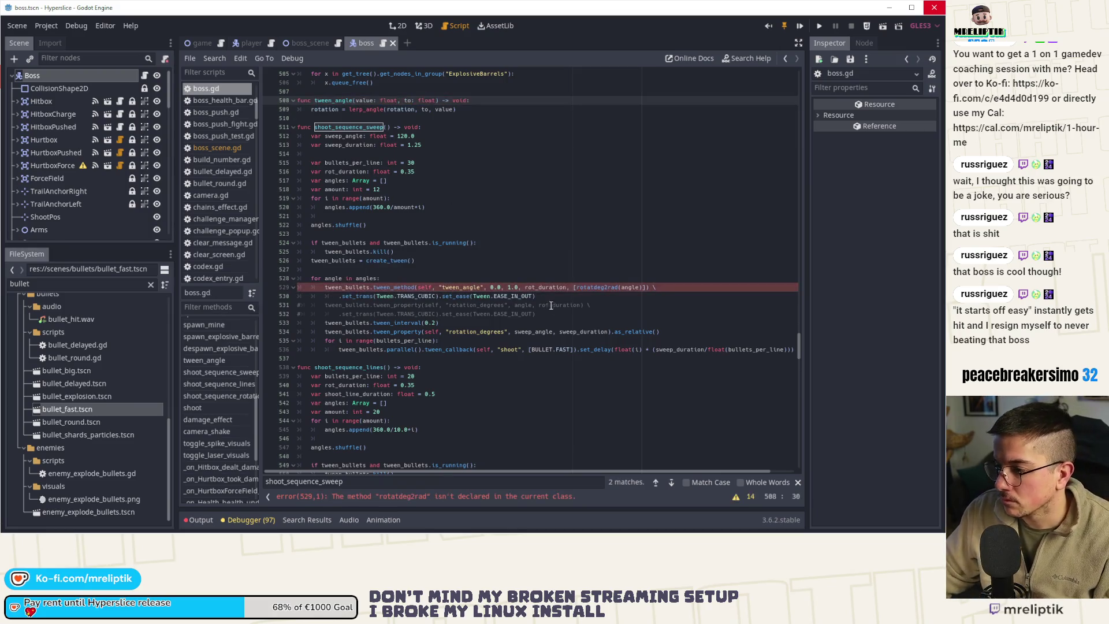
- Correct rotatdeg2rad to deg2rad on line 529 and run the game
double_click(598, 288)
key("Left")
key("Left")
key("Left")
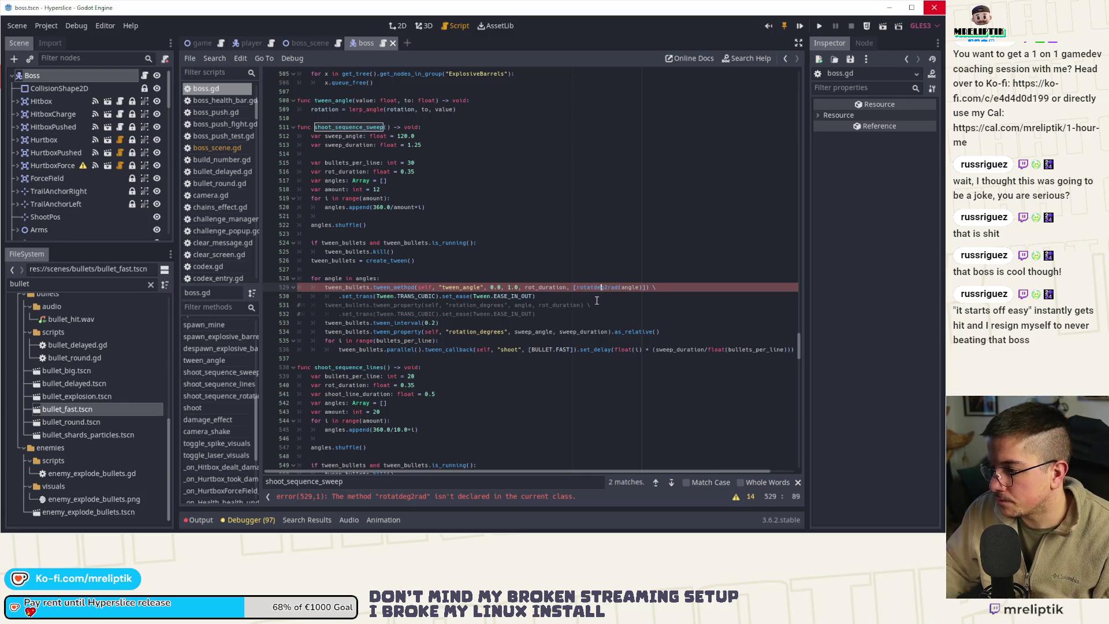
key("Delete")
key("Delete")
key("Delete")
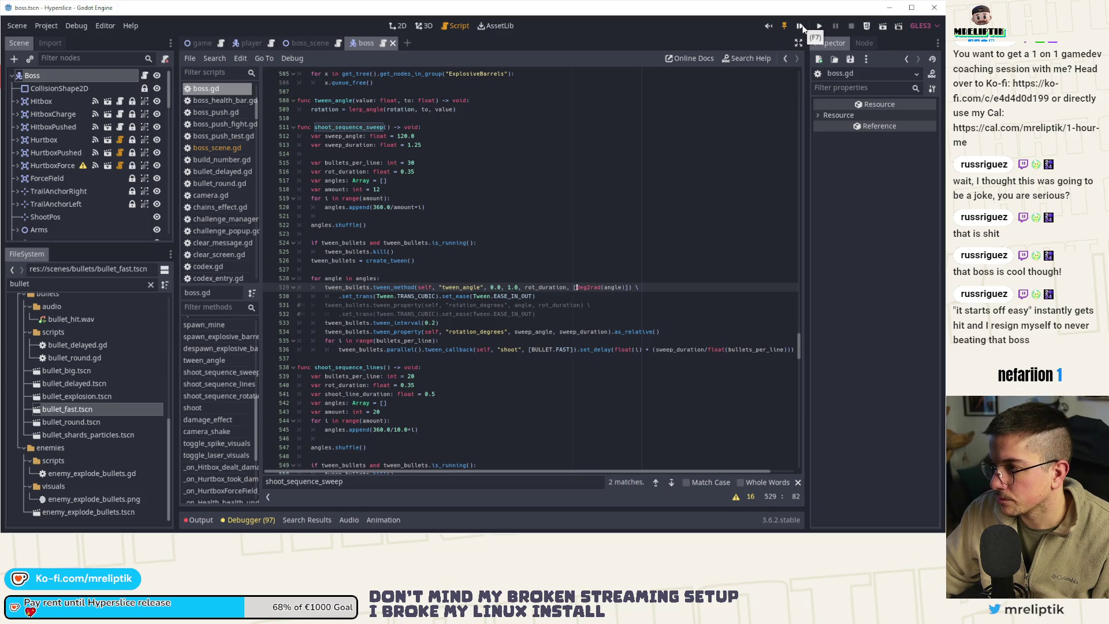
key("F5")
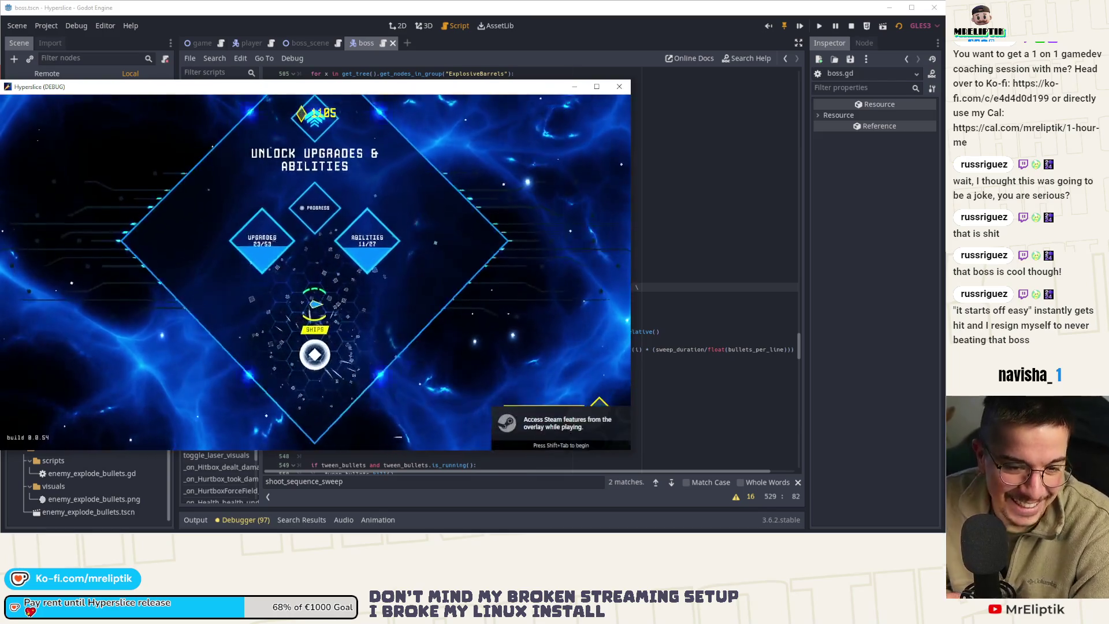
key("d")
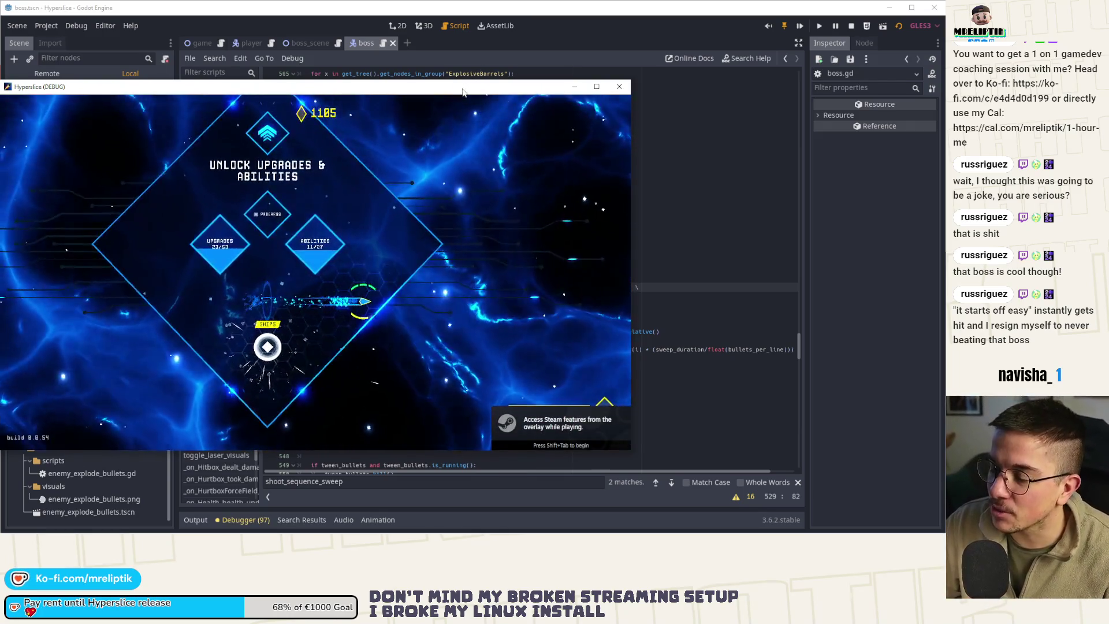
double_click(462, 89)
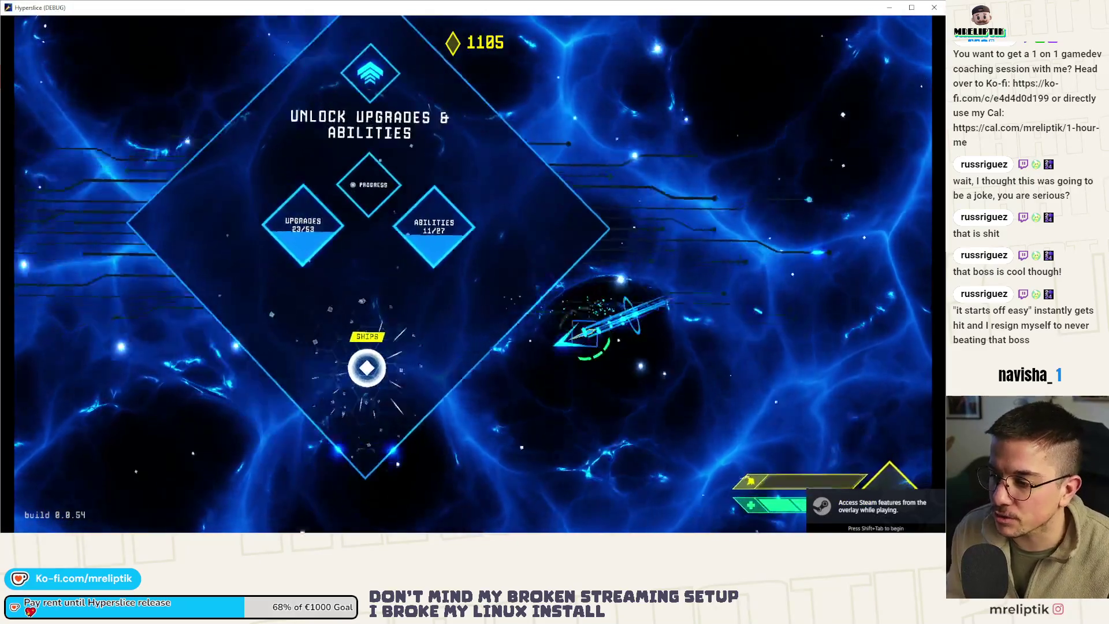
key("a")
key("s")
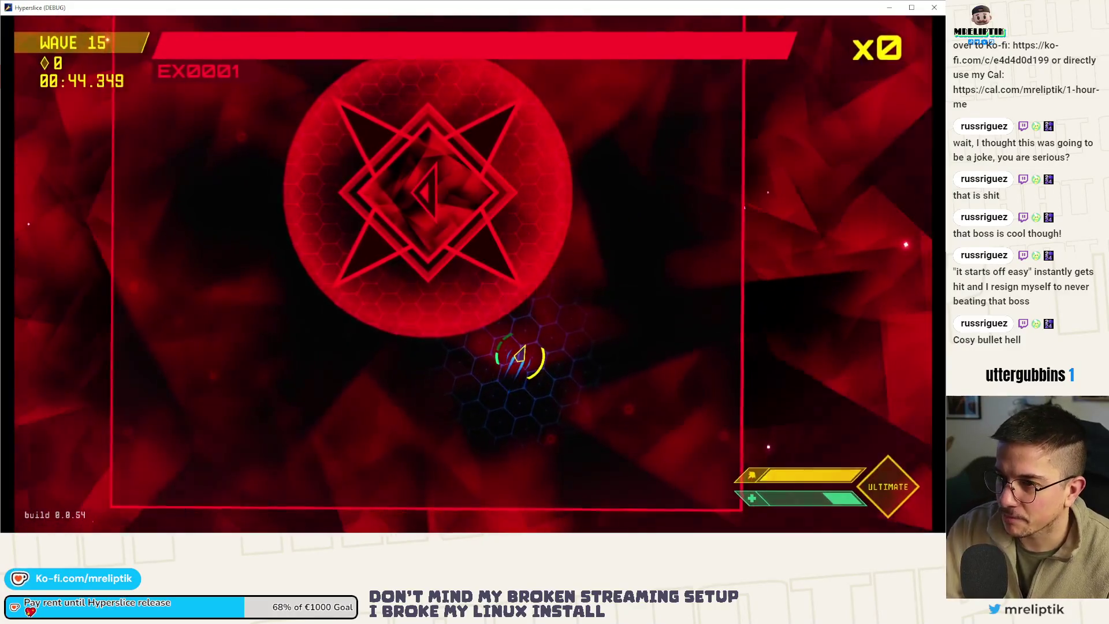
left_click(930, 8)
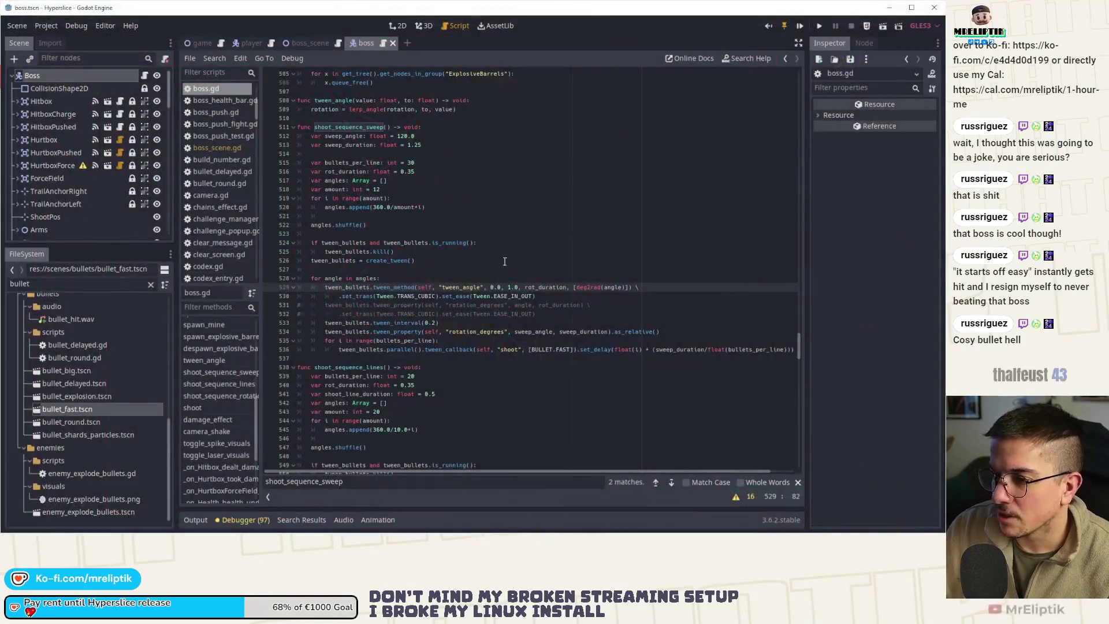
- Change sweep_angle on line 512 from 120.0 to 190.0
left_click(404, 137)
key("BackSpace")
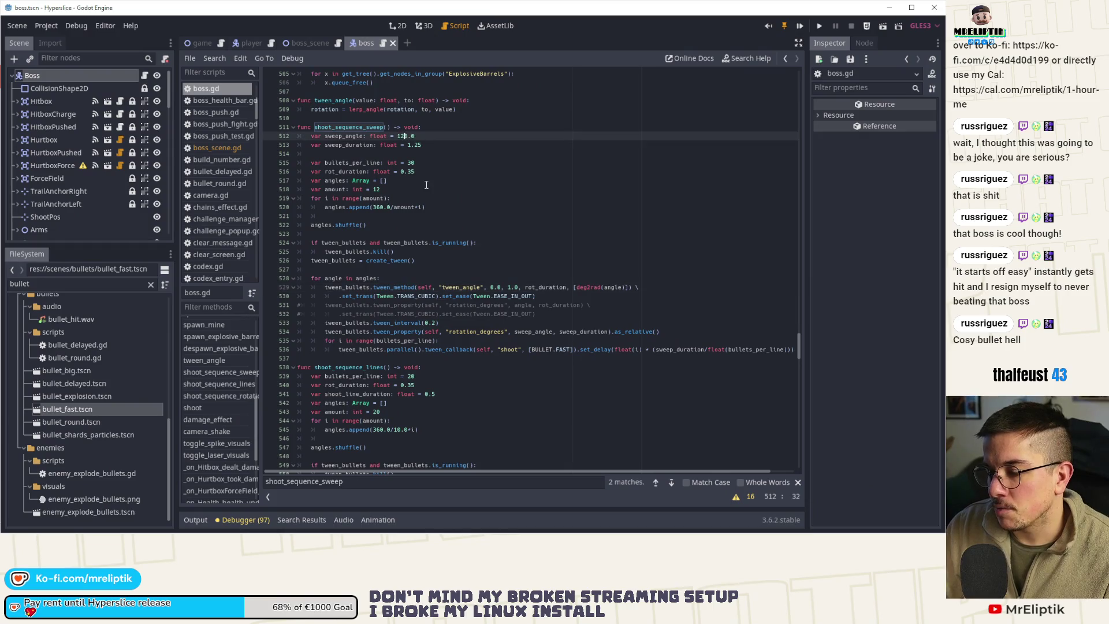
type("9")
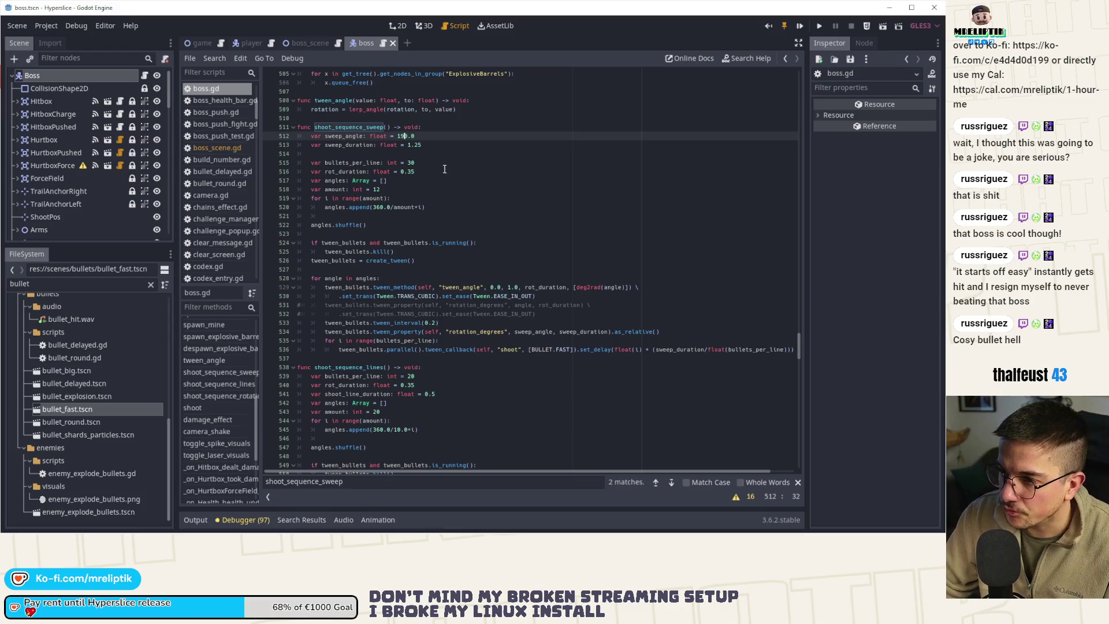
left_click(448, 169)
left_click(438, 162)
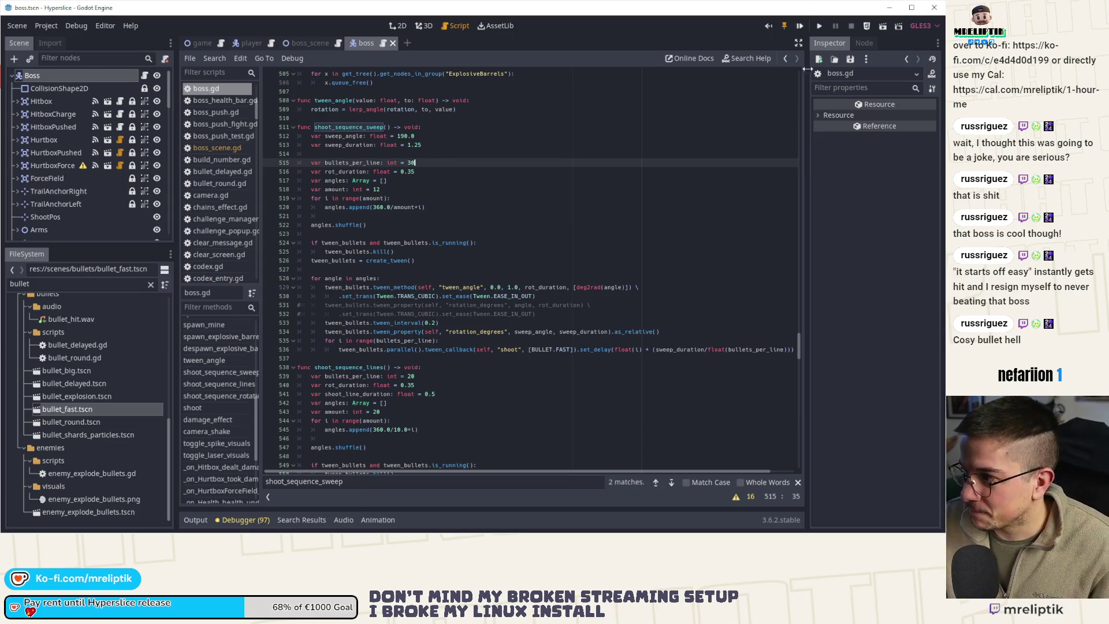
- Run the game again and filter the FileSystem dock for bullet_ files
left_click(800, 26)
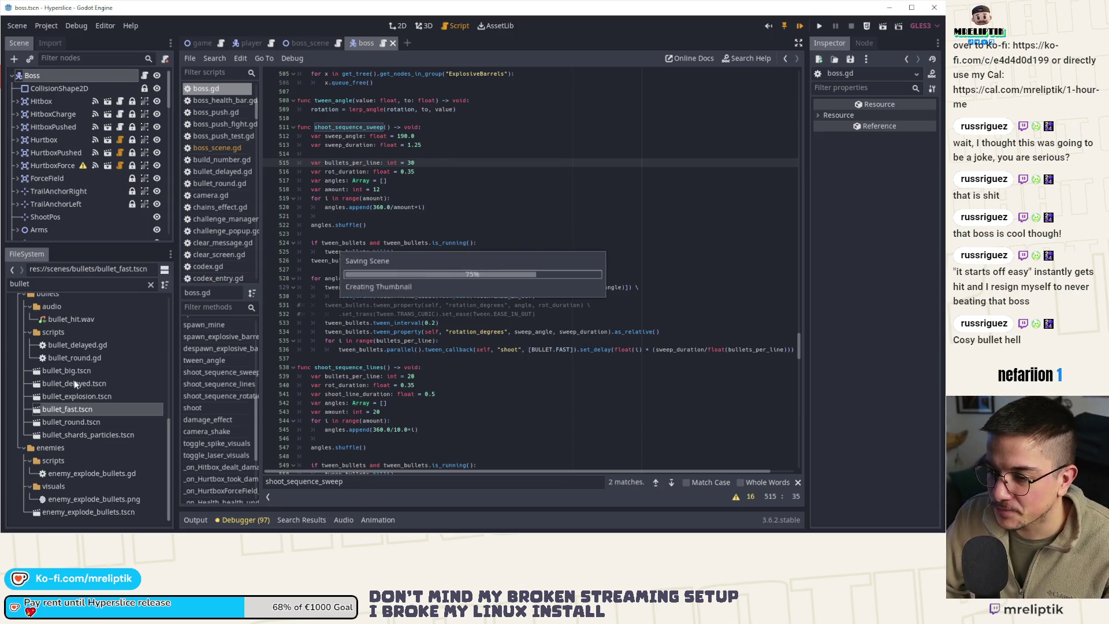
left_click(60, 283)
type("_re")
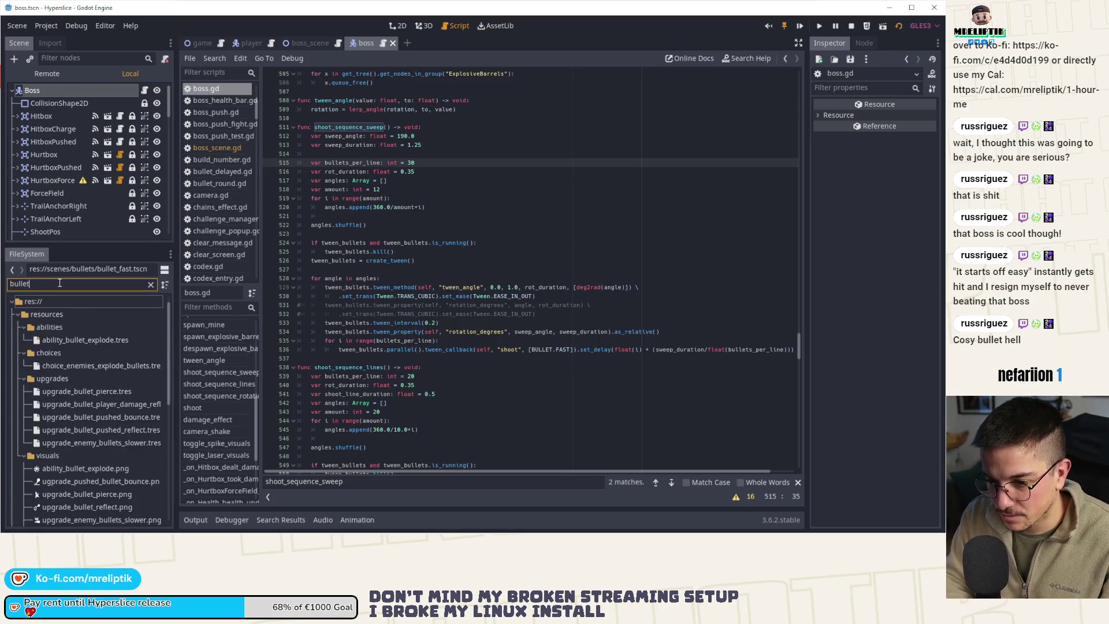
key("BackSpace")
key("BackSpace")
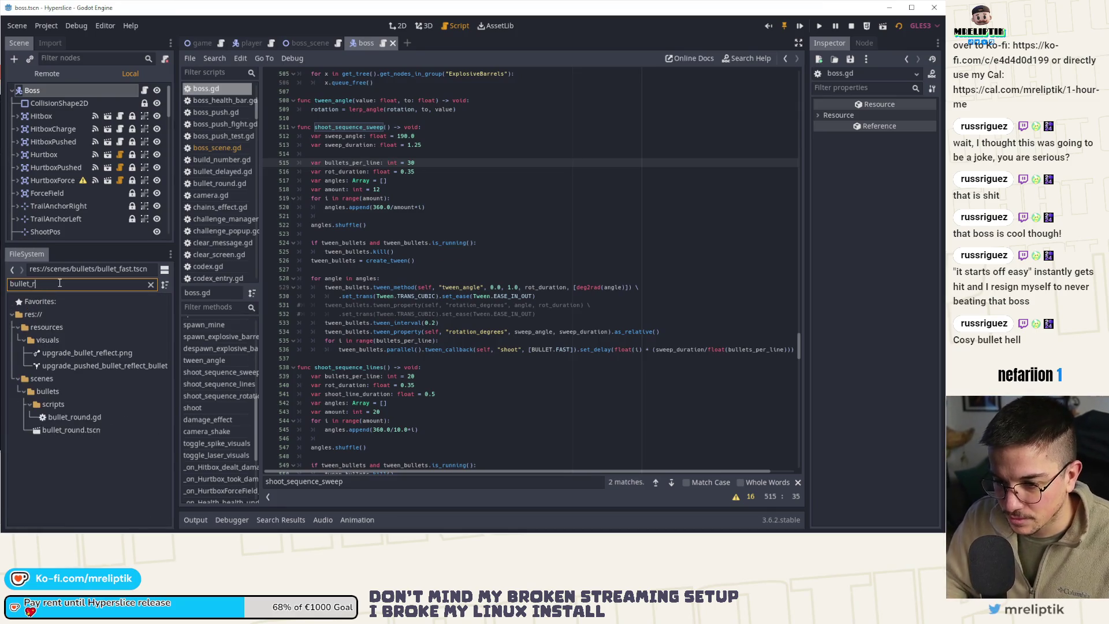
- Read the upgrade names in the Inspector: BULLET_PIERCE, BULLET_BOUNCE and BULLET_REFLECT
left_click(111, 368)
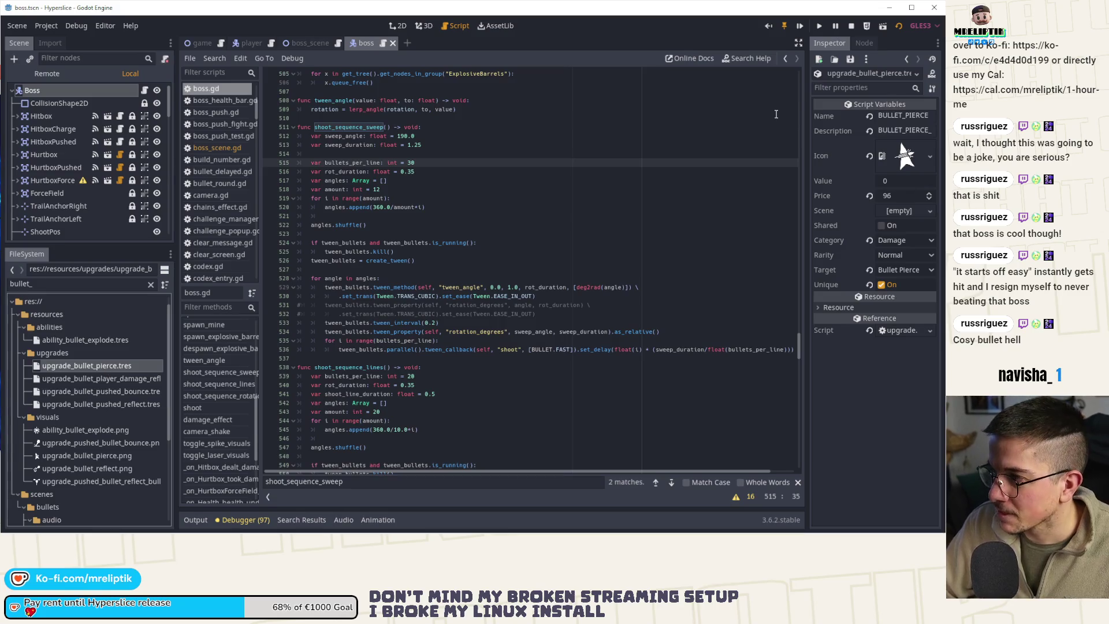
left_click_drag(808, 134, 595, 139)
left_click(844, 115)
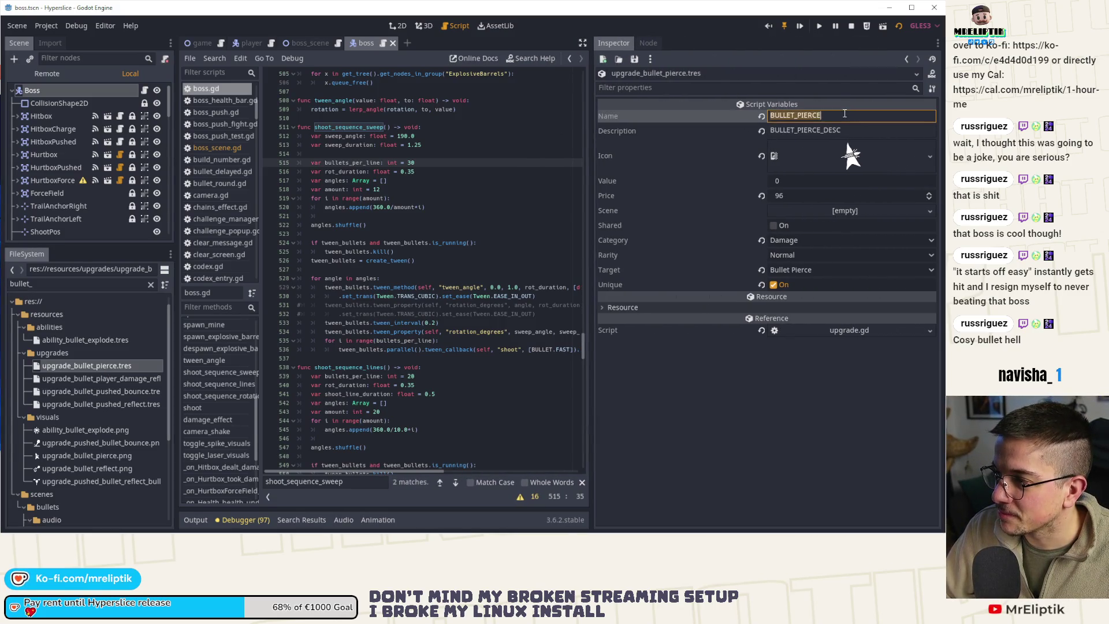
mouse_move(52, 531)
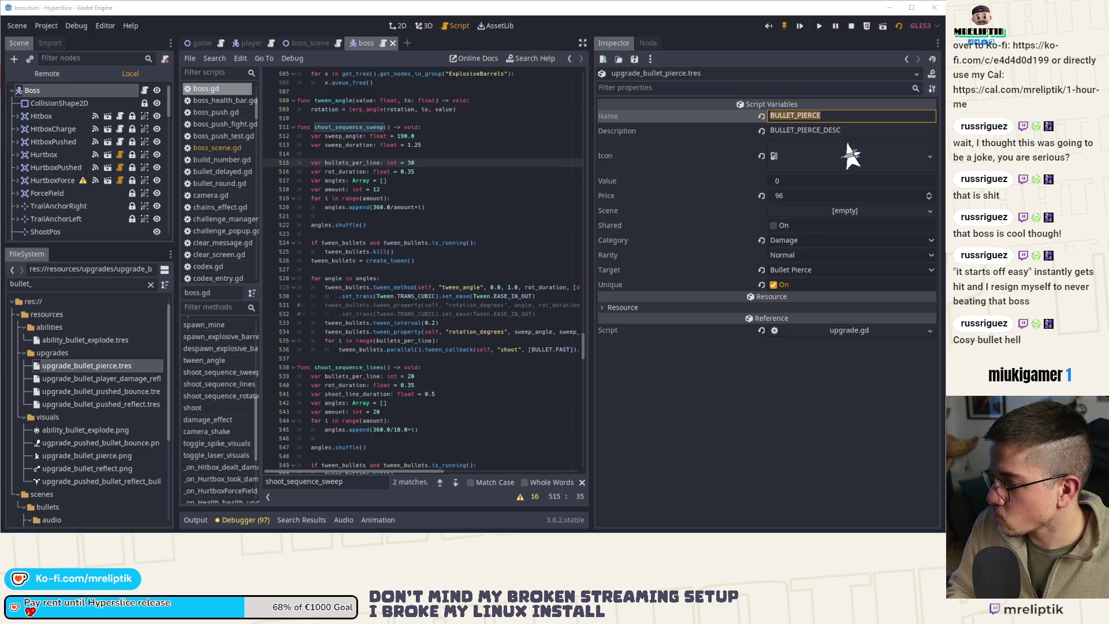
left_click(99, 393)
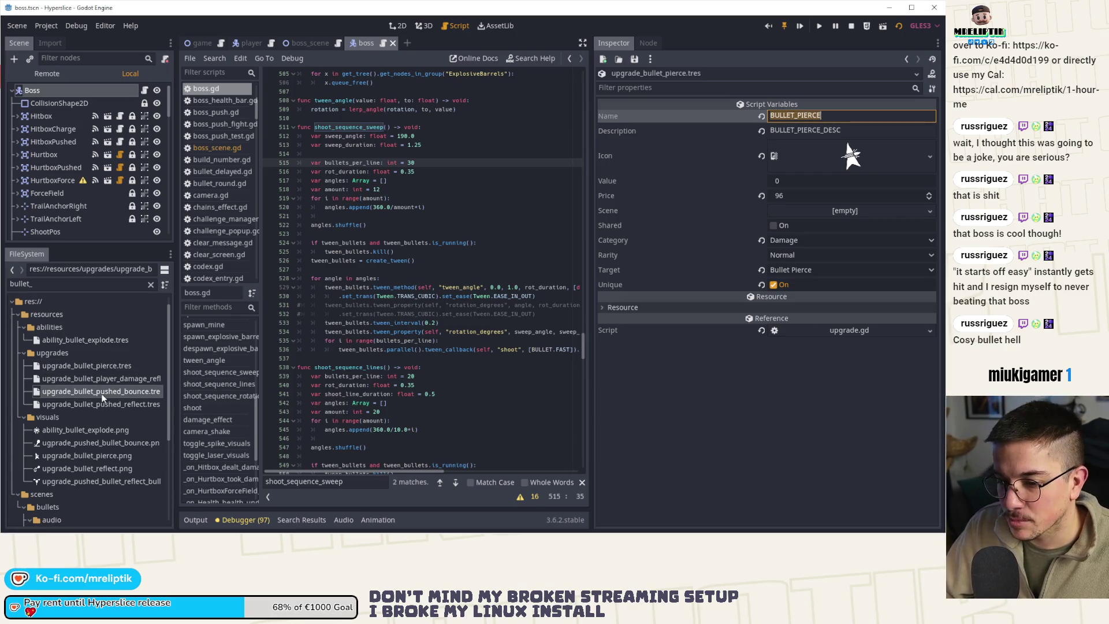
double_click(101, 391)
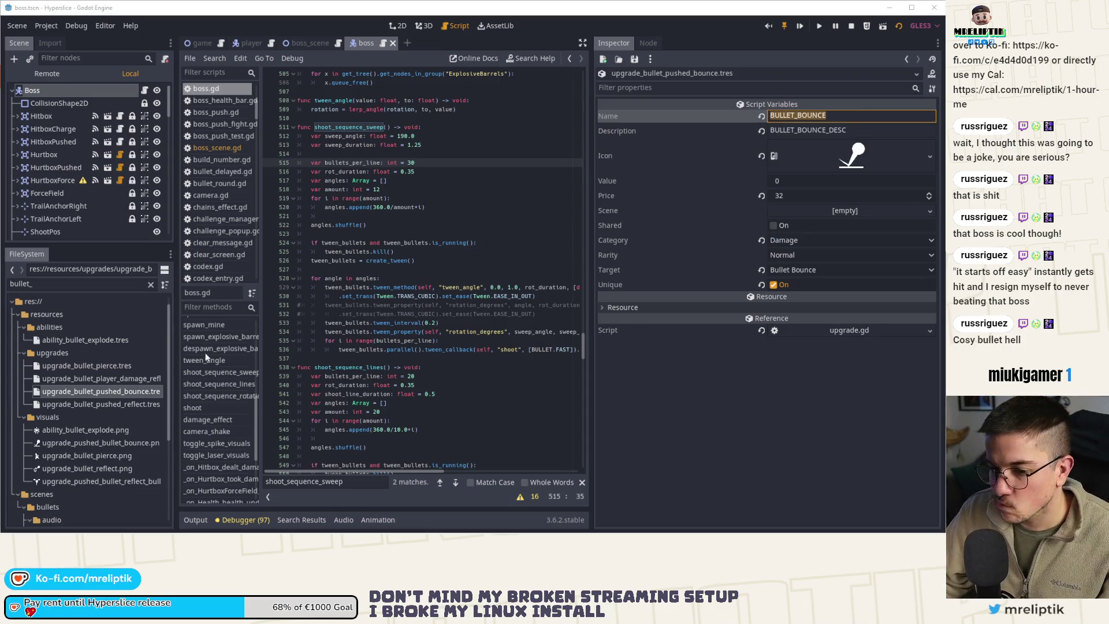
double_click(101, 404)
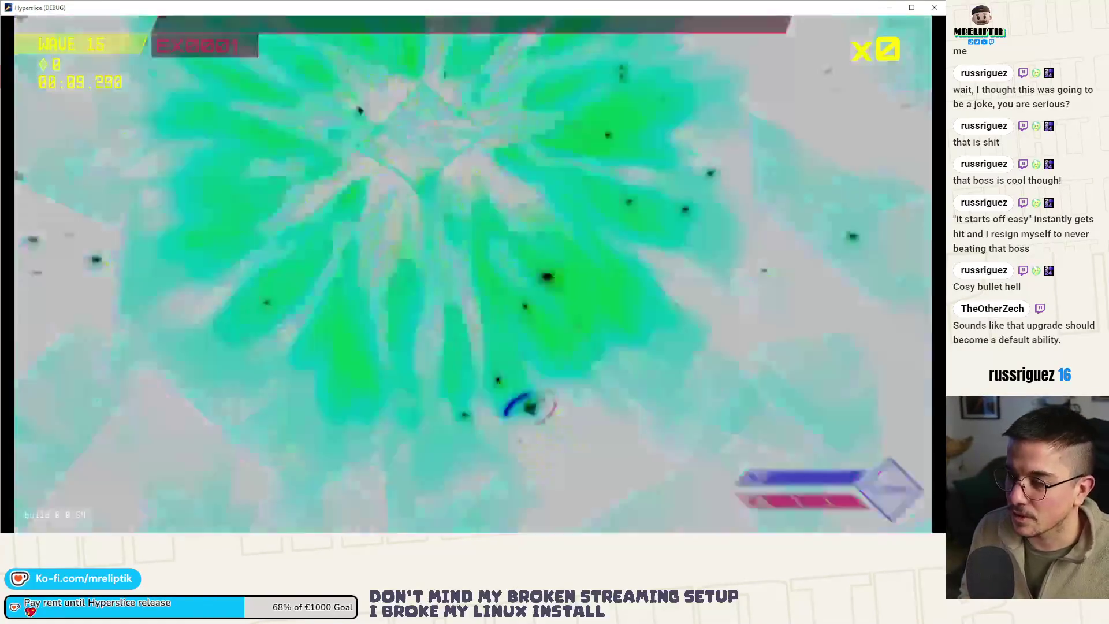
- Re-add the bullet upgrades from the dev console's command history, fight the boss, then stop the game
key("grave")
key("Up")
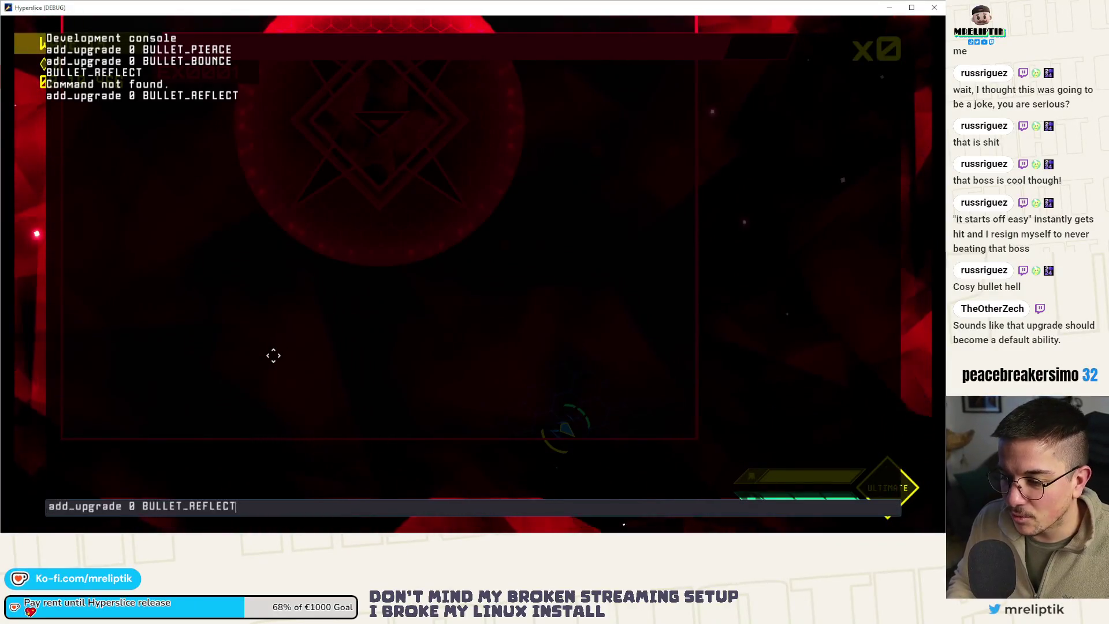
key("Up")
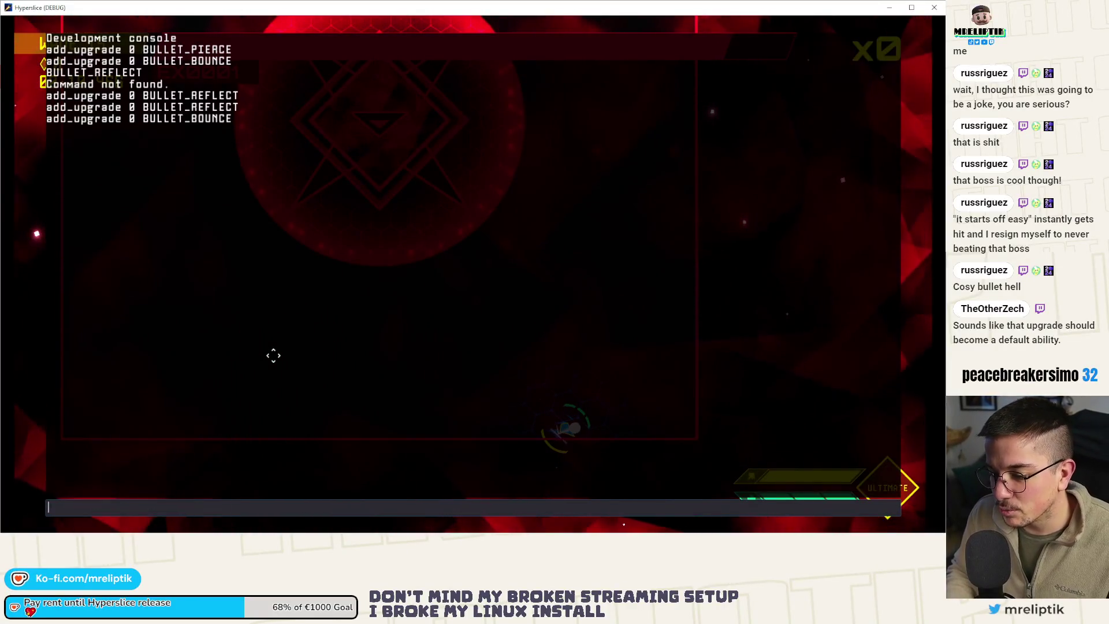
key("Up")
key("Up")
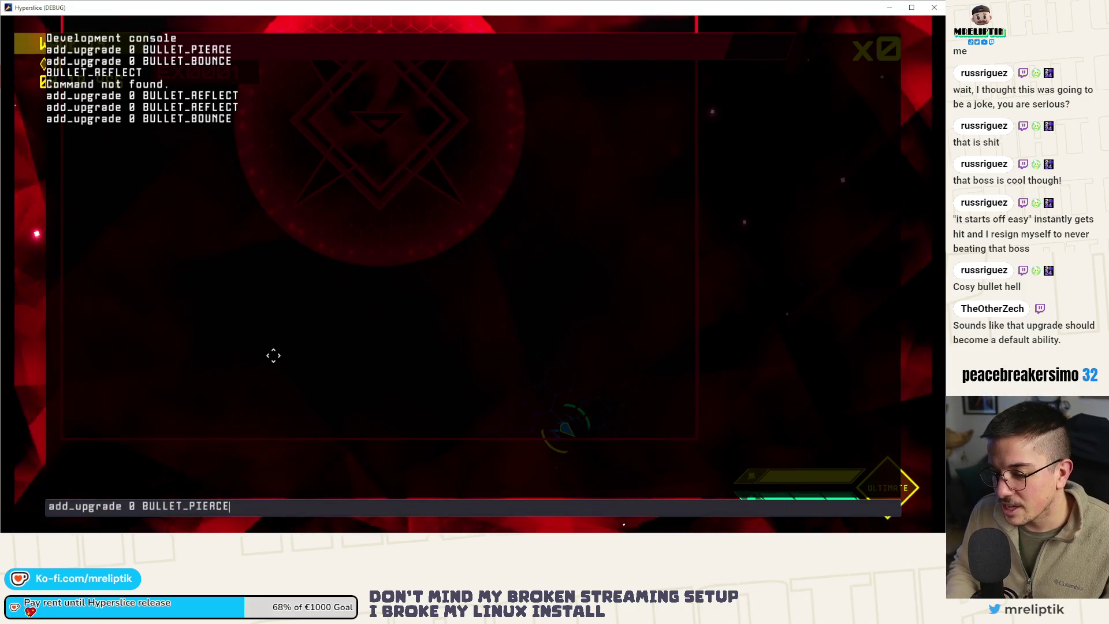
key("Return")
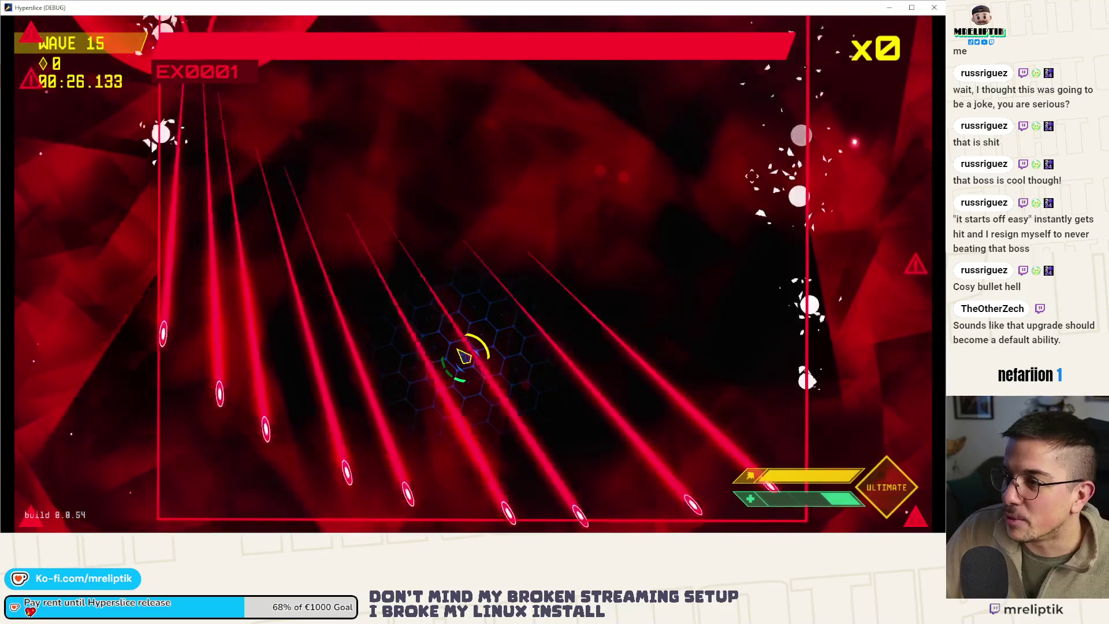
key("F8")
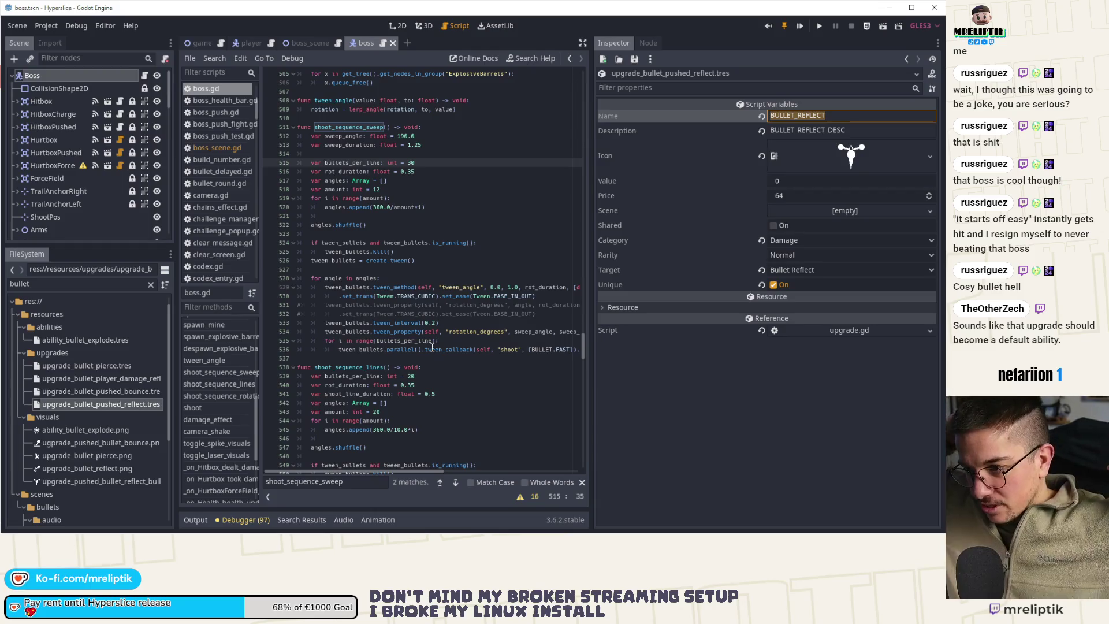
- Widen the code area, switch to the boss scene's 2D view, and relaunch the game
left_click_drag(590, 158, 797, 159)
left_click(474, 180)
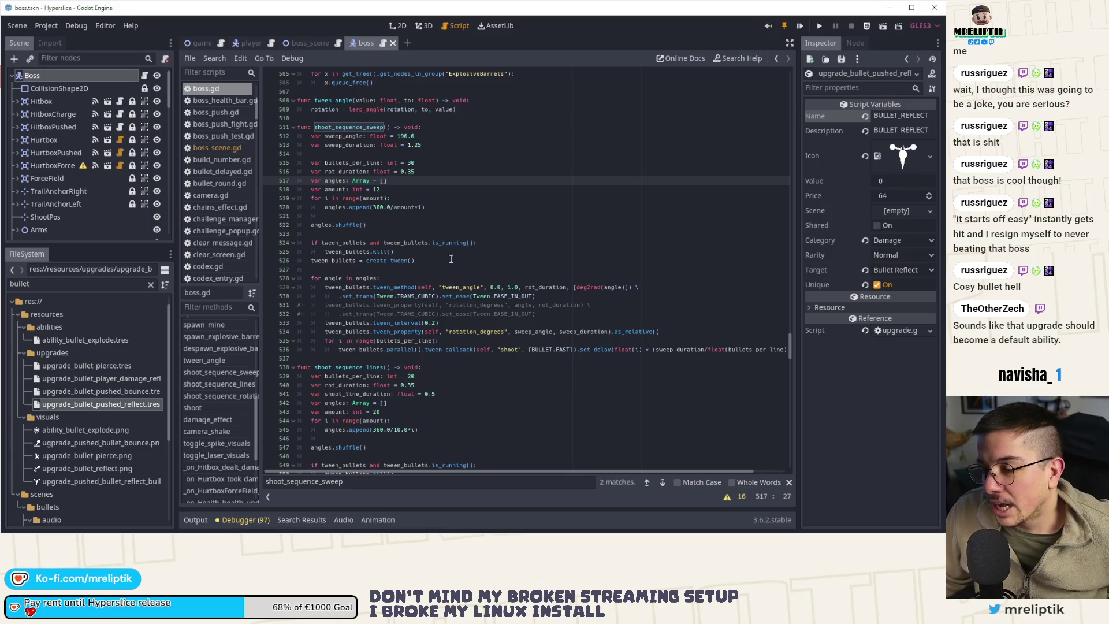
left_click(393, 26)
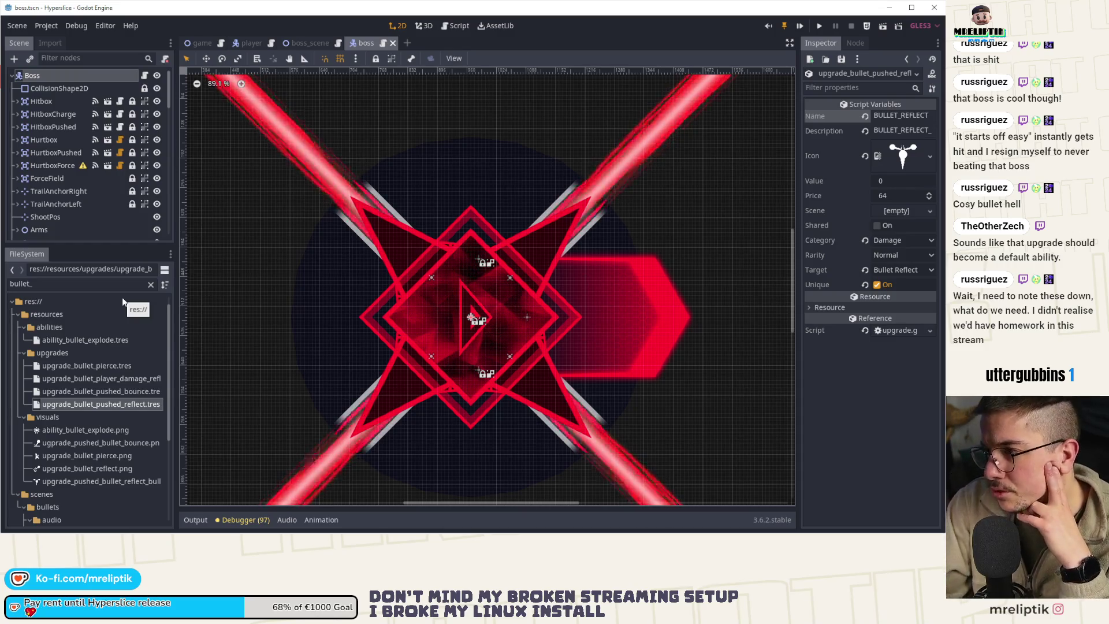
left_click(820, 27)
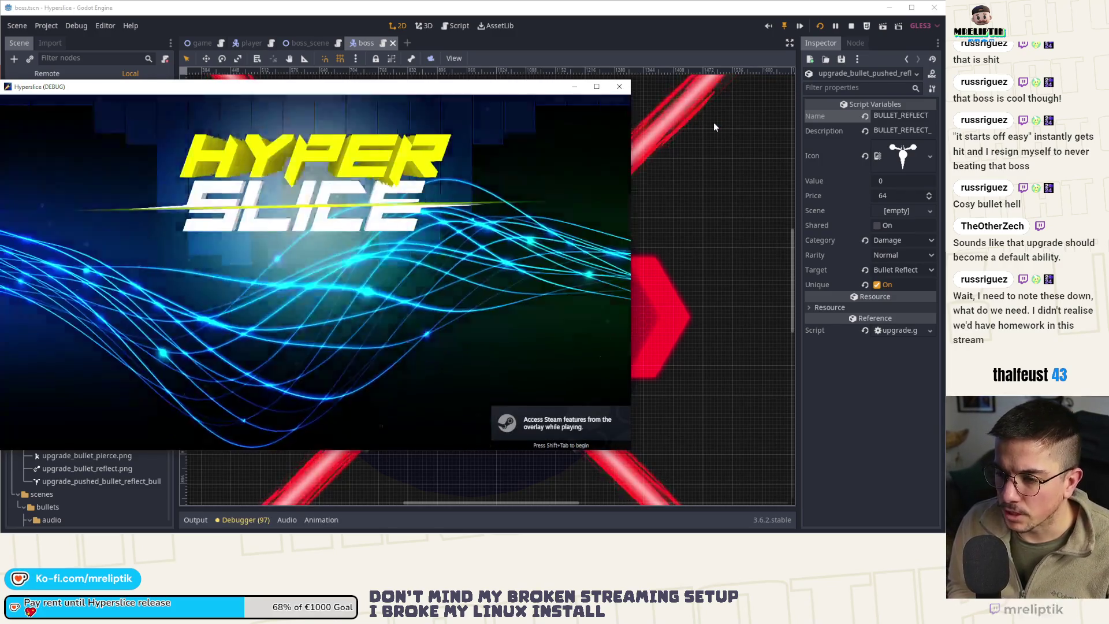
- Quit and relaunch the game, then pause and return Home to the title screen
key("Up")
key("Return")
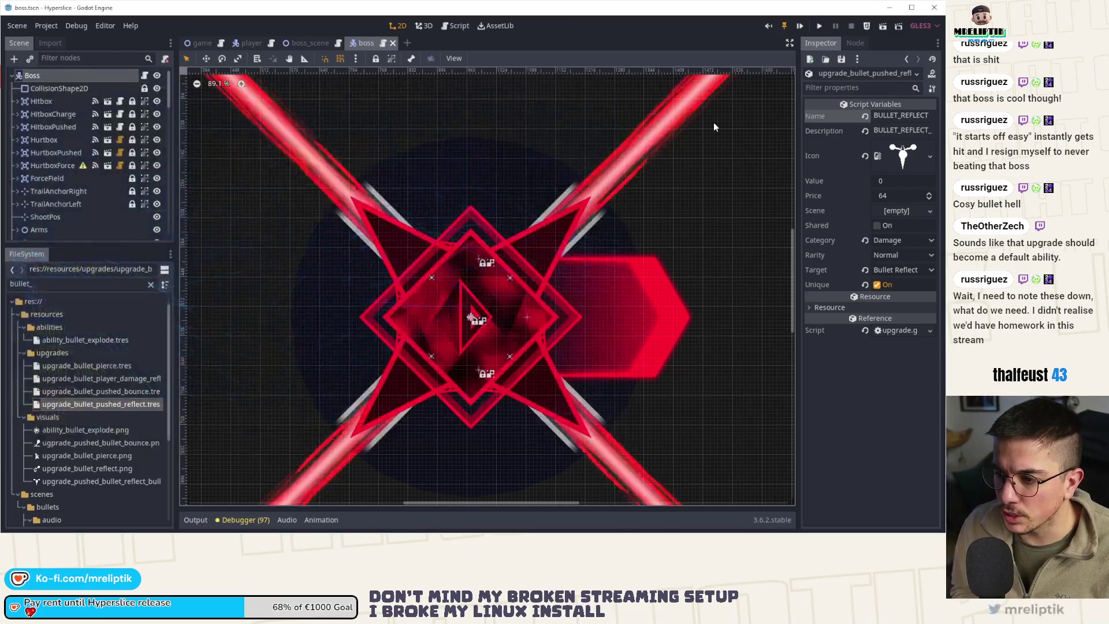
left_click(800, 25)
key("F5")
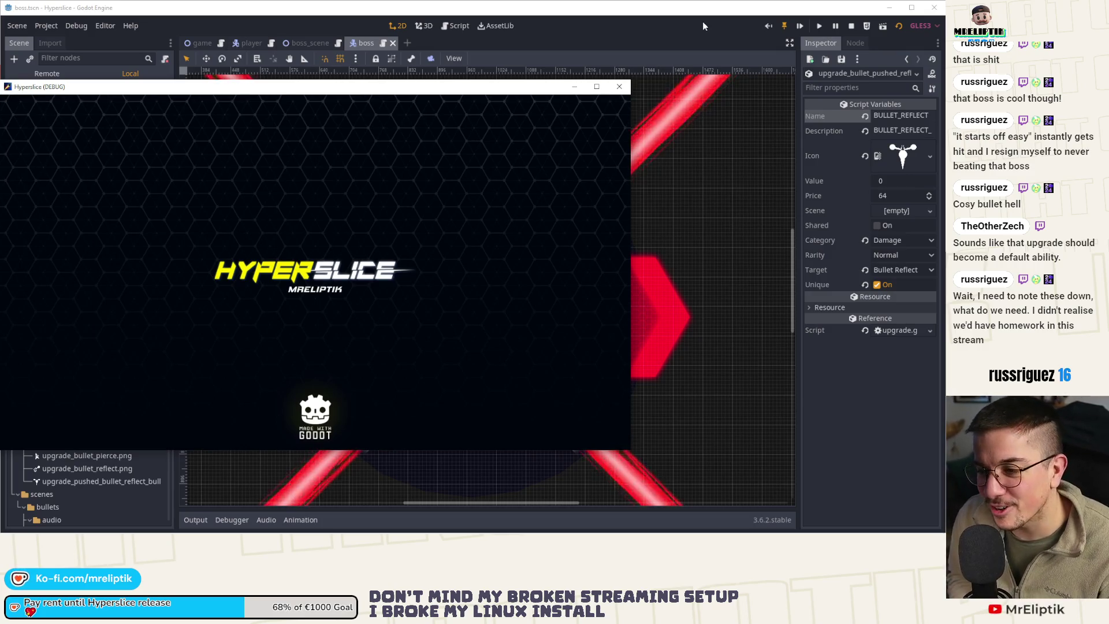
key("Escape")
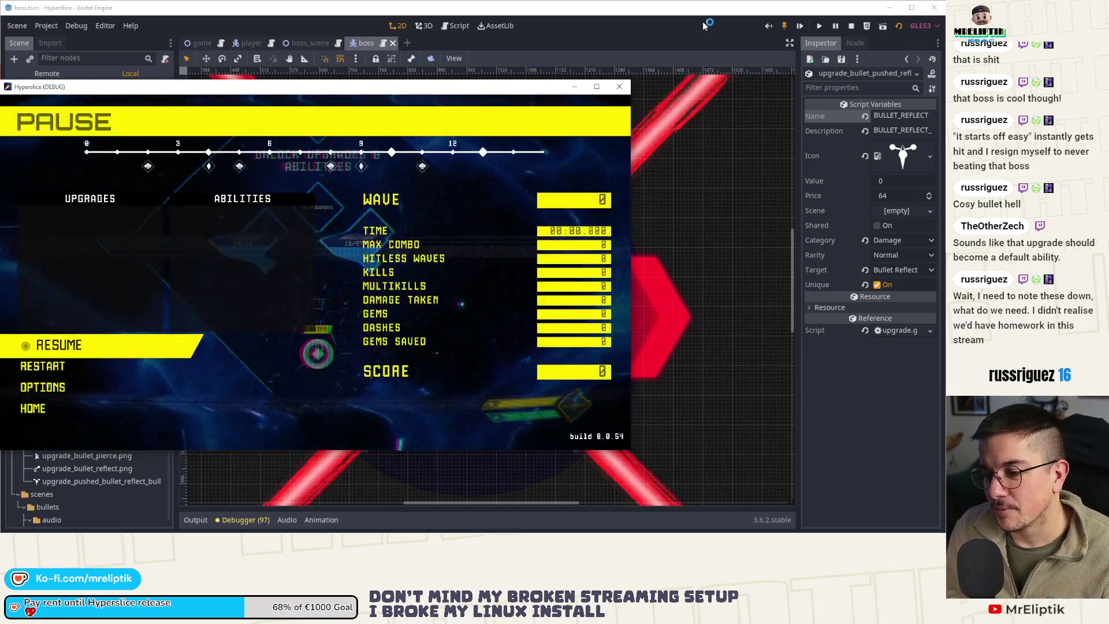
key("Down")
key("Return")
key("Right")
key("Return")
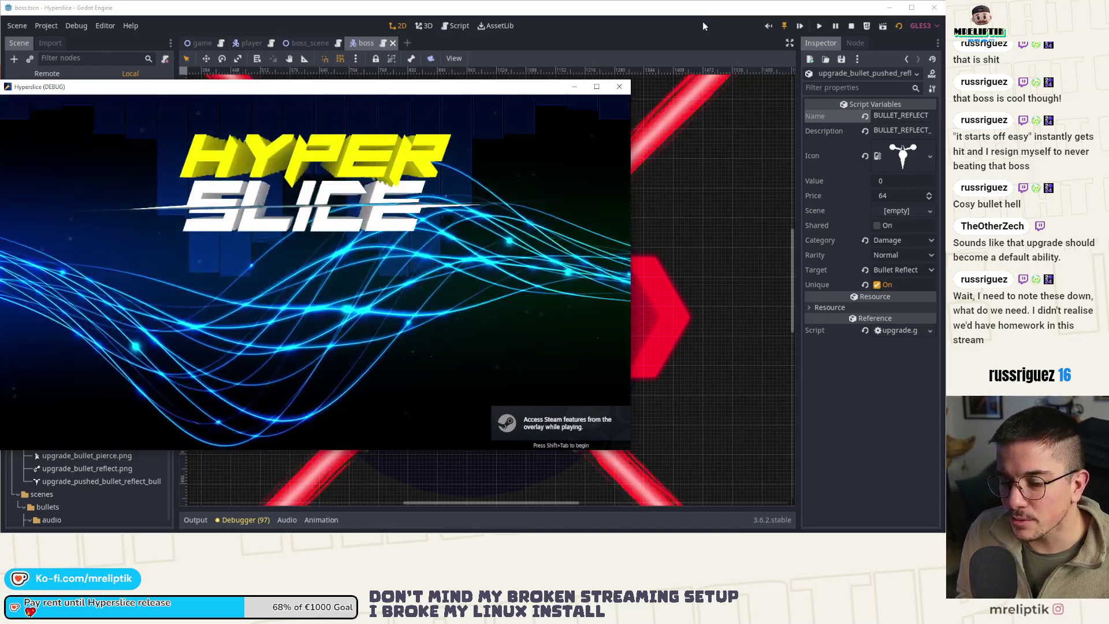
- Open Settings > Gameplay and activate Delete save, triggering the Nil 'instance' error
key("Down")
key("Down")
key("Down")
key("Down")
key("Return")
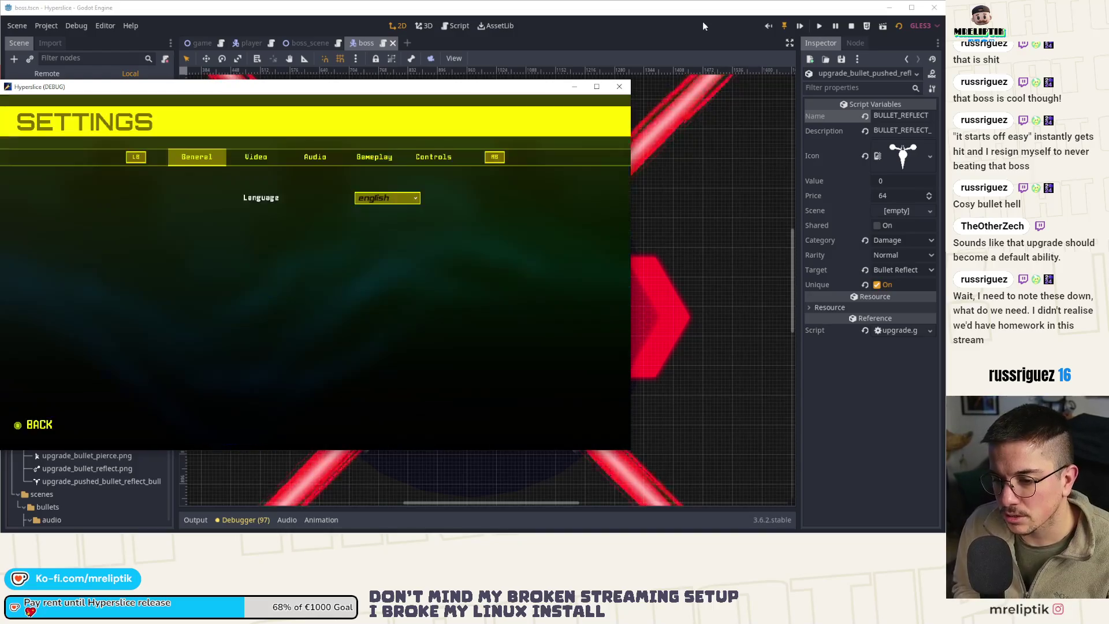
key("e")
key("e")
key("e")
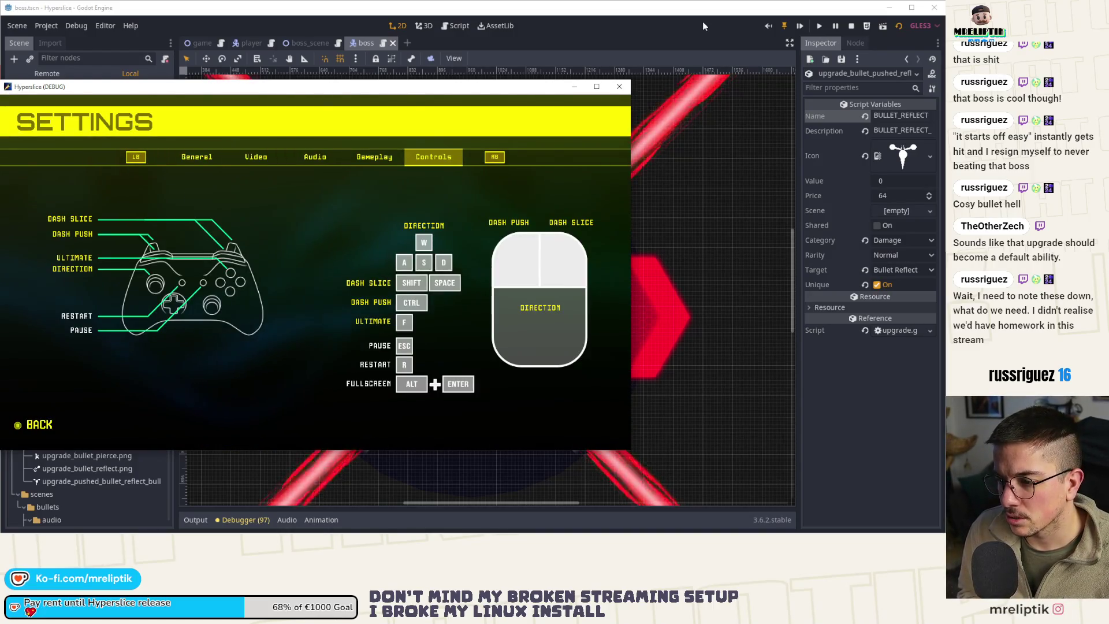
key("q")
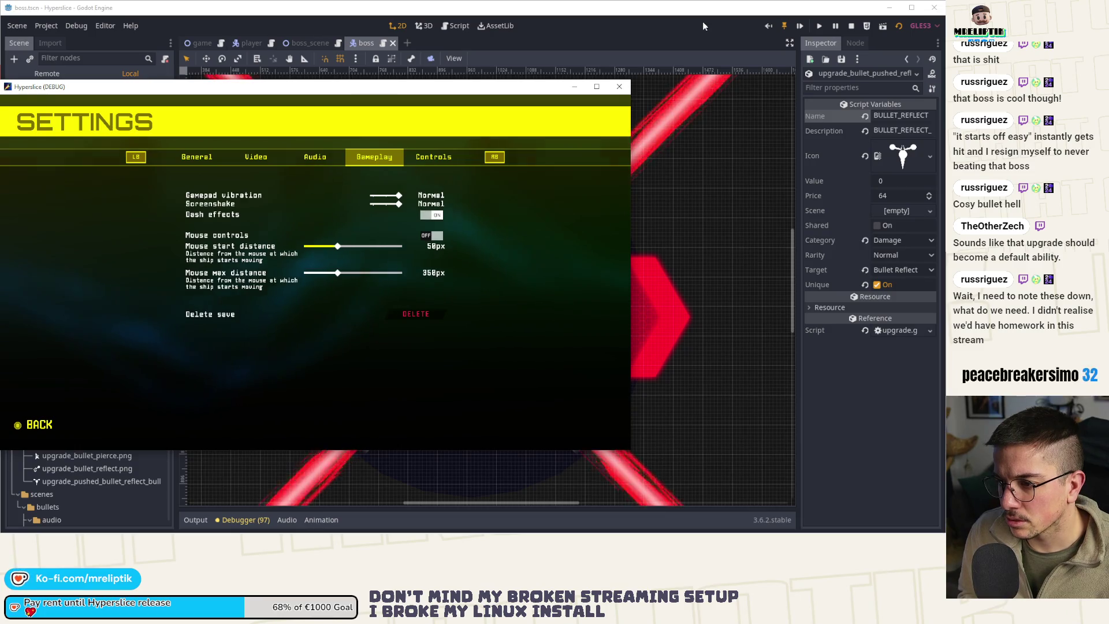
key("Down")
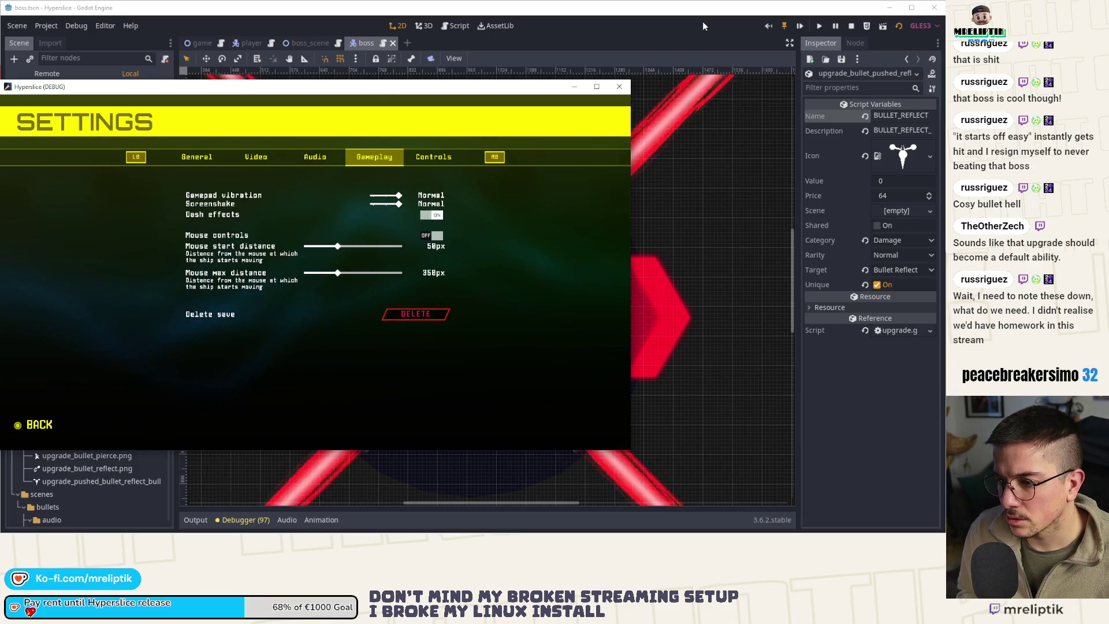
key("Return")
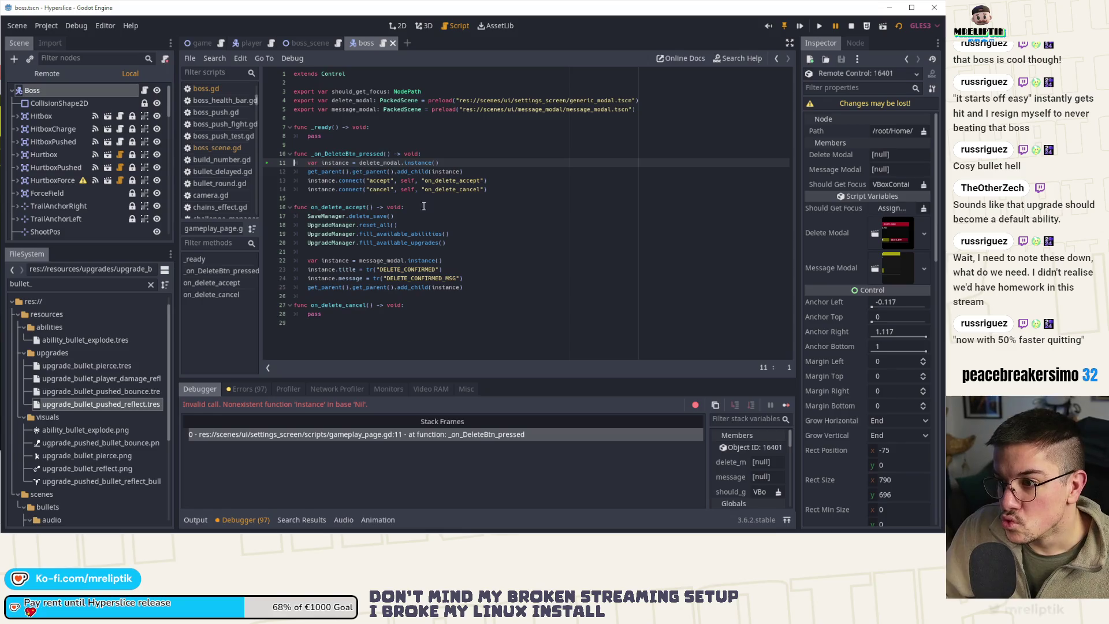
- Stop the crashed game, launch it again, and bring the editor back to the front
left_click(851, 27)
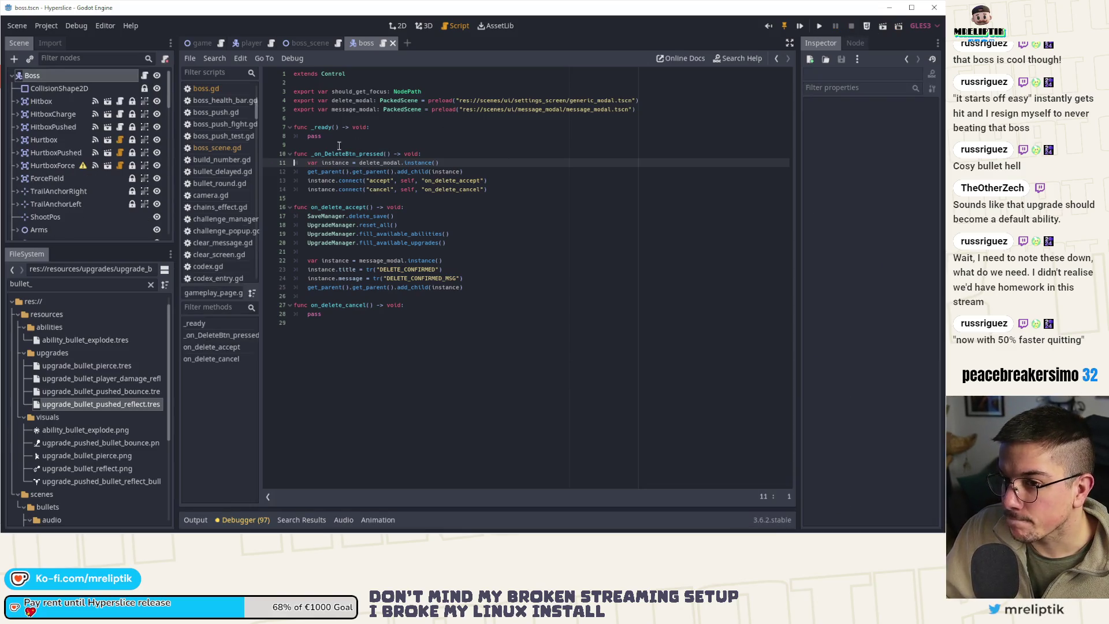
left_click(801, 26)
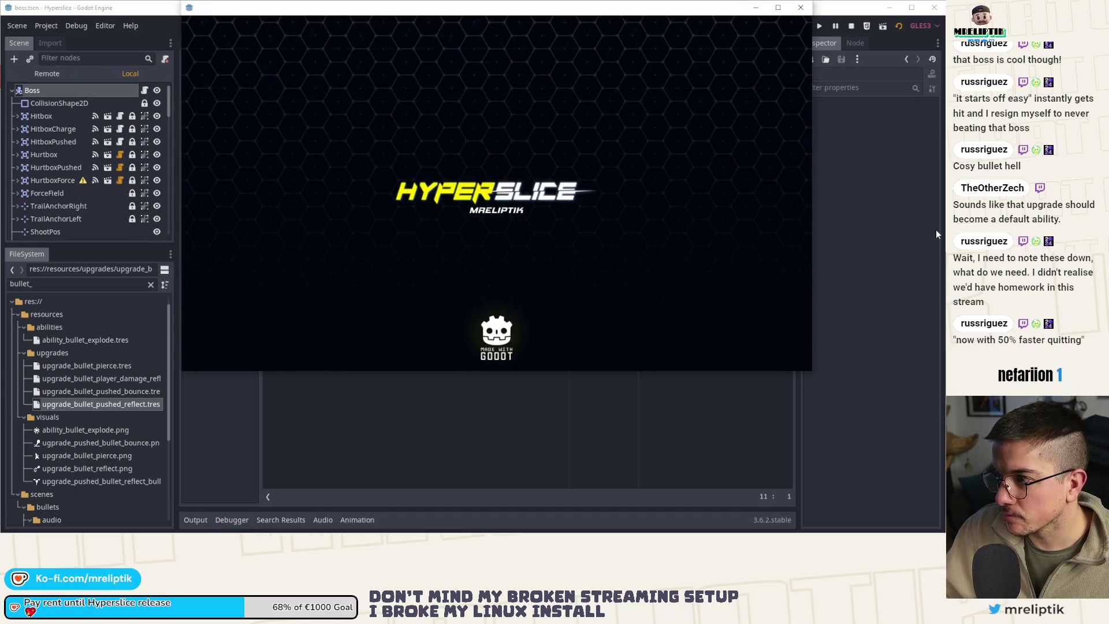
left_click(936, 233)
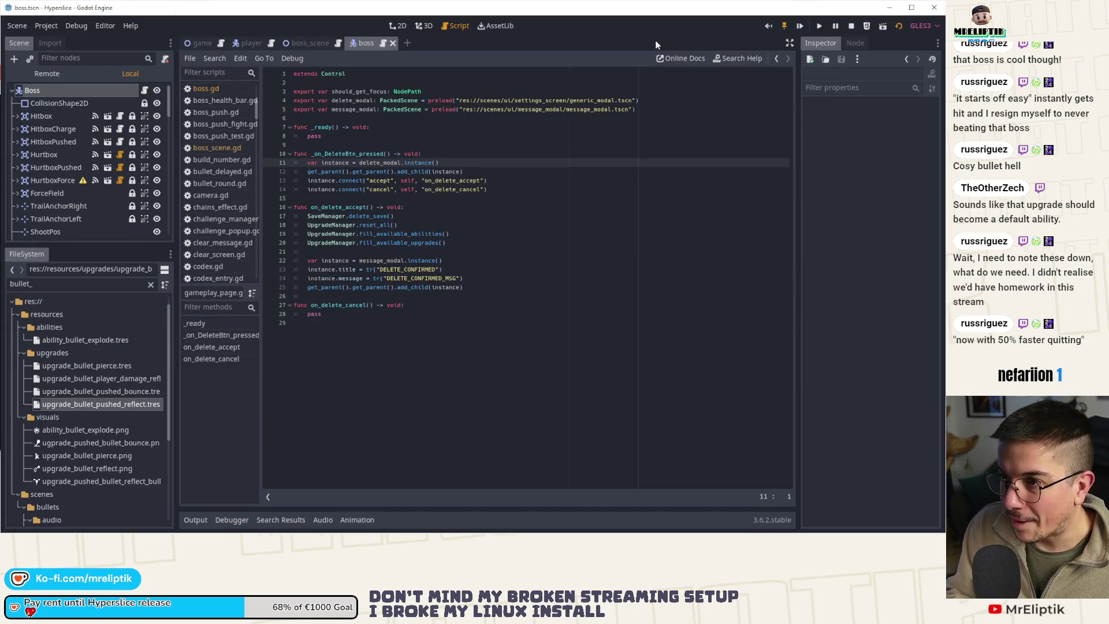
- Use Quick Open to find and open settings_screen.tscn by searching 'settings'
key("ctrl+shift+o")
type("pause")
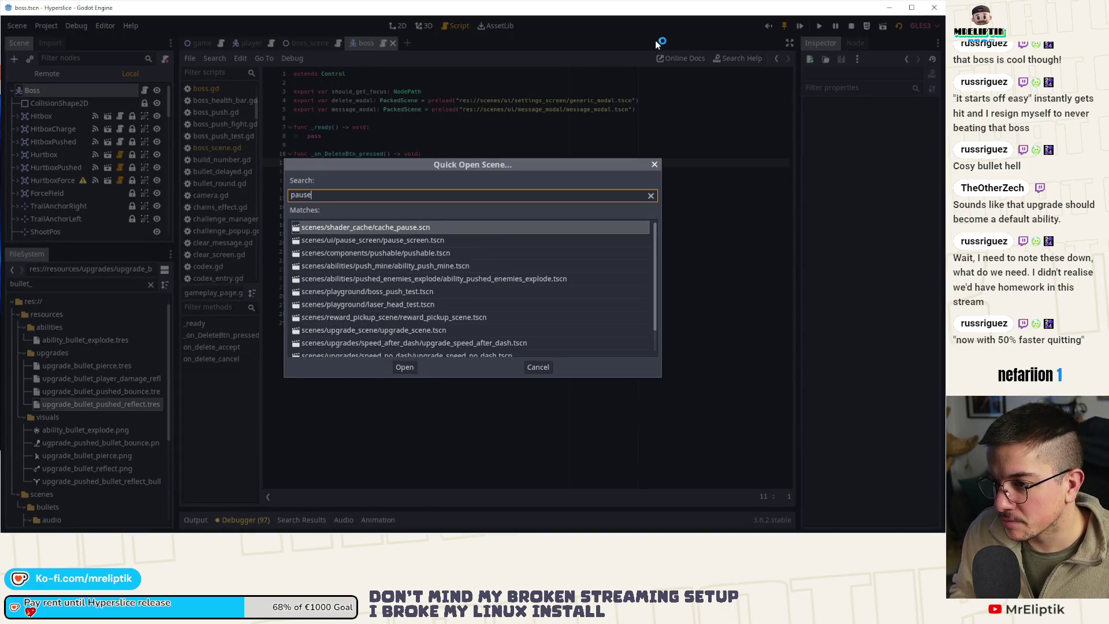
key("ctrl+a")
type("s")
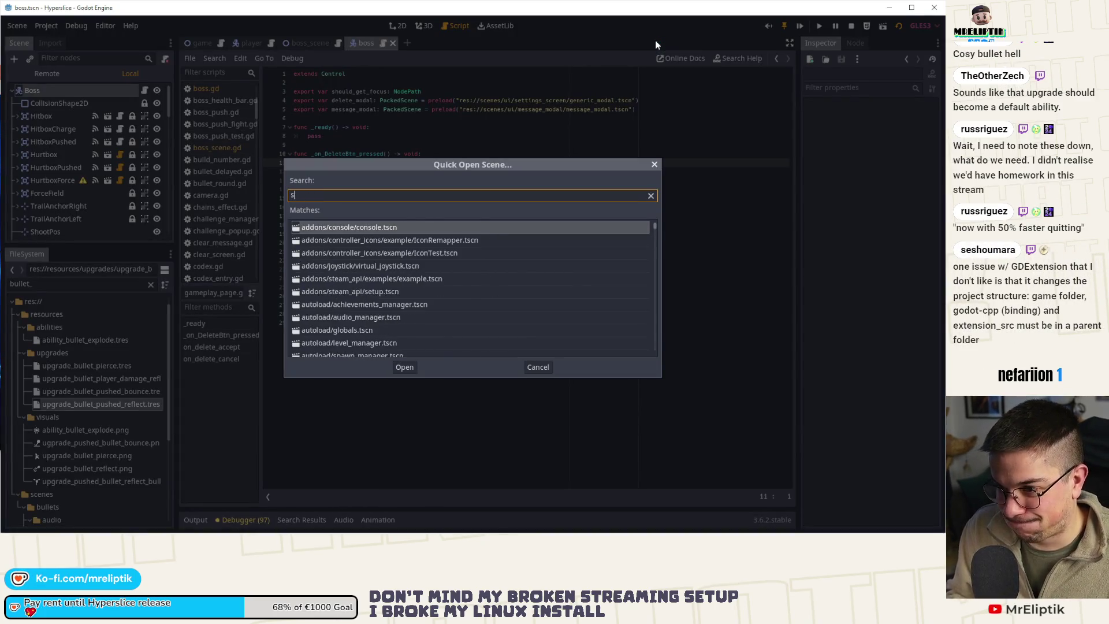
type("ettings")
key("Return")
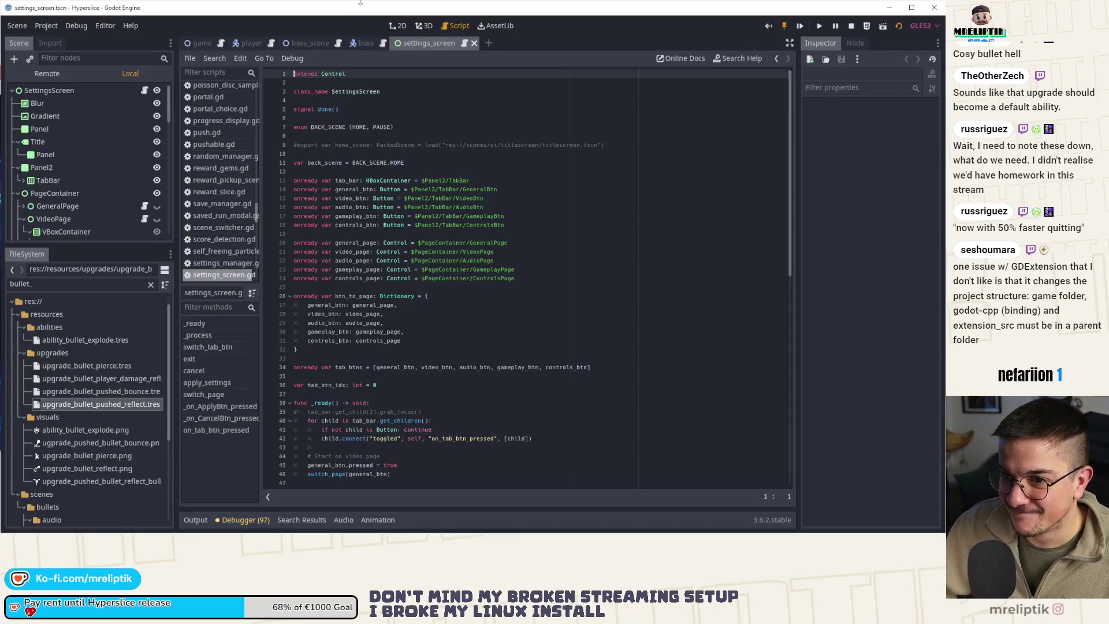
- Select the SettingsScreen root node and scroll through settings_screen.gd around line 51
left_click(96, 91)
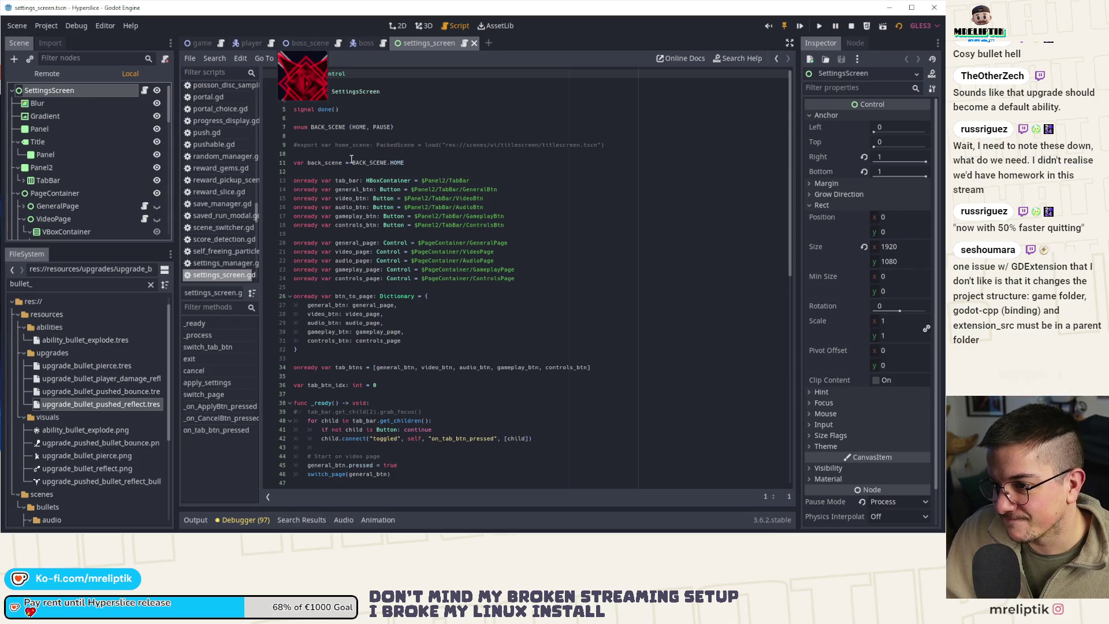
scroll(367, 148, "down", 7)
left_click(462, 333)
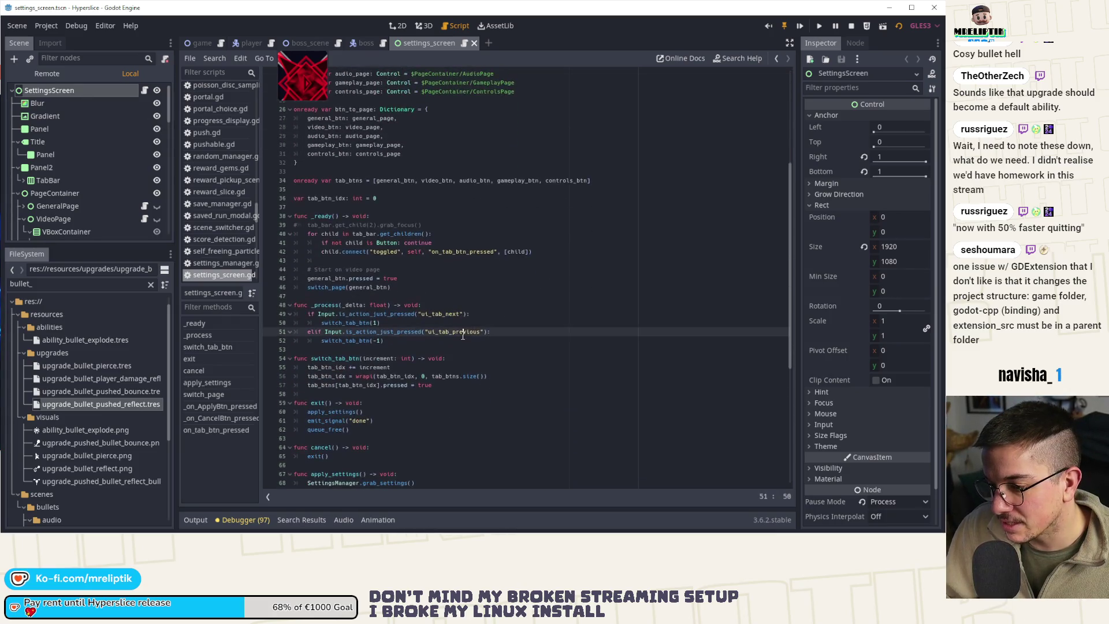
scroll(88, 148, "down", 3)
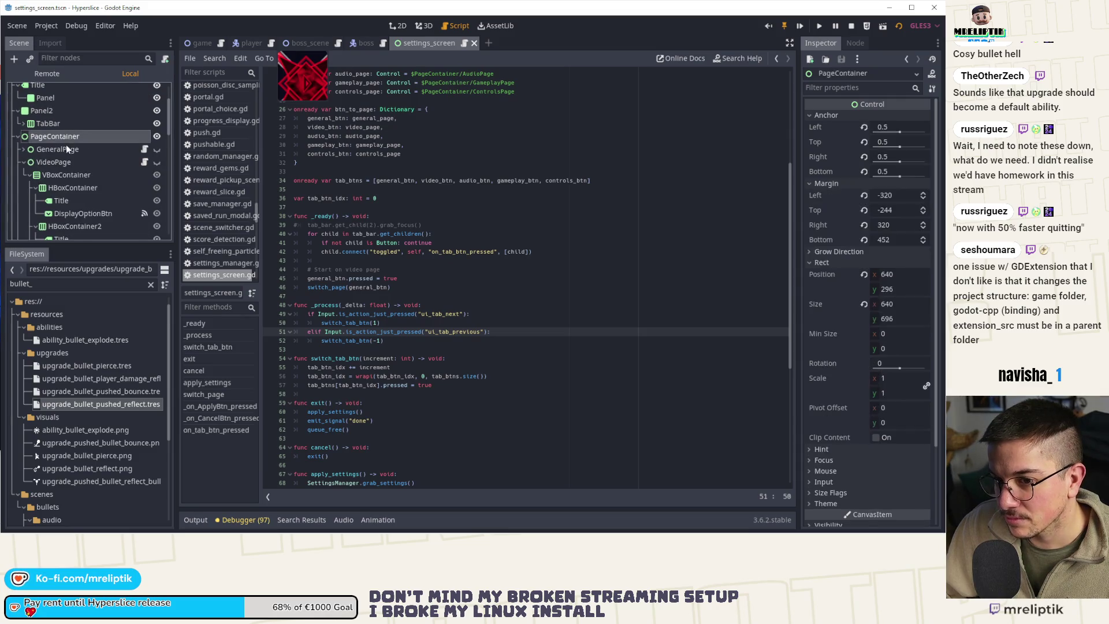
- Select VideoPage, then GameplayPage, and widen the Inspector to show its empty modal slots
left_click(67, 164)
scroll(67, 165, "down", 5)
scroll(70, 168, "down", 1)
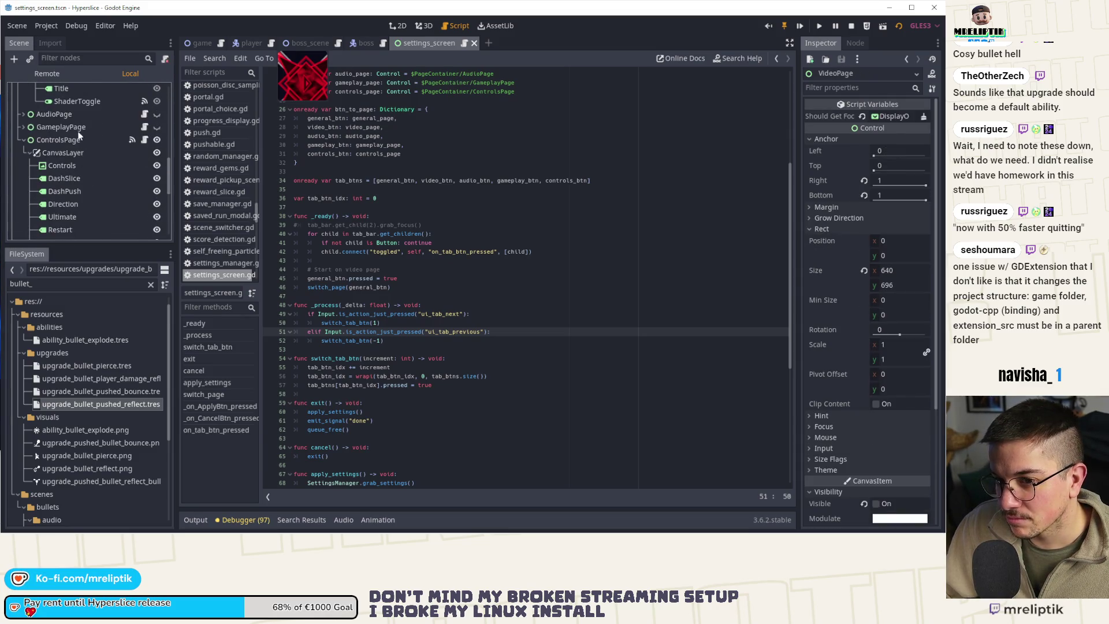
left_click(60, 126)
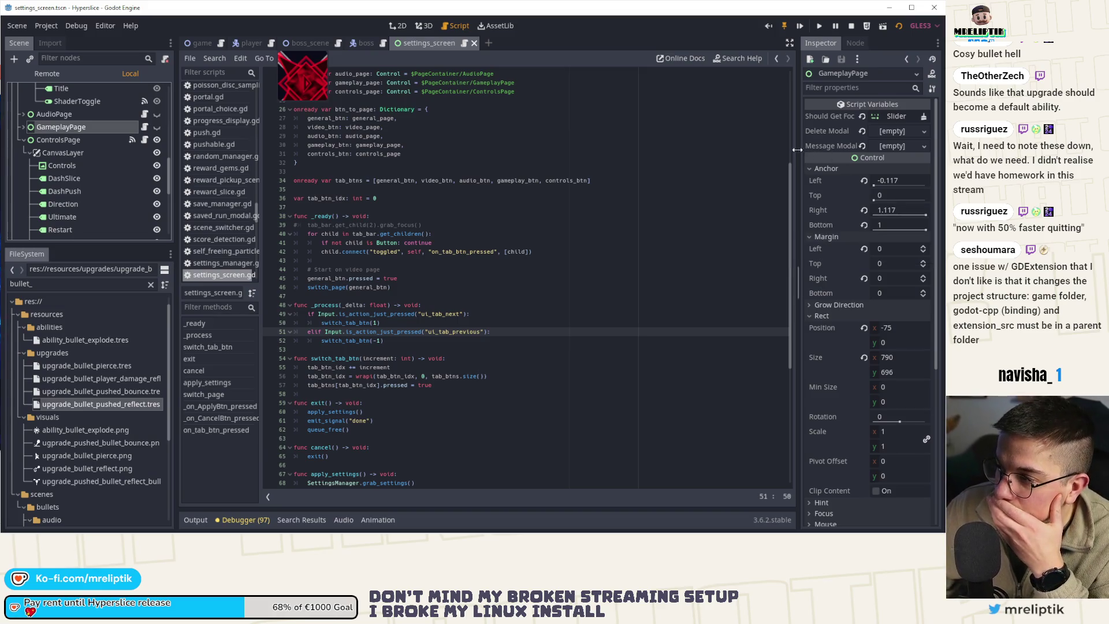
left_click_drag(798, 150, 573, 147)
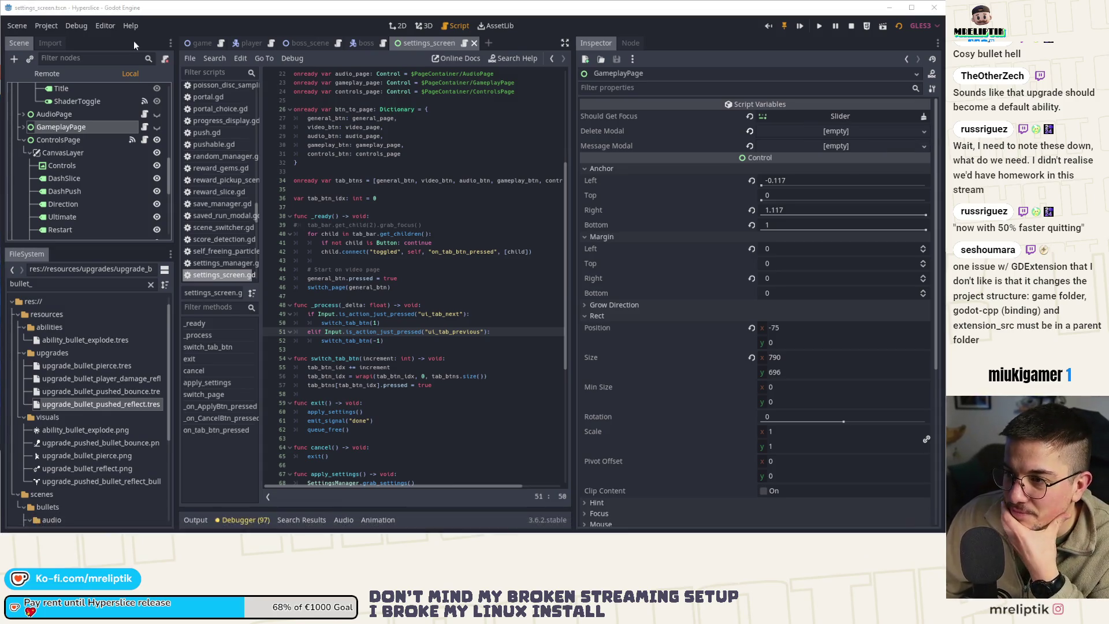
- Assign modal scene files to GameplayPage's Delete Modal and Message Modal properties
key("alt+Tab")
left_click(229, 10)
key("alt+Tab")
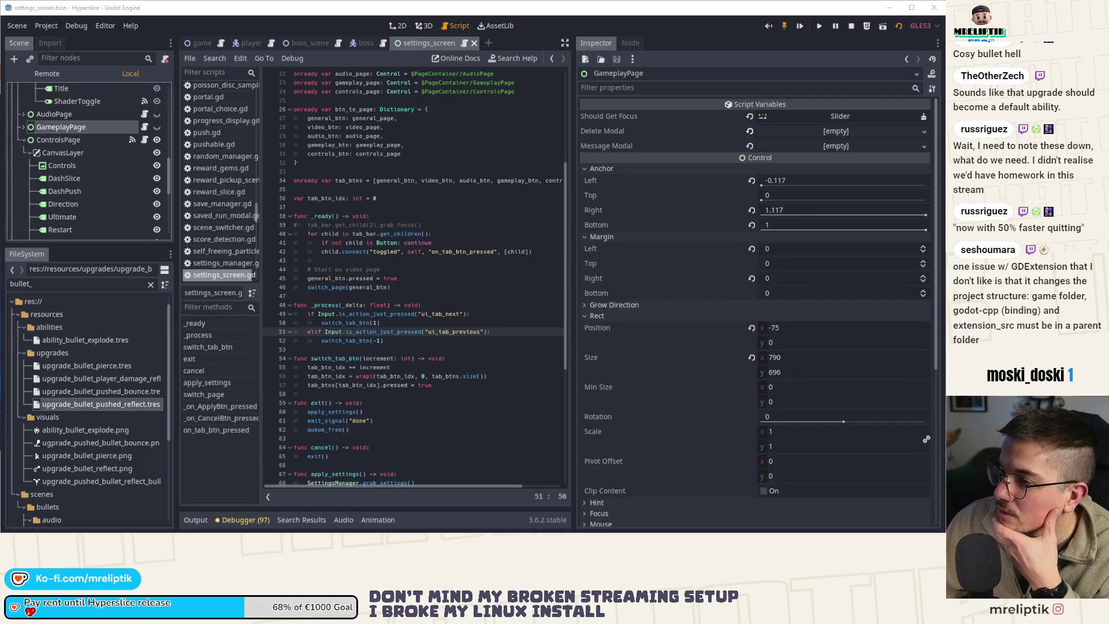
mouse_move(779, 129)
left_mouse_down()
mouse_move(751, 137)
mouse_move(770, 162)
left_mouse_up()
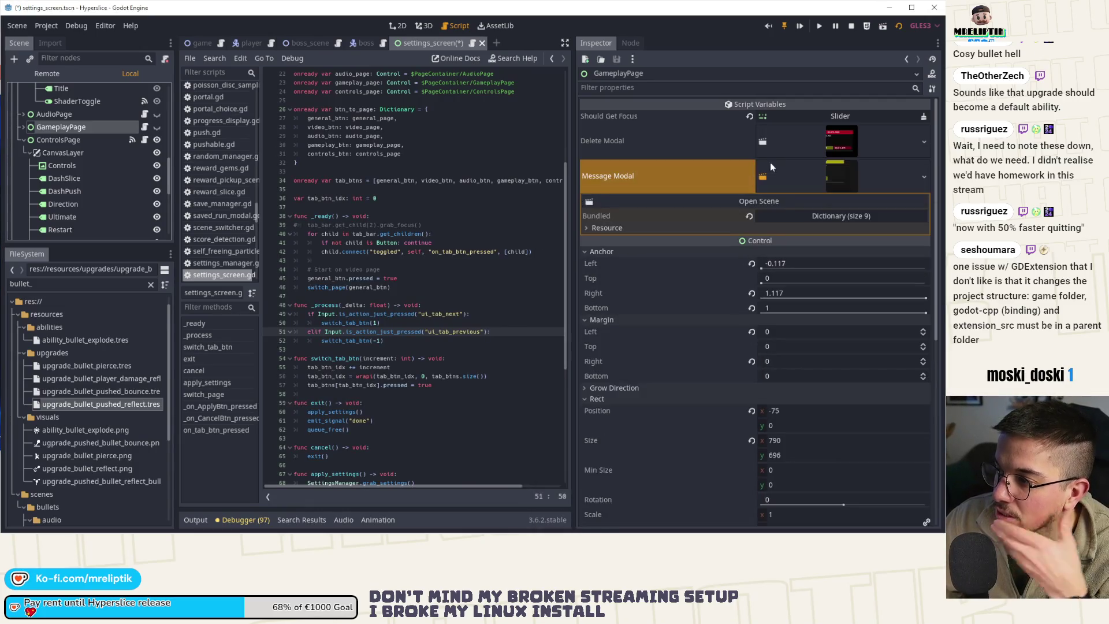
left_click(807, 168)
left_click(824, 141)
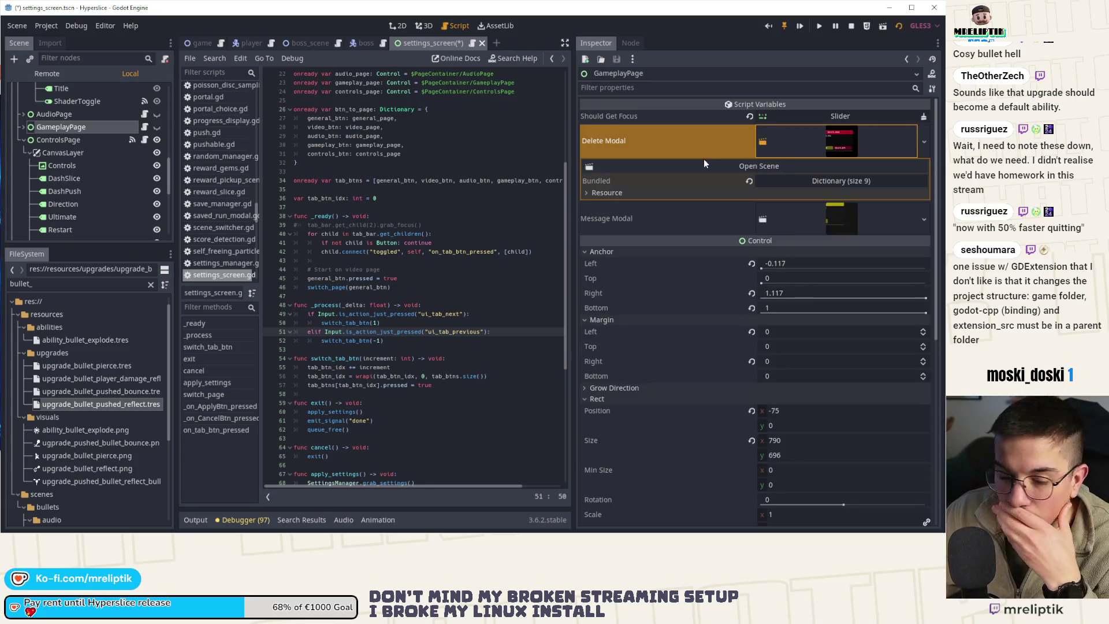
- Save settings_screen.tscn, run the game, and open Hyperslice's Steamworks page in the browser
left_click(813, 29)
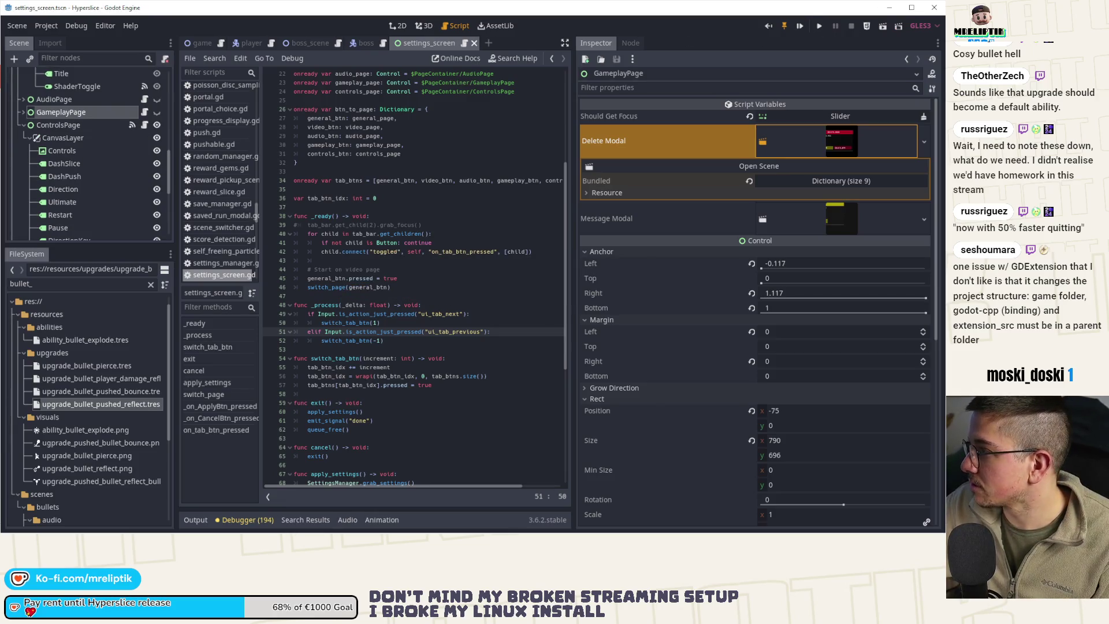
key("alt+Tab")
left_click(38, 163)
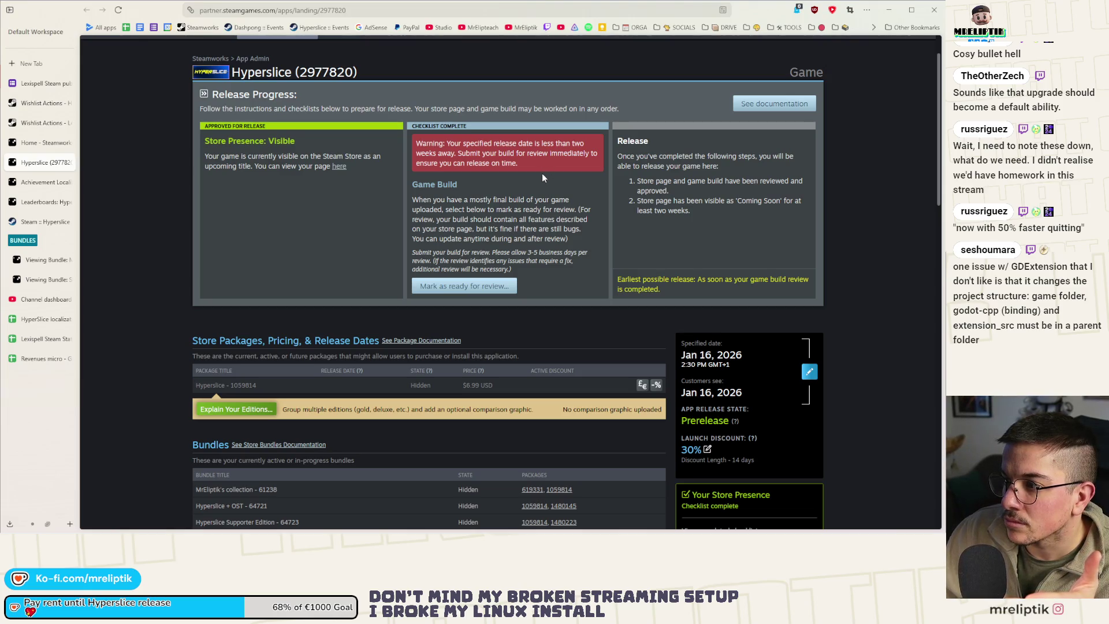
- Scroll through Hyperslice's Steamworks App Admin sections, then return to the Godot editor
scroll(543, 177, "down", 4)
scroll(543, 176, "down", 2)
scroll(542, 178, "down", 8)
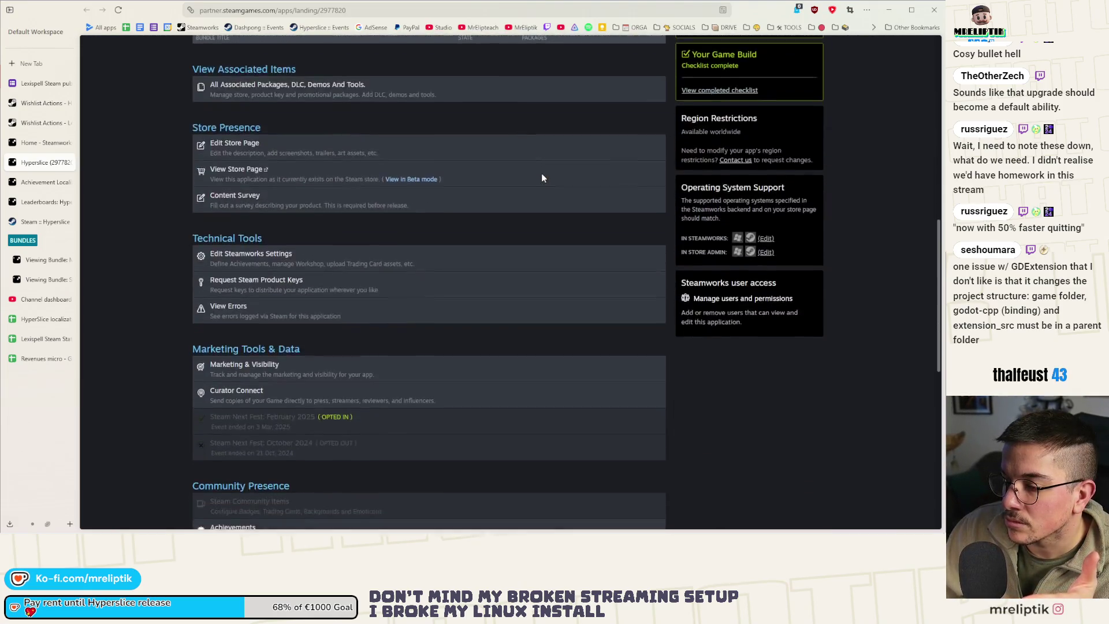
scroll(282, 322, "up", 6)
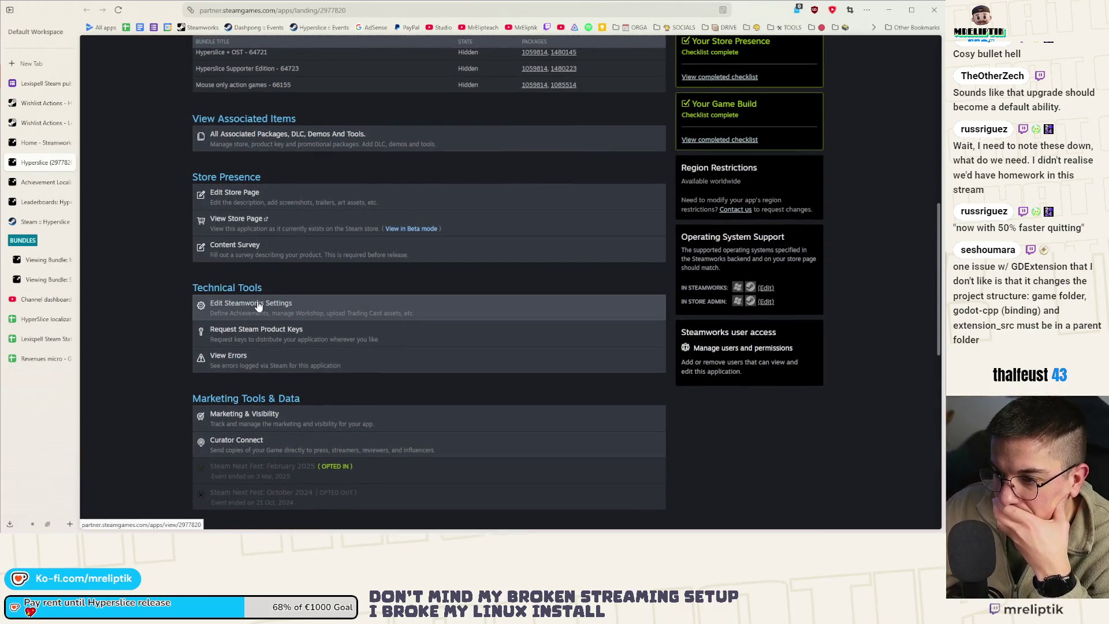
key("alt+Tab")
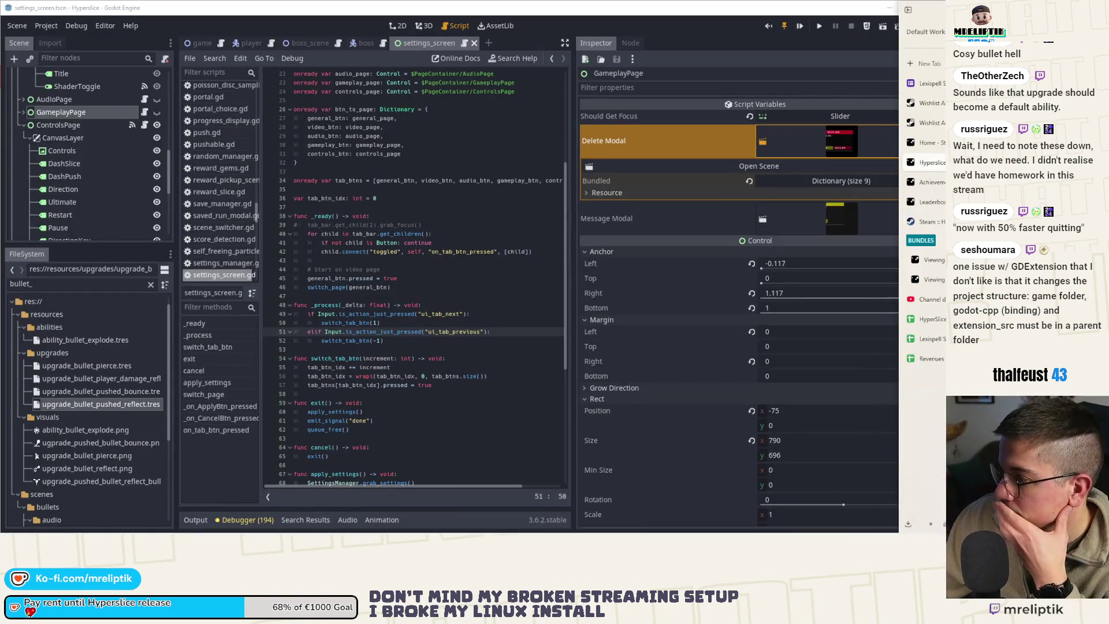